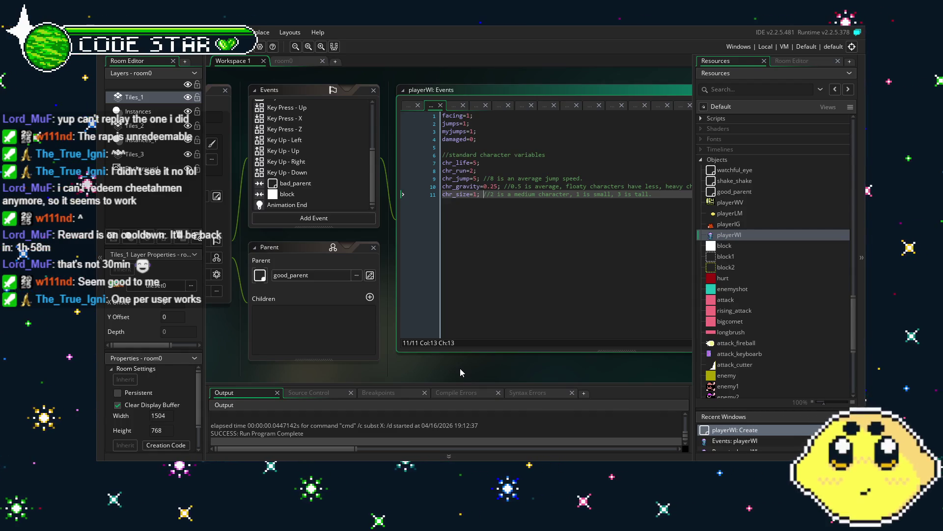
Pan the workspace from the Create code to bring the playerWI object into view.
scroll(460, 367, up, 2)
click(447, 303)
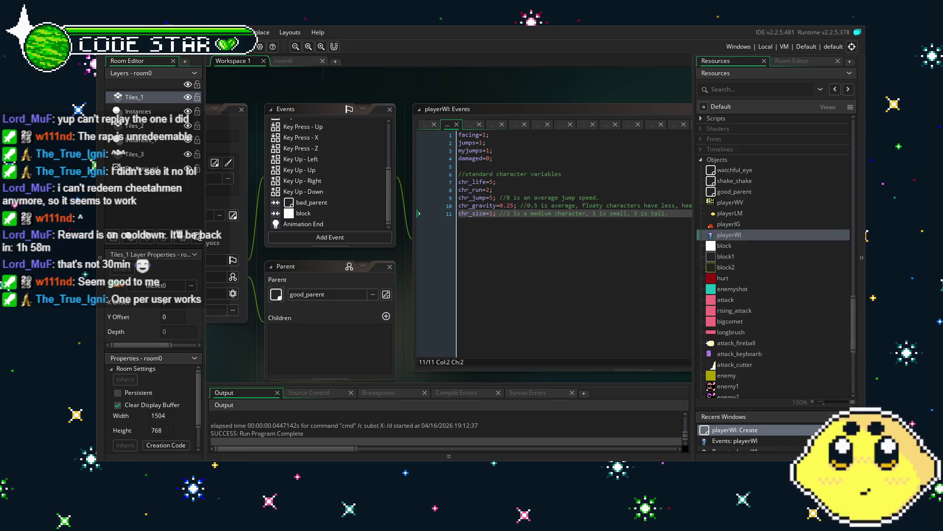
drag(236, 346, 287, 358)
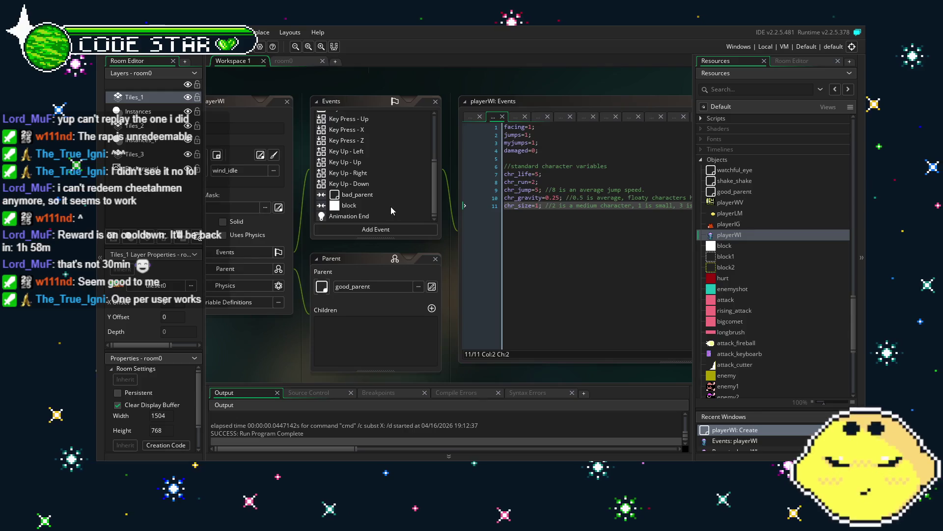
scroll(373, 205, up, 3)
scroll(373, 205, down, 3)
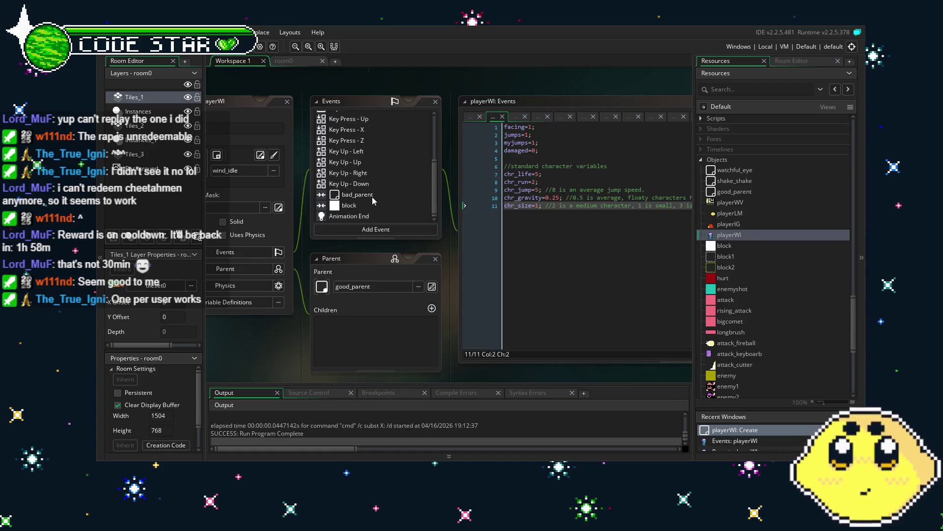
scroll(372, 196, up, 3)
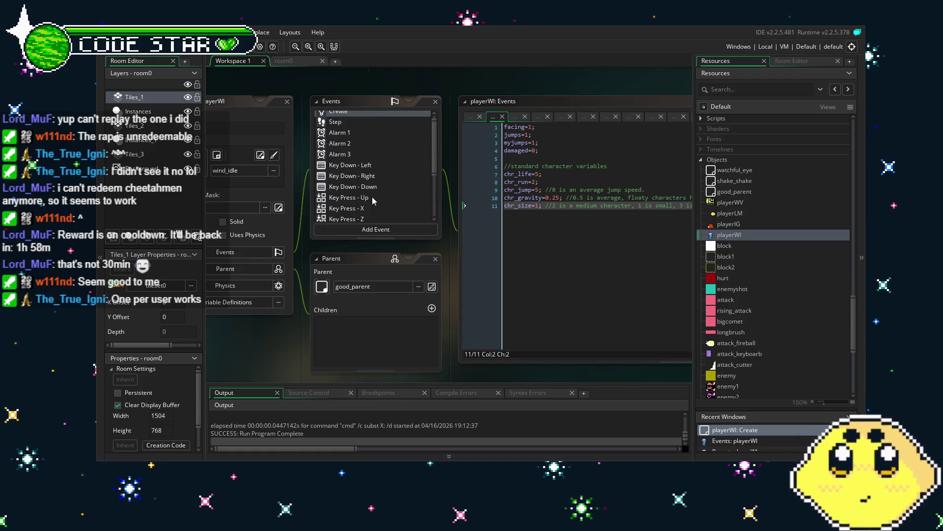
Review playerWI's Step event code and its Key Press - X attack code.
click(362, 126)
scroll(362, 130, down, 3)
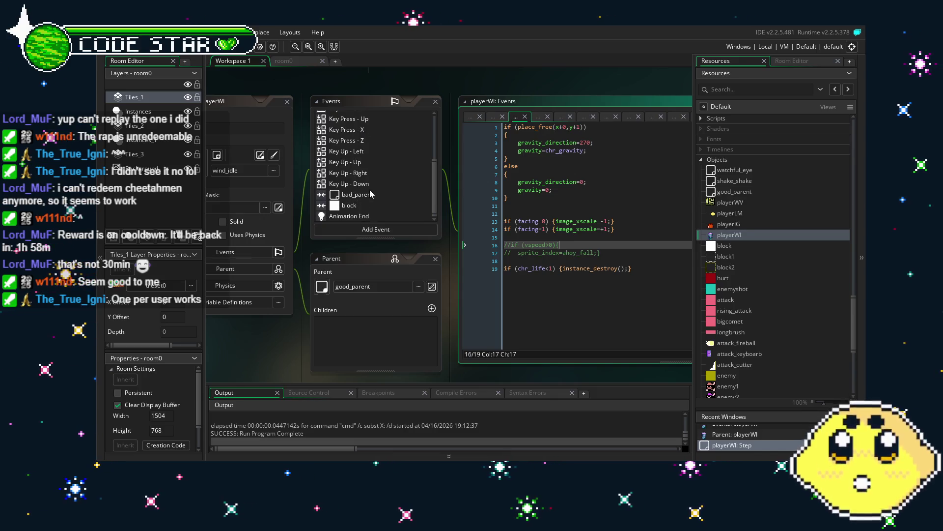
scroll(360, 186, up, 3)
scroll(367, 176, down, 2)
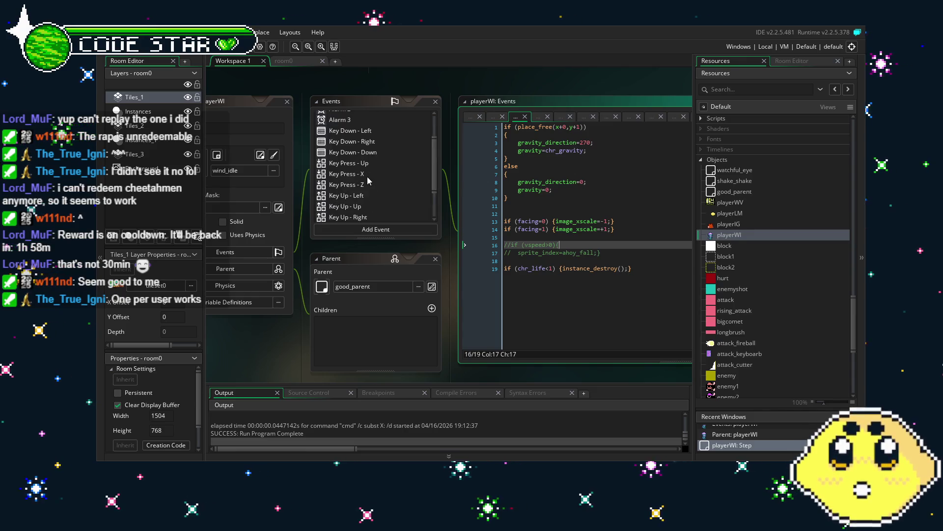
click(377, 170)
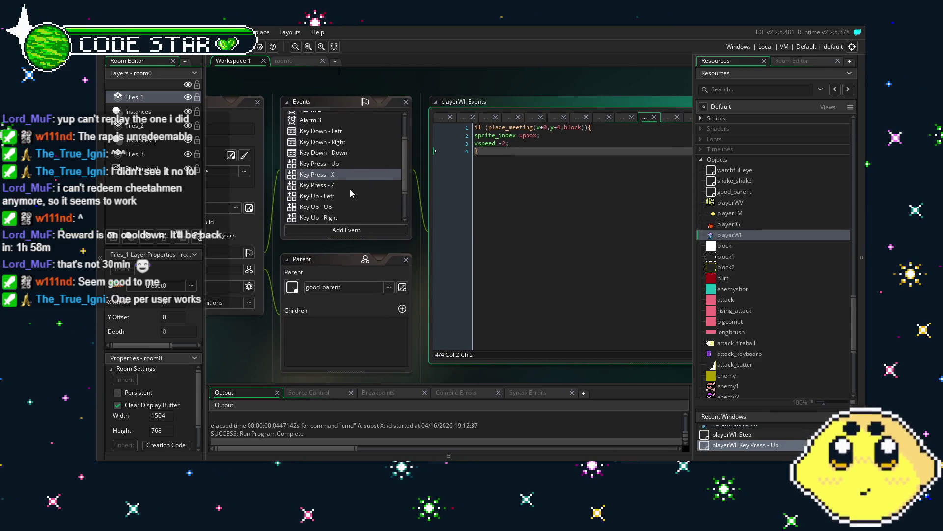
scroll(350, 188, down, 2)
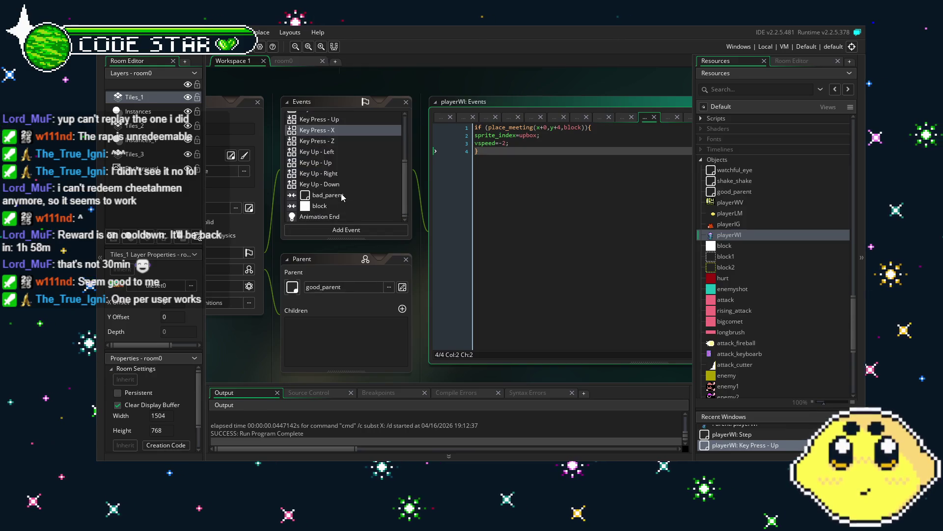
Inspect the block and bad_parent collision code (chr_life-1, damaged=1, vspeed=-4, wind_hit sprite).
click(343, 197)
click(363, 204)
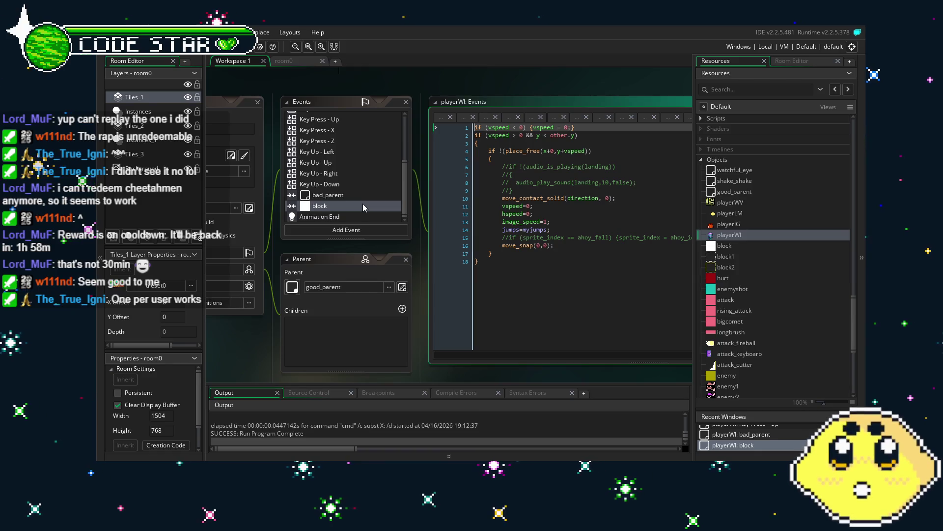
scroll(351, 192, up, 2)
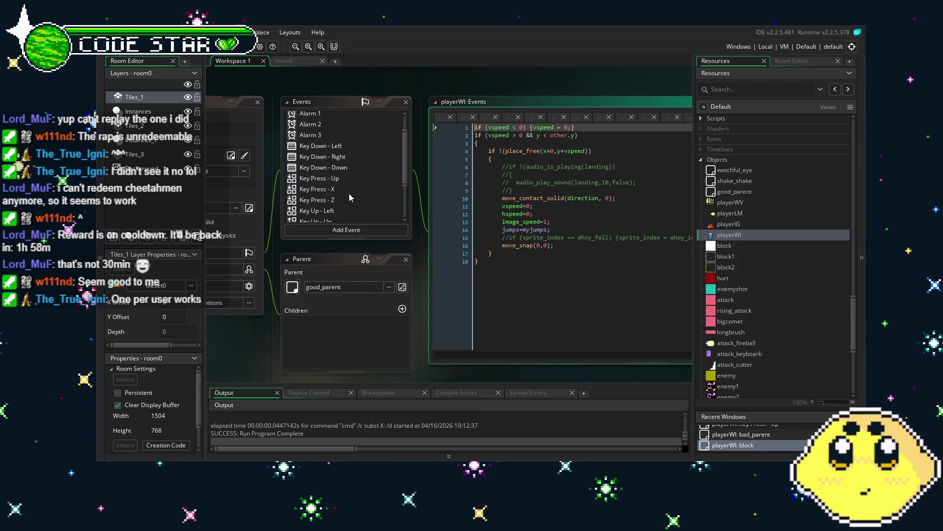
scroll(349, 194, up, 2)
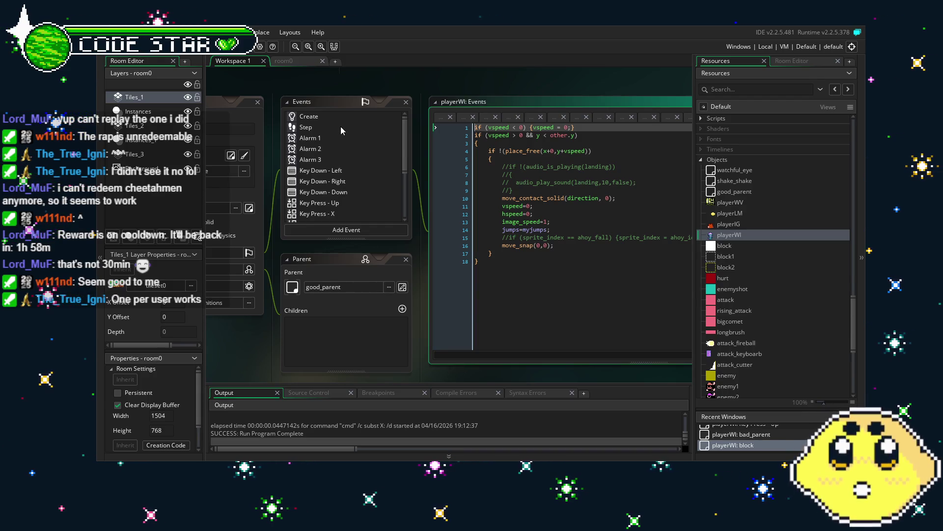
scroll(332, 203, down, 3)
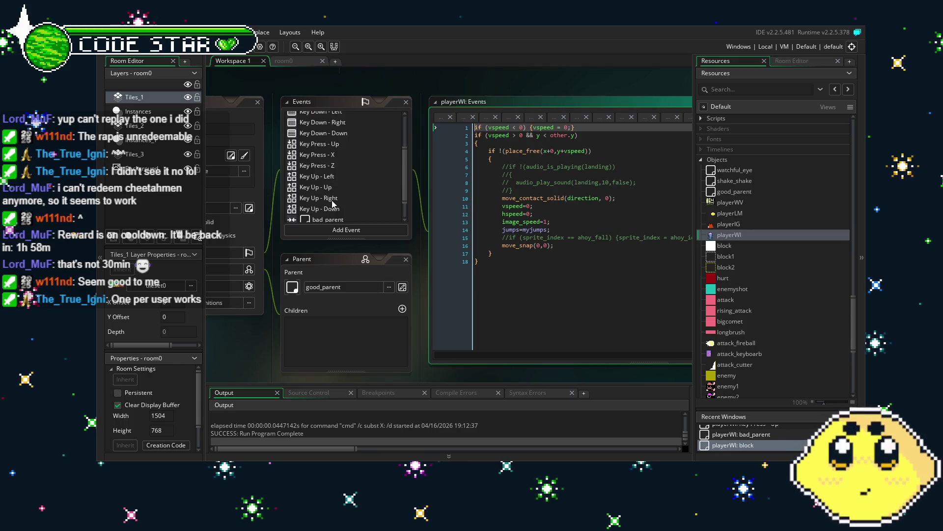
scroll(332, 203, down, 2)
click(339, 195)
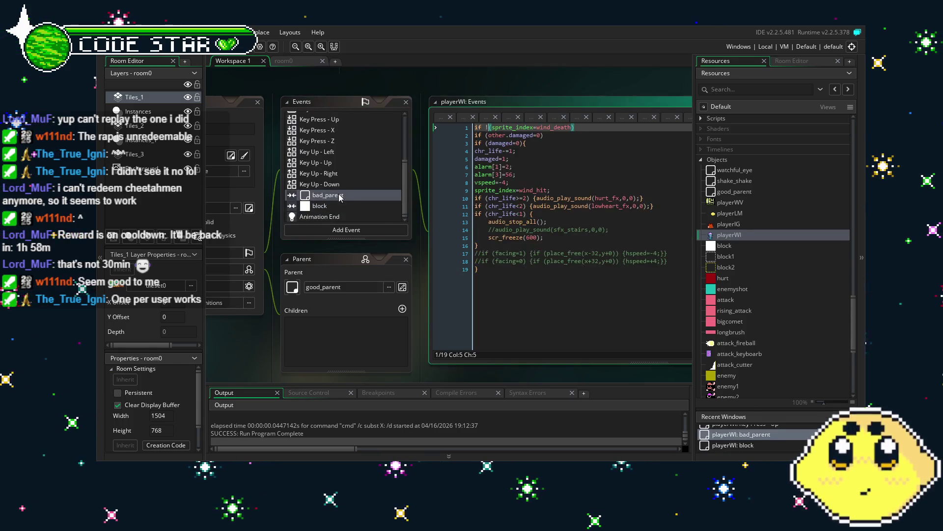
click(528, 307)
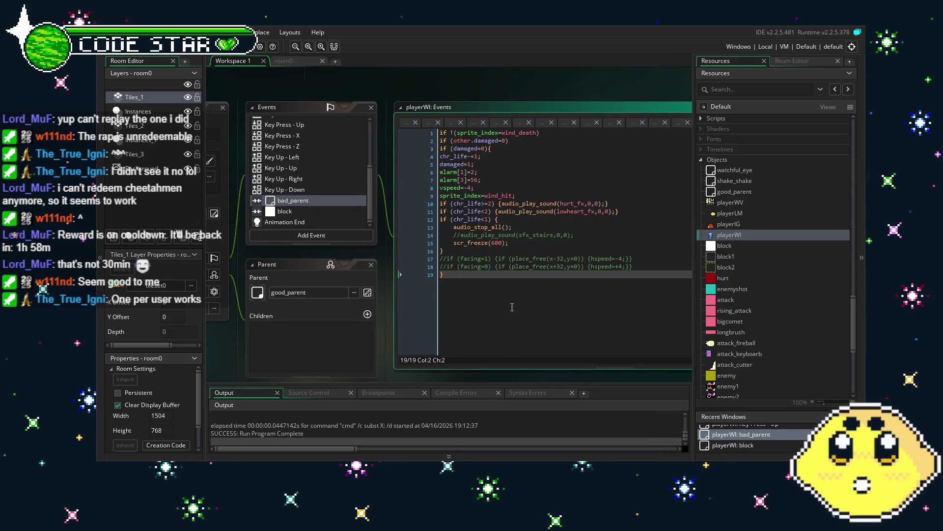
scroll(737, 330, down, 5)
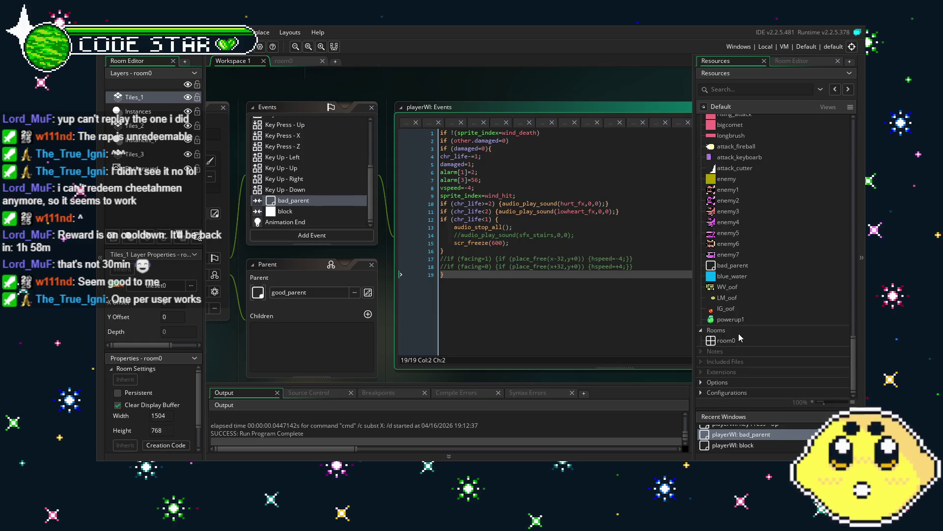
Duplicate IG_oof as WI_oof and give it the wind_death sprite.
right_click(727, 308)
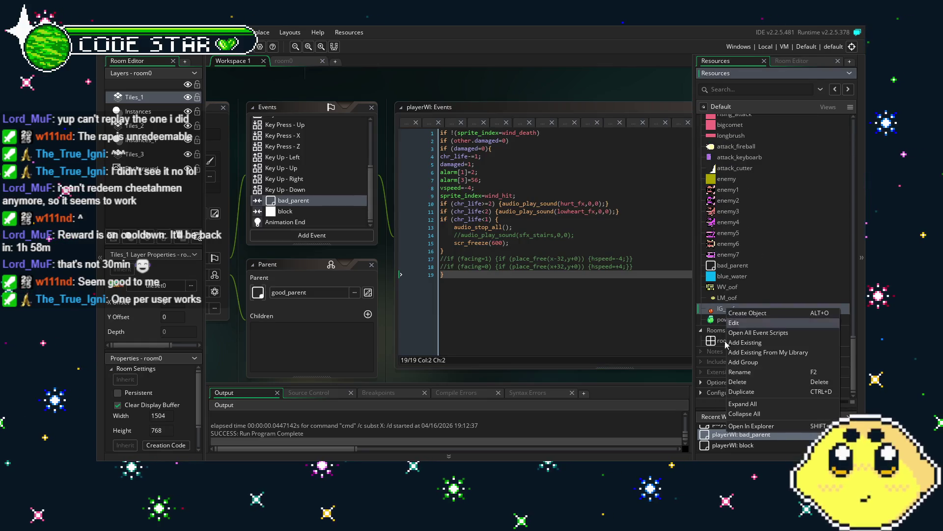
click(759, 391)
click(284, 110)
text(WI_oof)
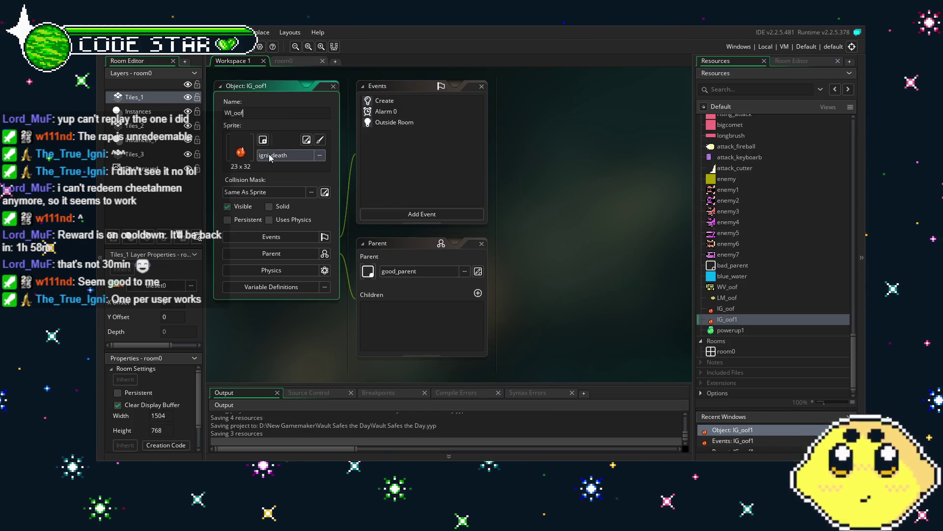
click(272, 155)
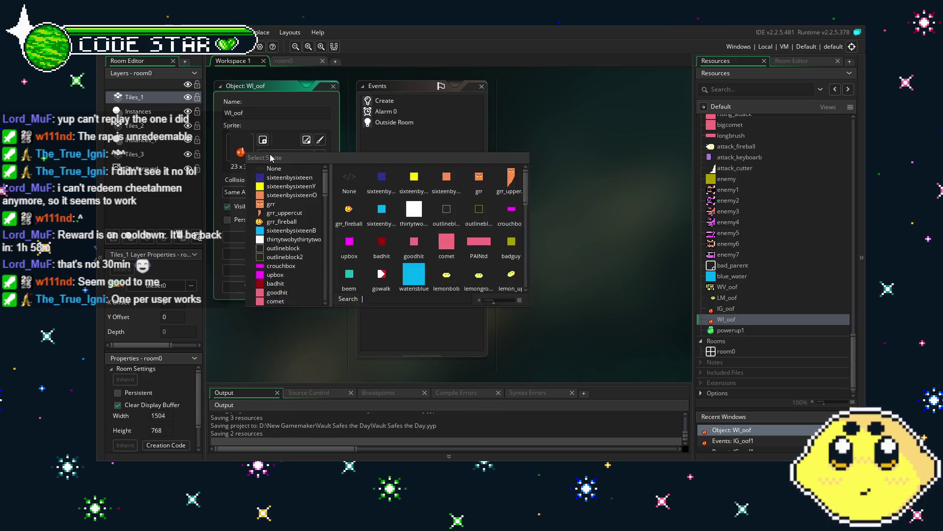
scroll(445, 245, down, 10)
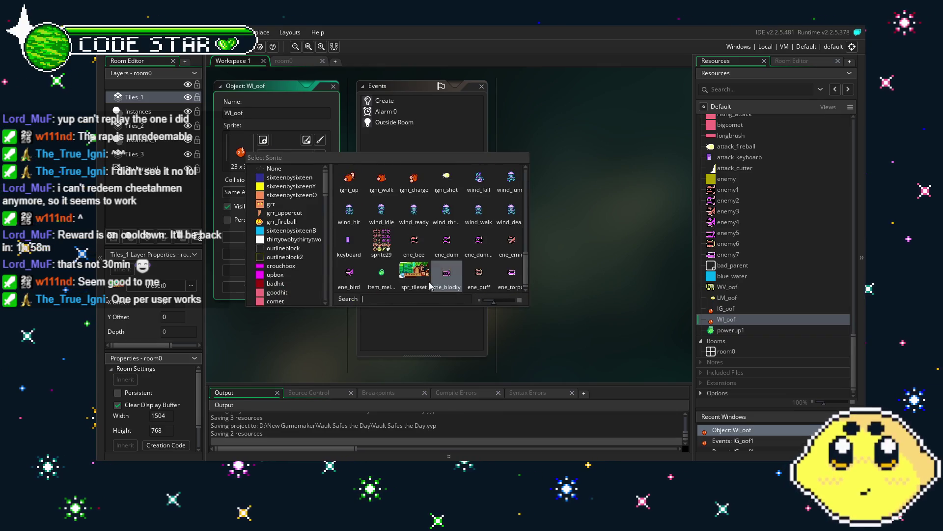
click(515, 220)
Change WI_oof's Create-event gravity from 0.35 to 0.25 and save the project.
double_click(384, 101)
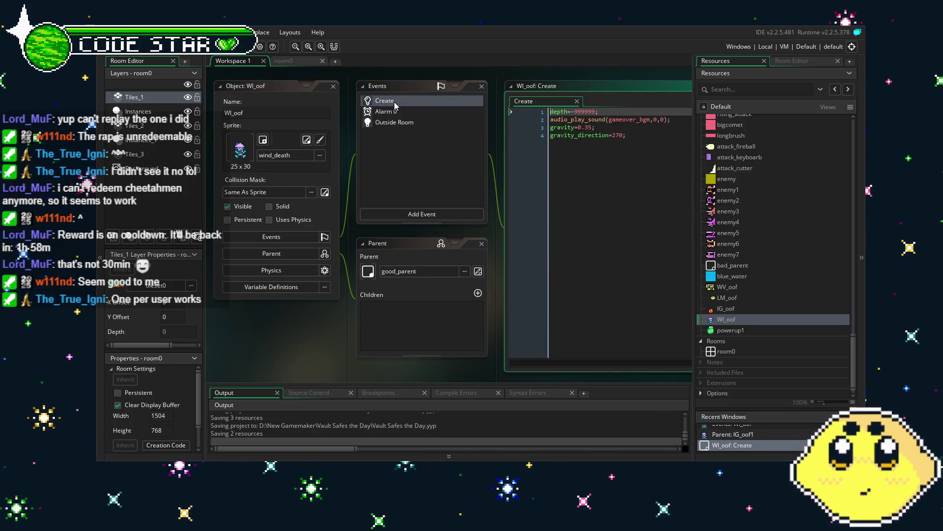
drag(416, 170, 361, 180)
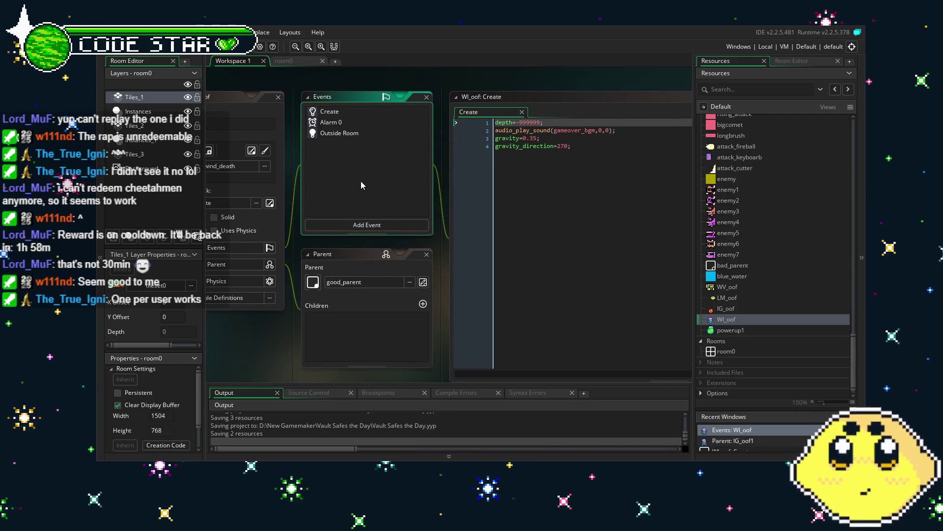
double_click(366, 119)
double_click(379, 132)
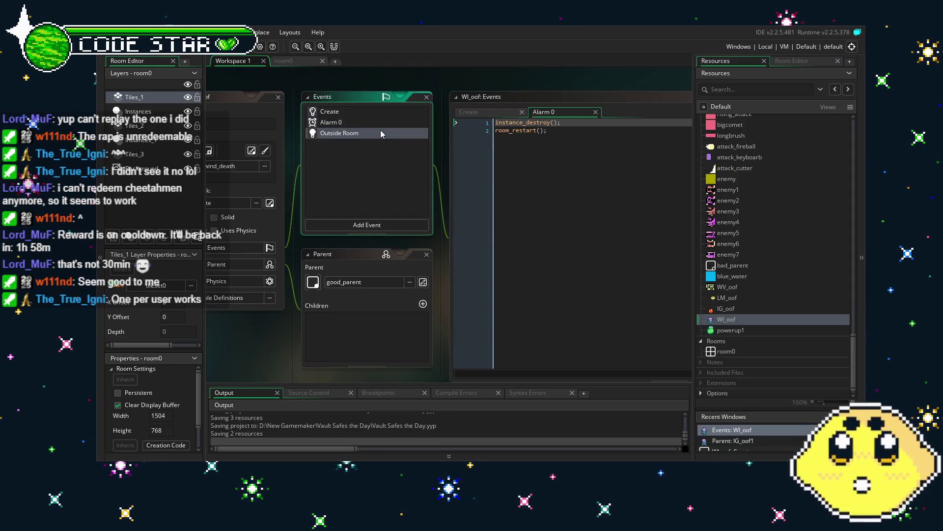
double_click(352, 112)
click(533, 139)
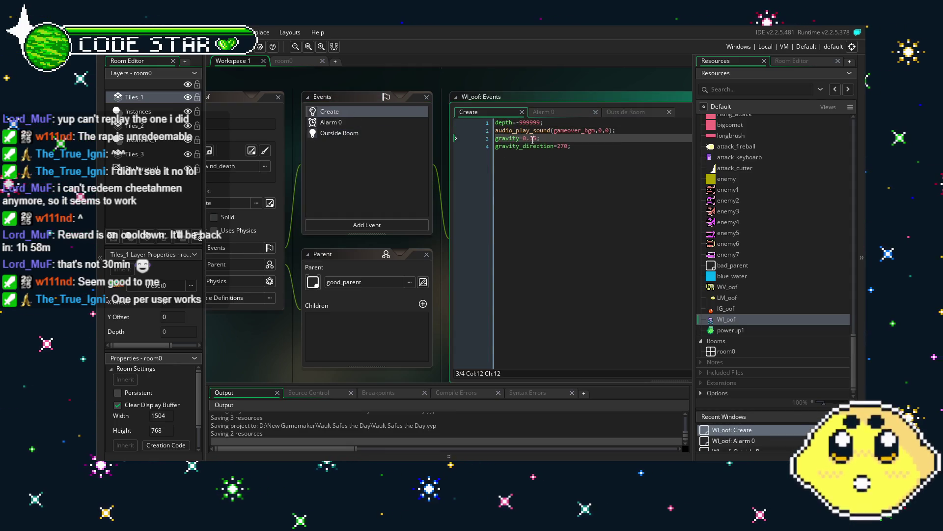
text(2)
click(536, 172)
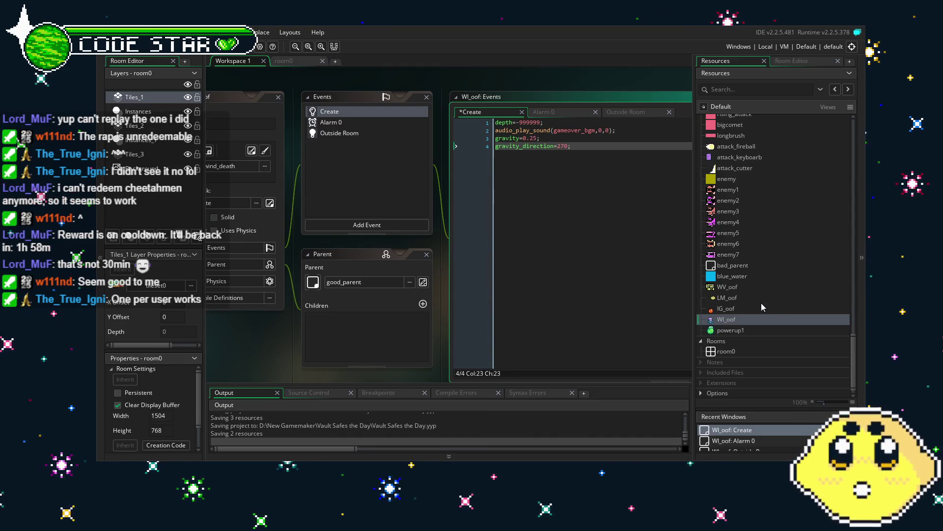
key(ctrl+s)
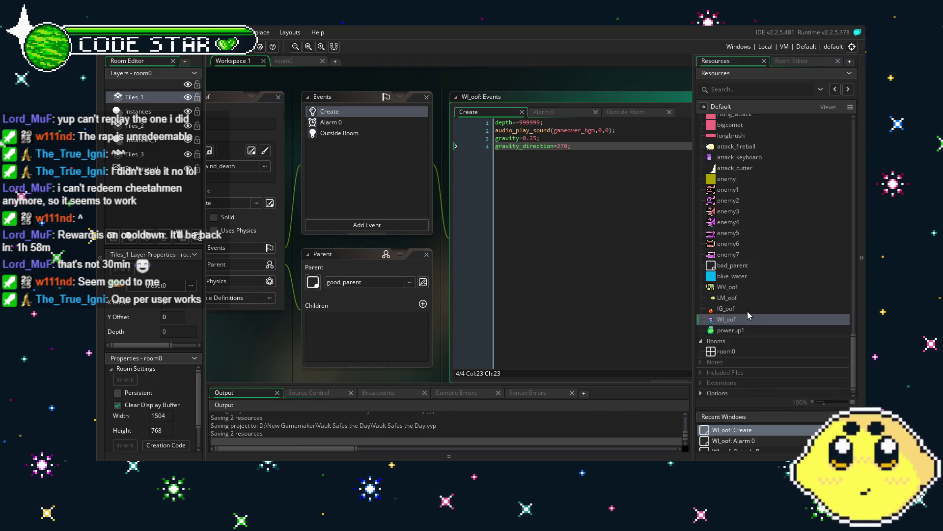
Reopen the playerWI object from the Resources list.
scroll(731, 311, up, 4)
scroll(732, 311, up, 2)
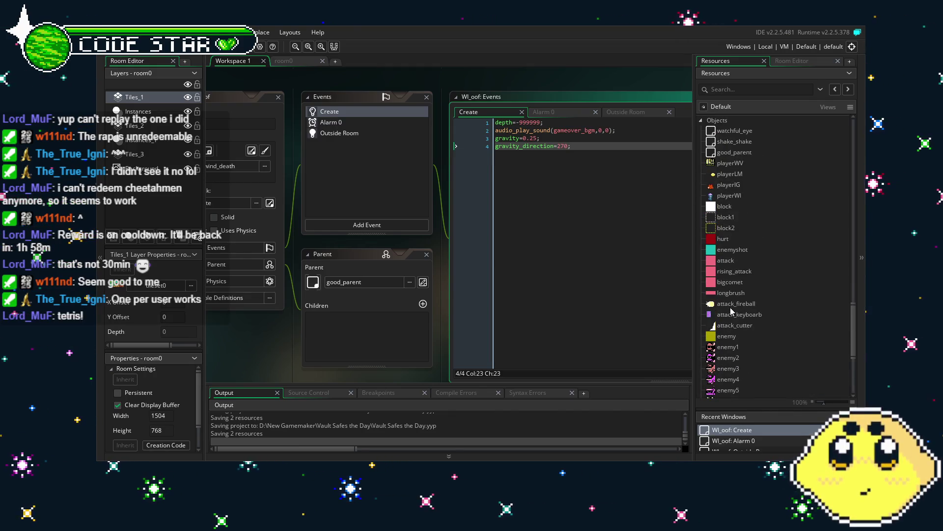
double_click(726, 198)
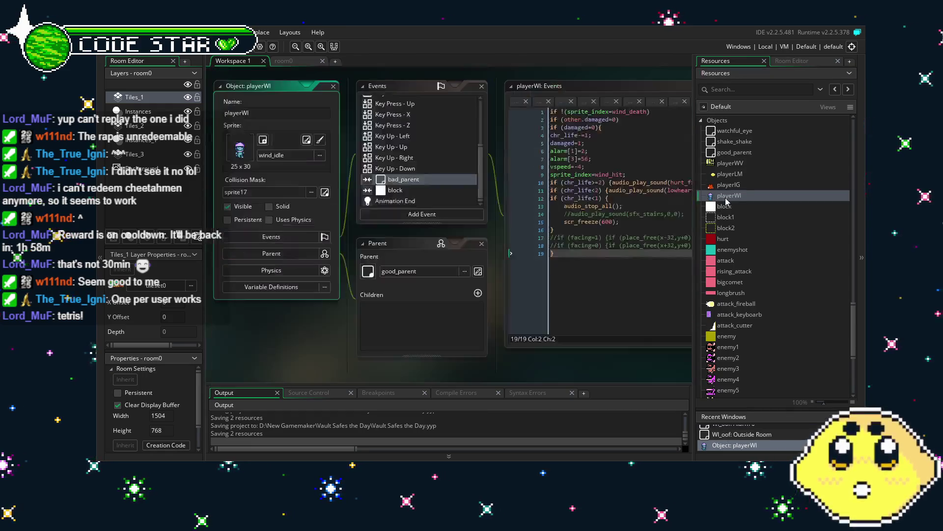
mouse_move(308, 309)
mouse_down()
mouse_move(276, 312)
mouse_move(294, 310)
mouse_up()
scroll(374, 182, up, 3)
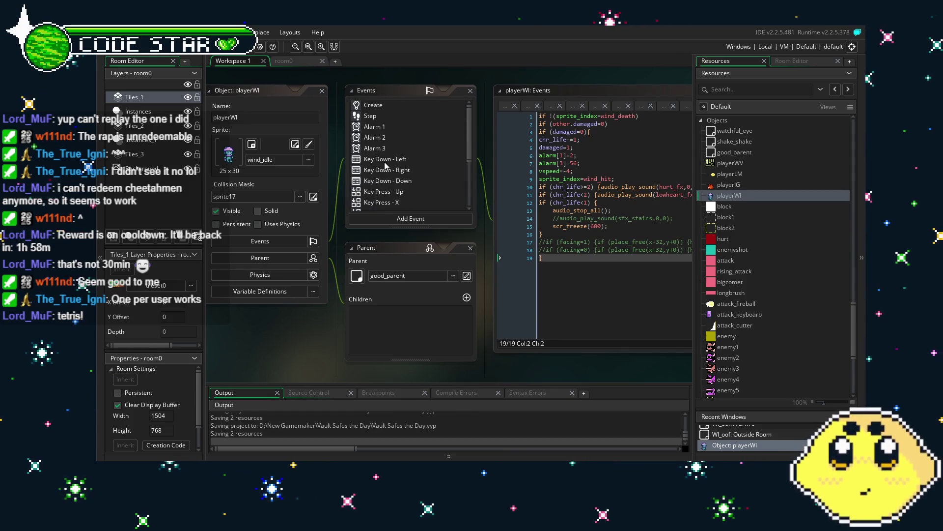
double_click(391, 105)
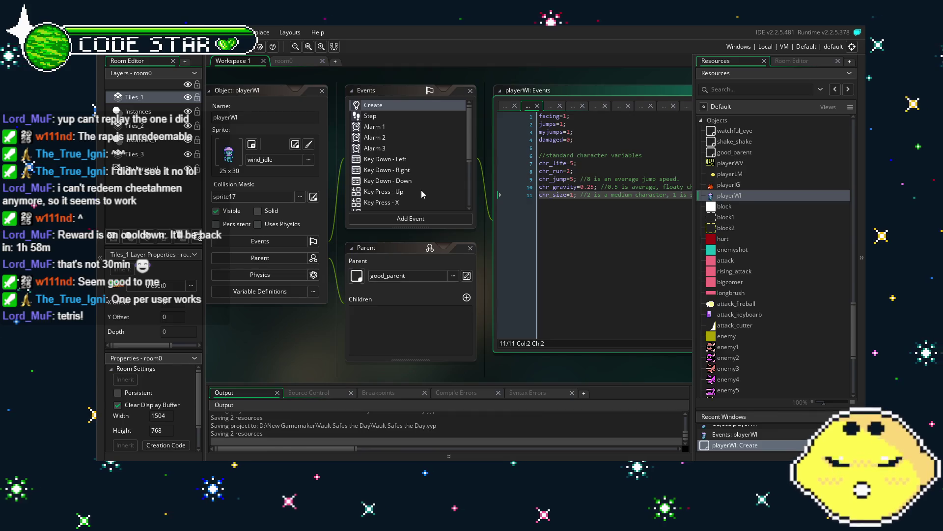
scroll(421, 190, down, 2)
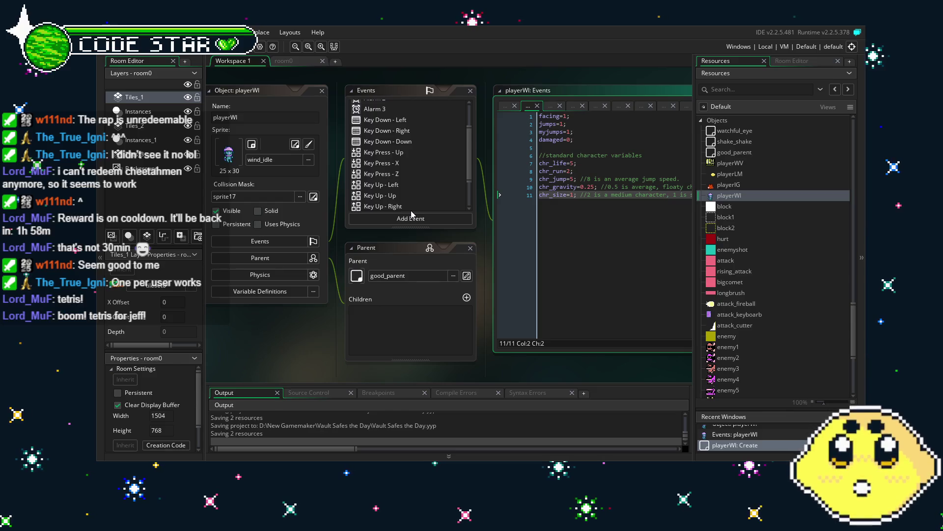
scroll(411, 197, down, 2)
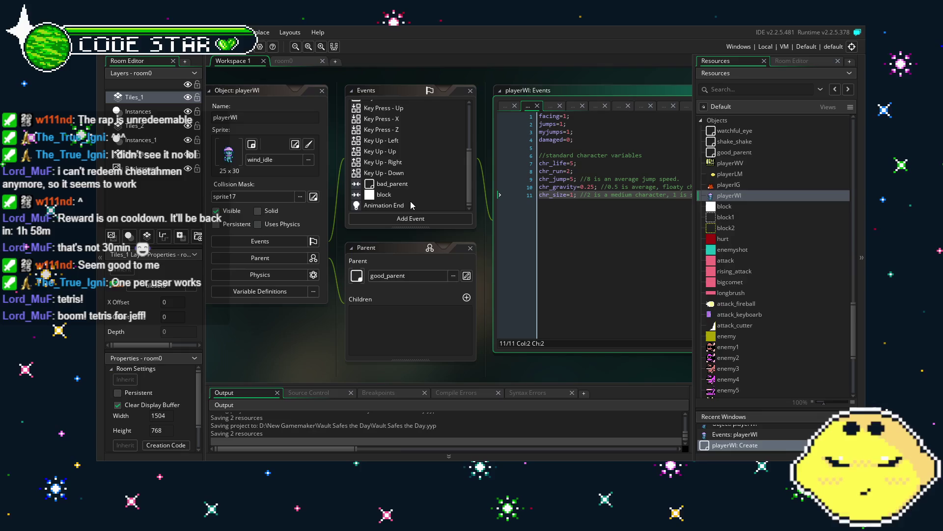
scroll(393, 146, up, 4)
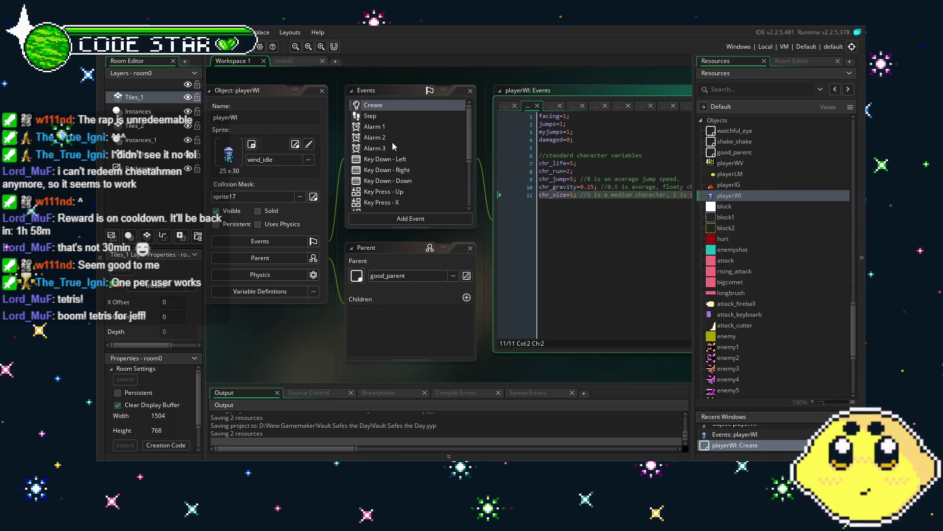
click(399, 115)
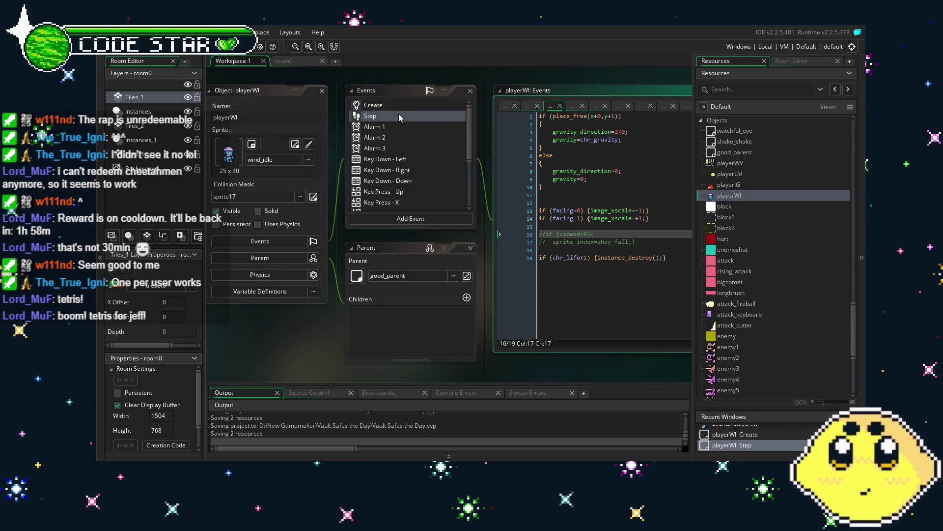
click(544, 262)
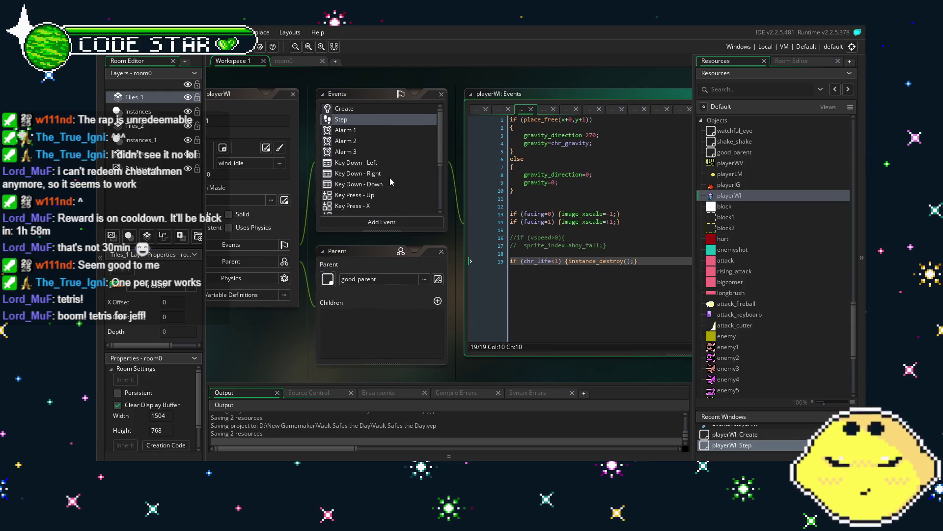
scroll(390, 177, down, 3)
scroll(391, 181, down, 1)
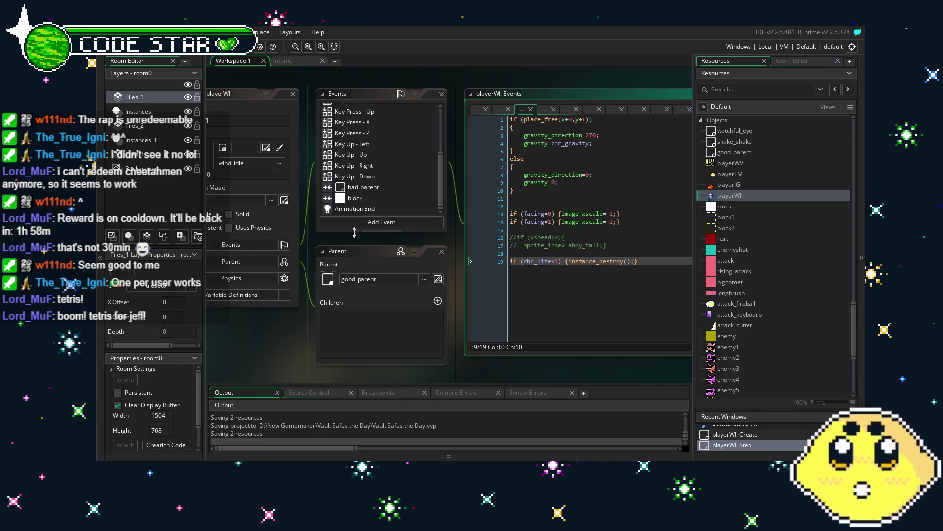
drag(359, 244, 389, 243)
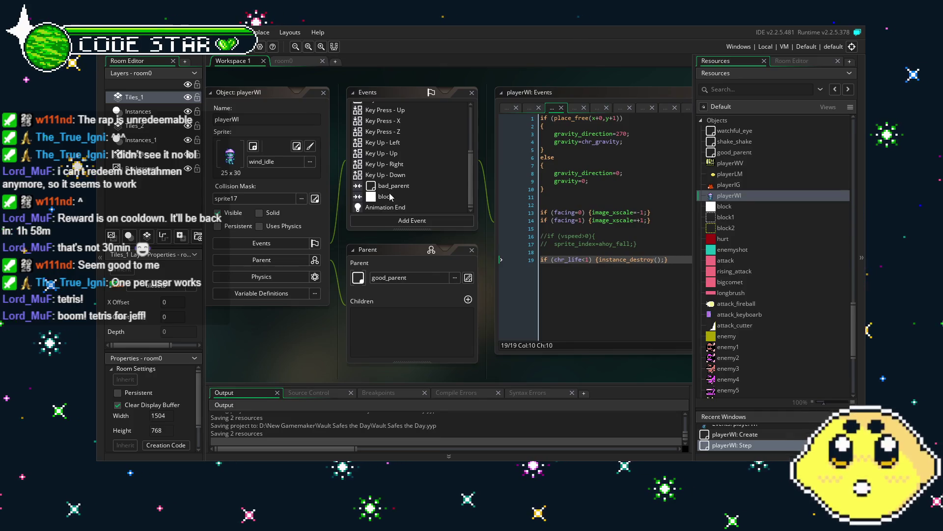
scroll(390, 196, up, 4)
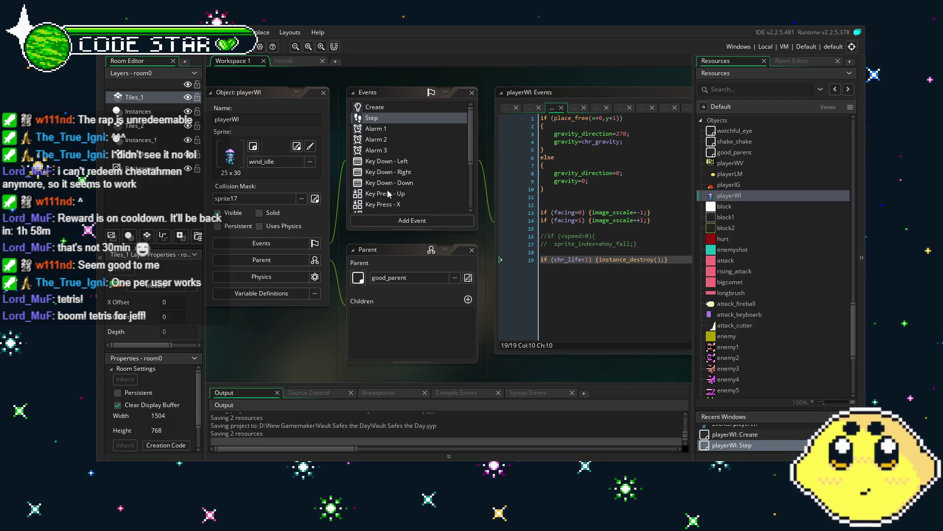
scroll(401, 169, down, 3)
click(411, 136)
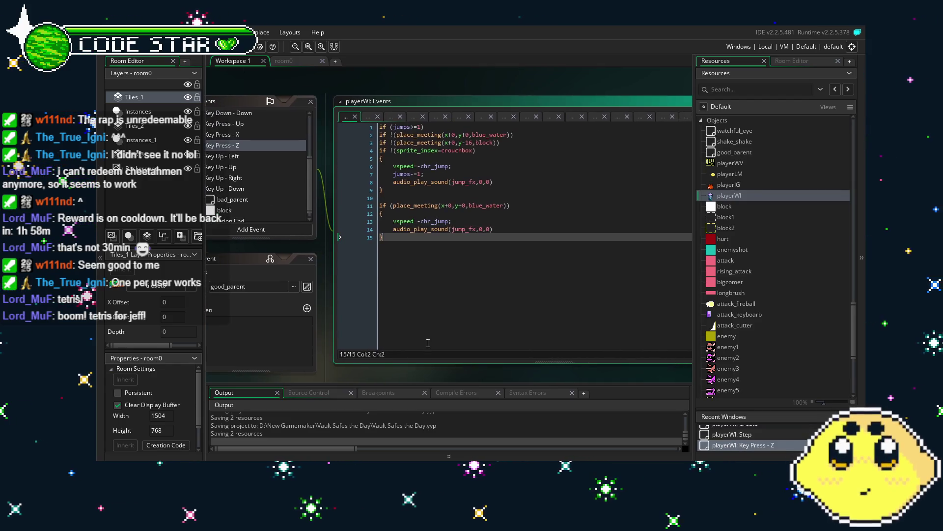
scroll(321, 206, up, 3)
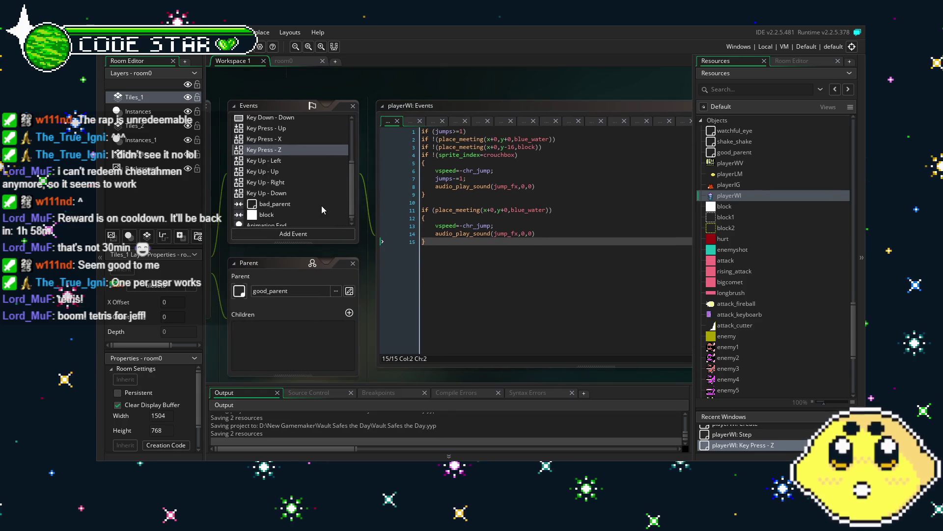
click(275, 123)
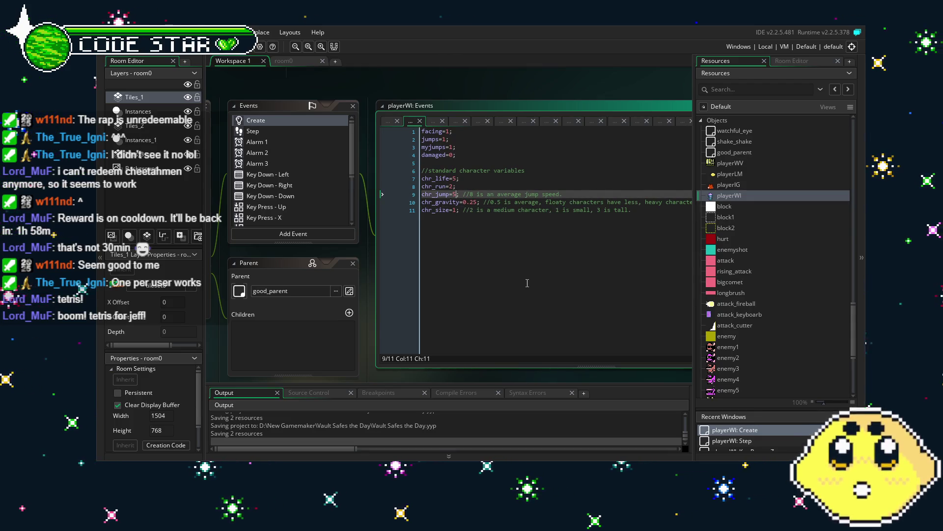
Raise playerWI's chr_jump from 5 to 8 and run the game.
key(BackSpace)
text(8)
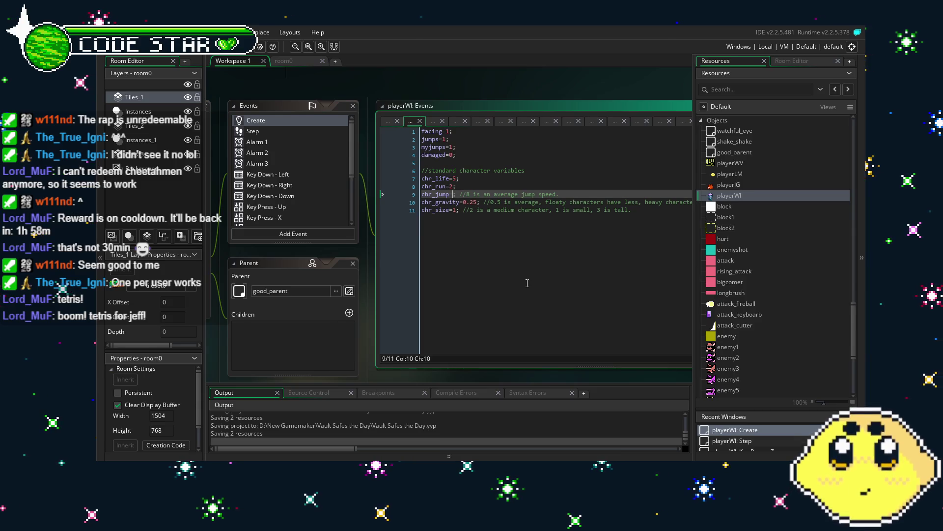
click(527, 283)
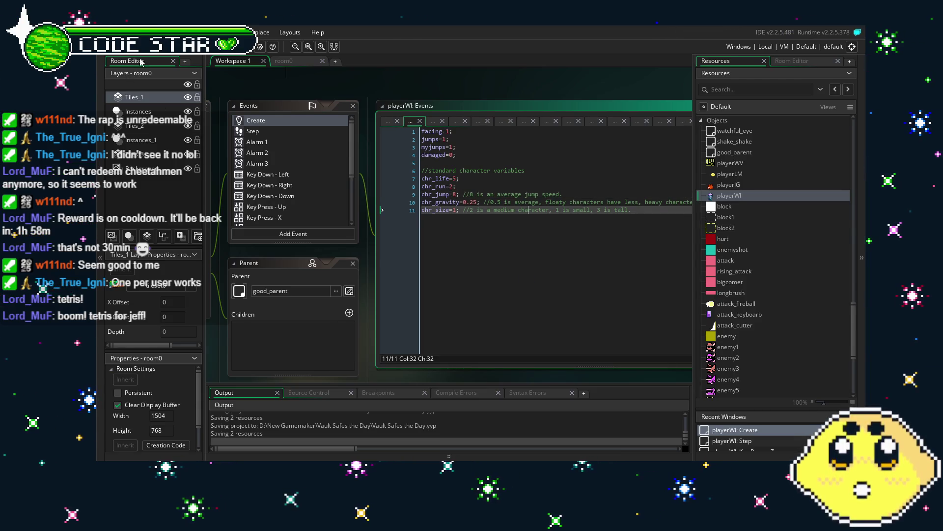
click(232, 46)
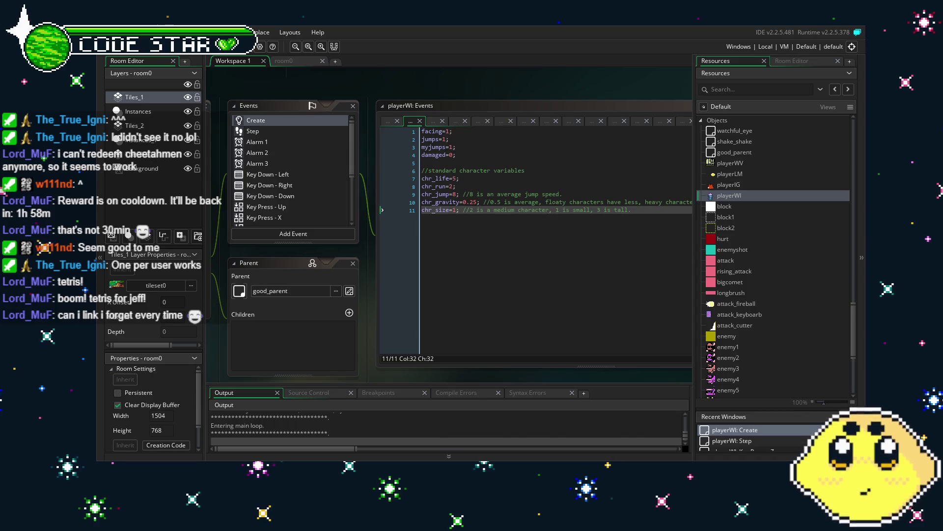
Set chr_jump to 6 and rerun the game with F5 to test the jump.
click(453, 194)
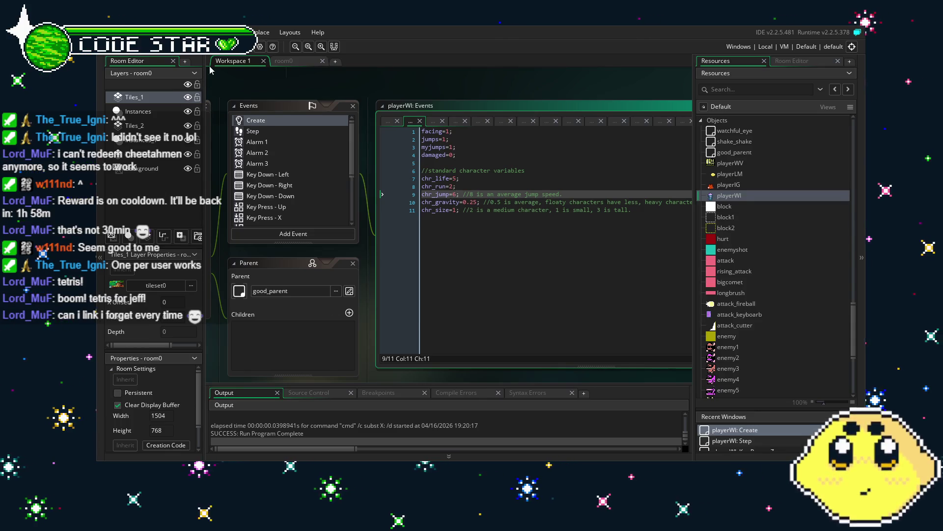
key(F5)
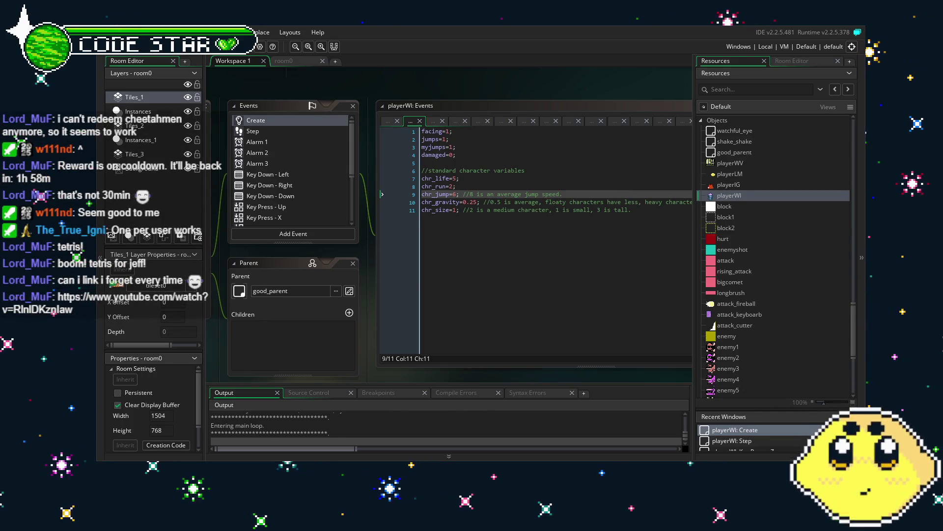
key(Right)
Run and jump the player right up the pillar stairs, firing an attack left.
key(space)
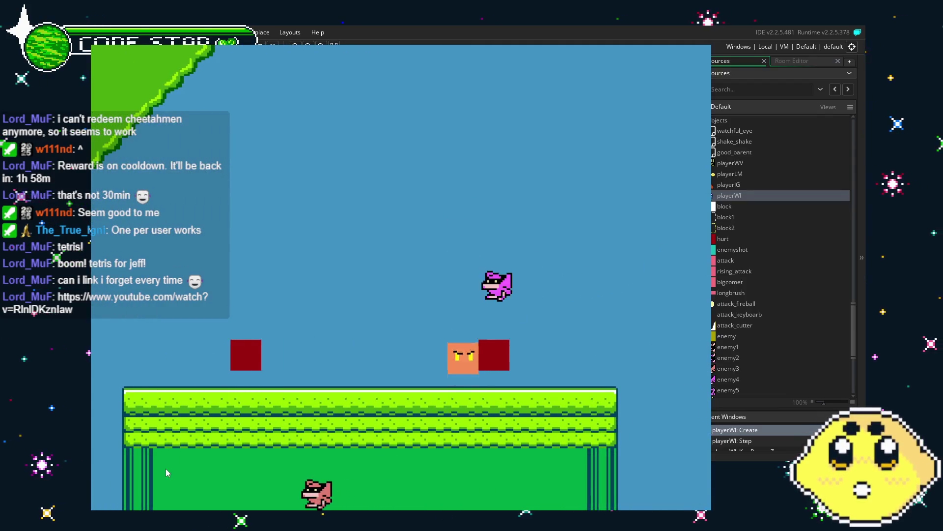
key(space)
key(Right)
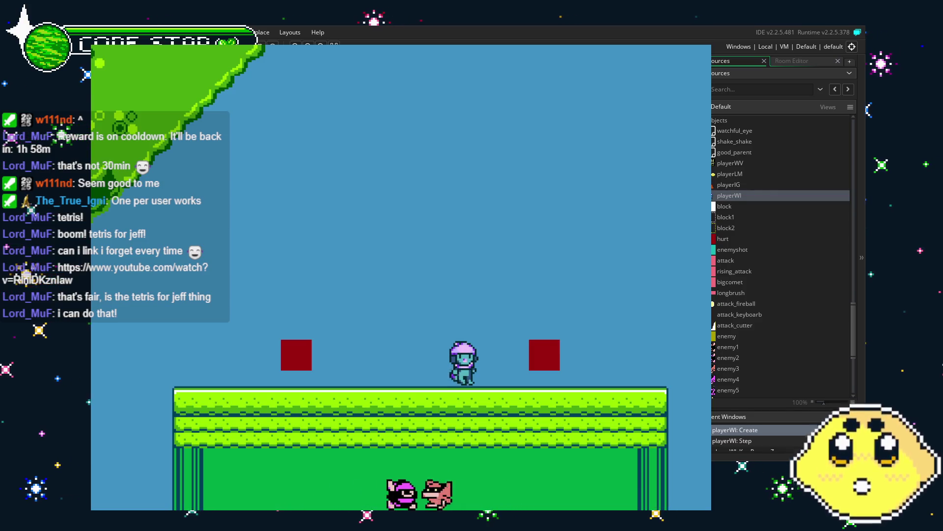
key(Right)
key(space)
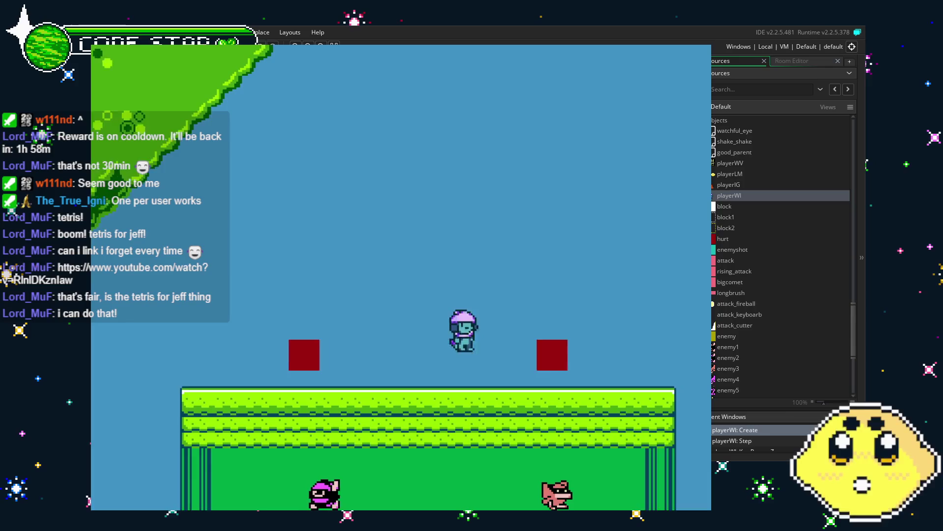
key(Right)
key(space)
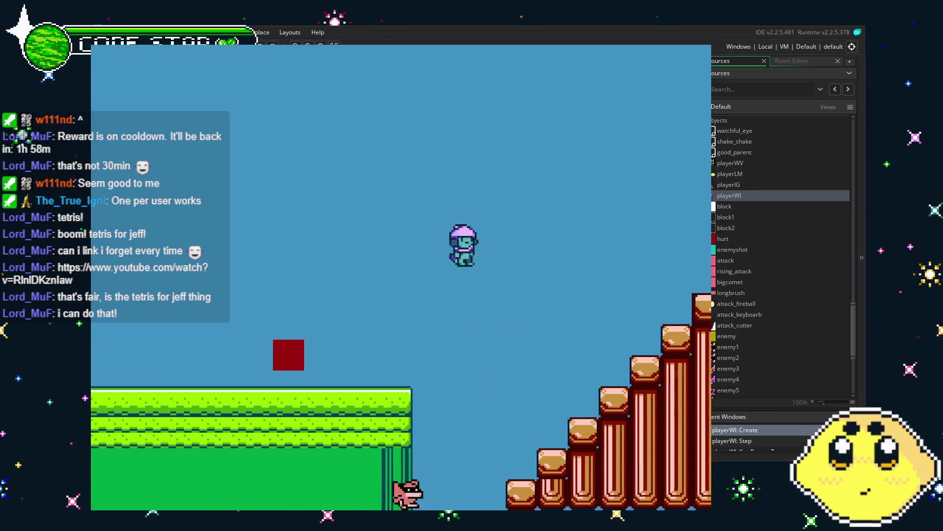
key(Right)
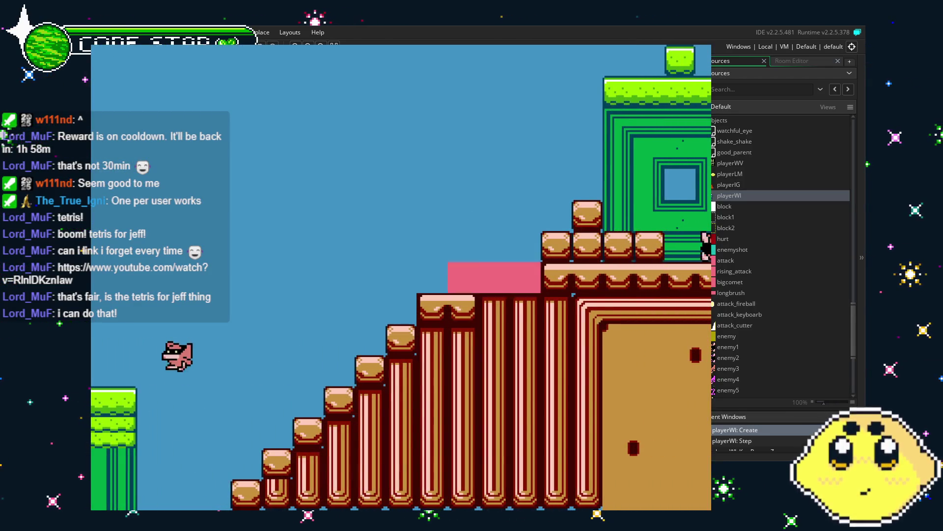
key(Right)
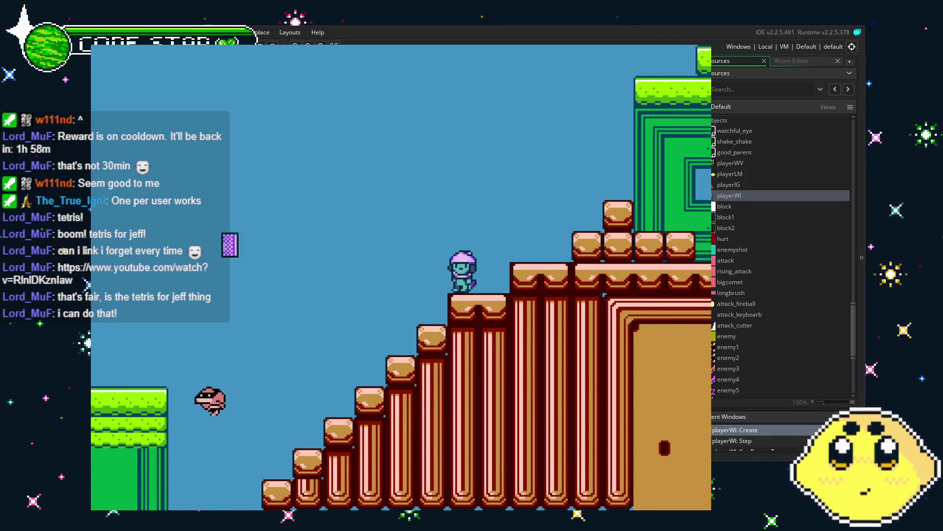
key(Right)
key(Left)
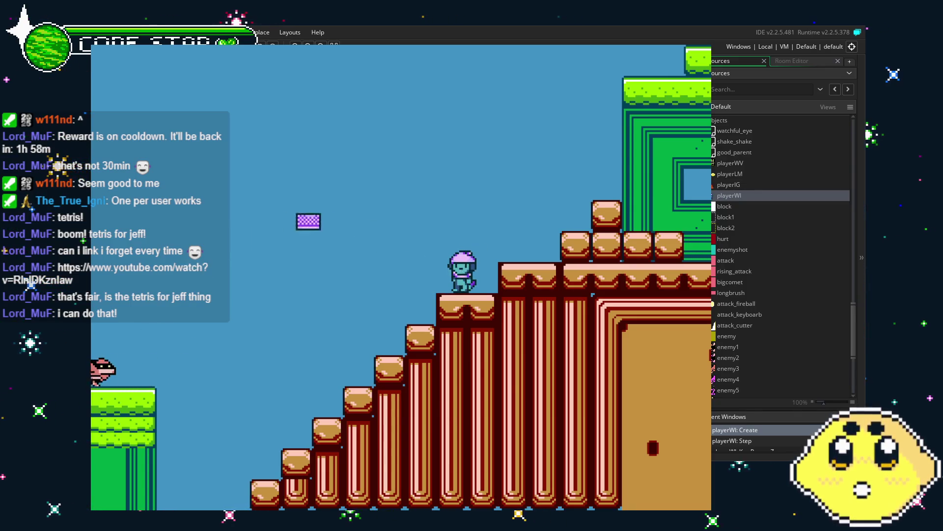
Climb to a higher step, then run back down the staircase onto the grass.
key(Right)
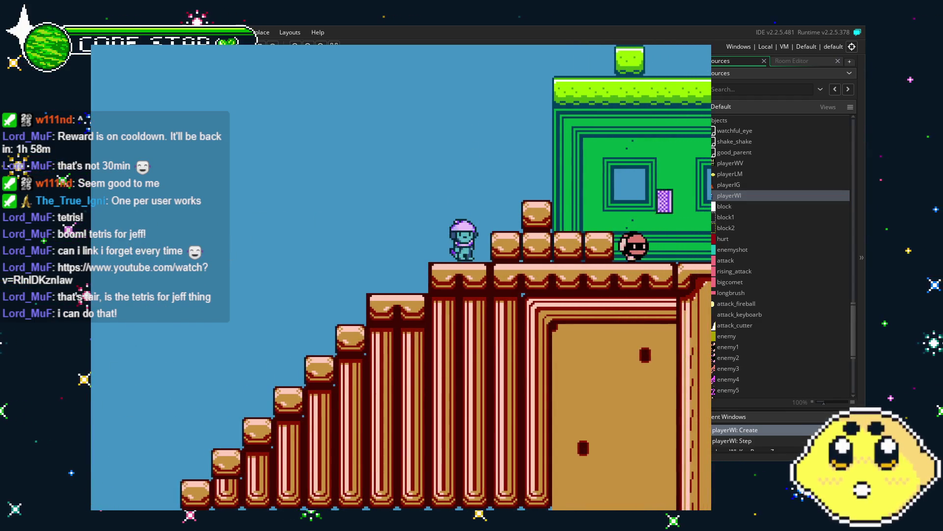
key(Right)
key(space)
key(Left)
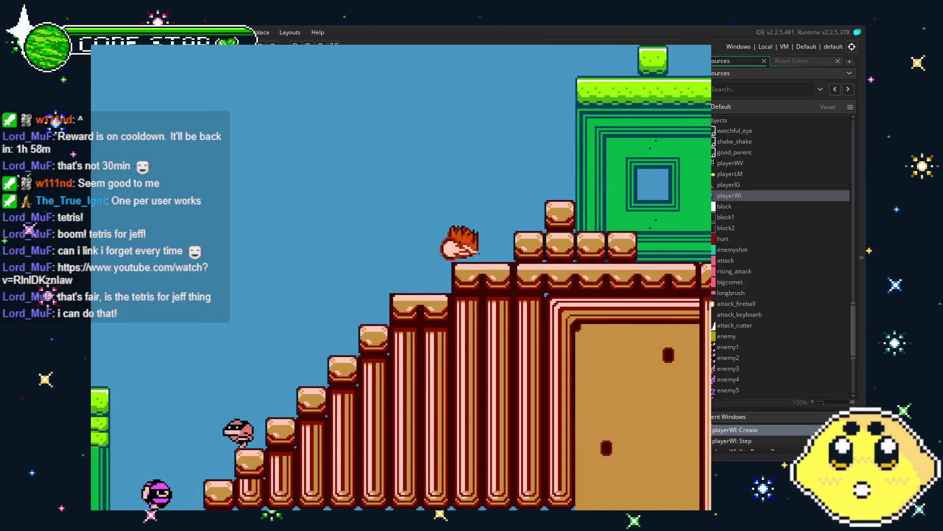
key(Right)
key(Left)
key(Left)
key(space)
key(Right)
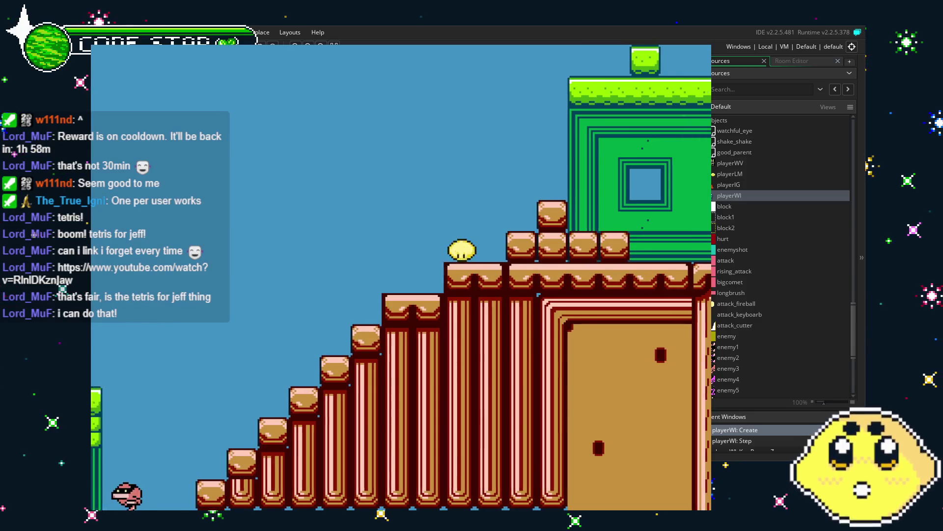
key(Left)
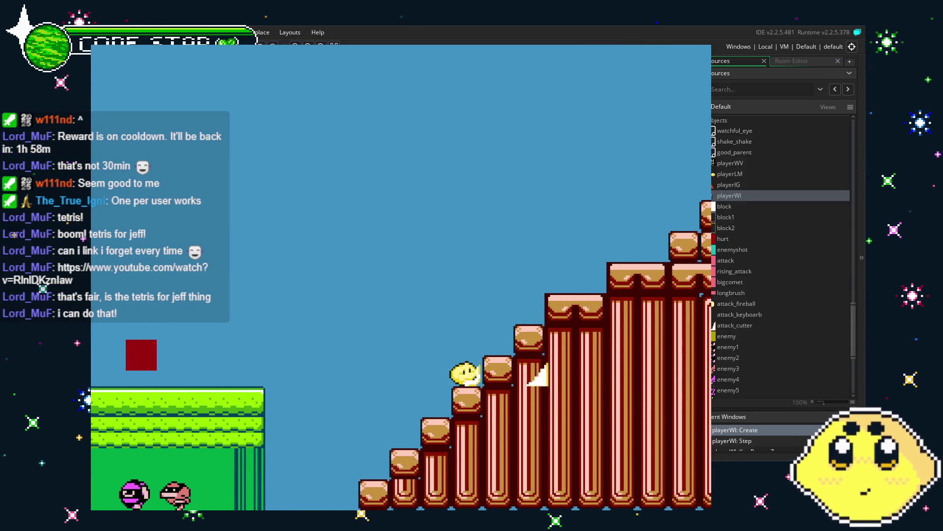
key(Left)
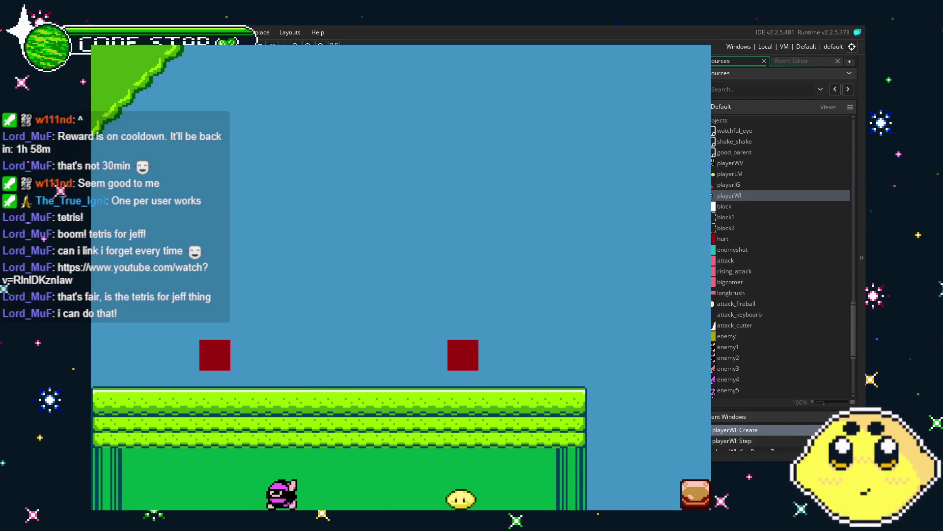
key(Right)
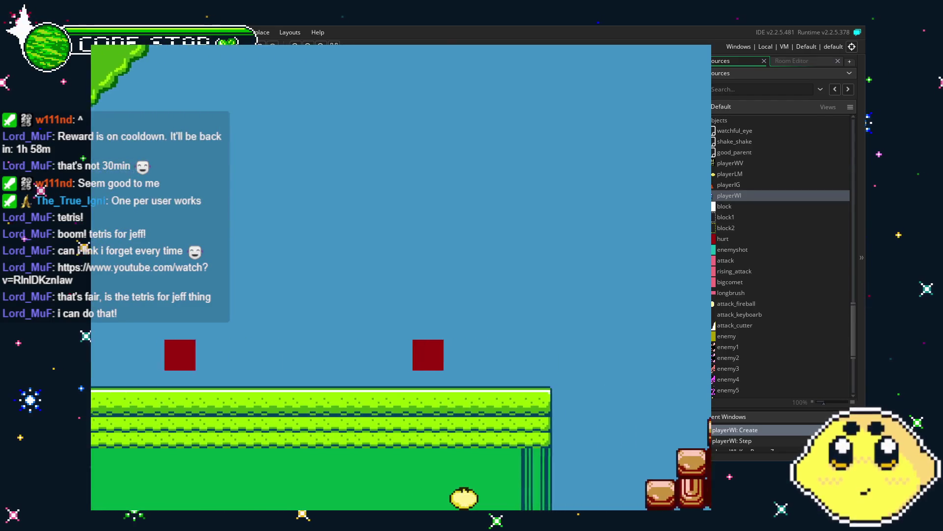
Jump up the red staircase, attack with X, then close the game with Escape.
key(Up)
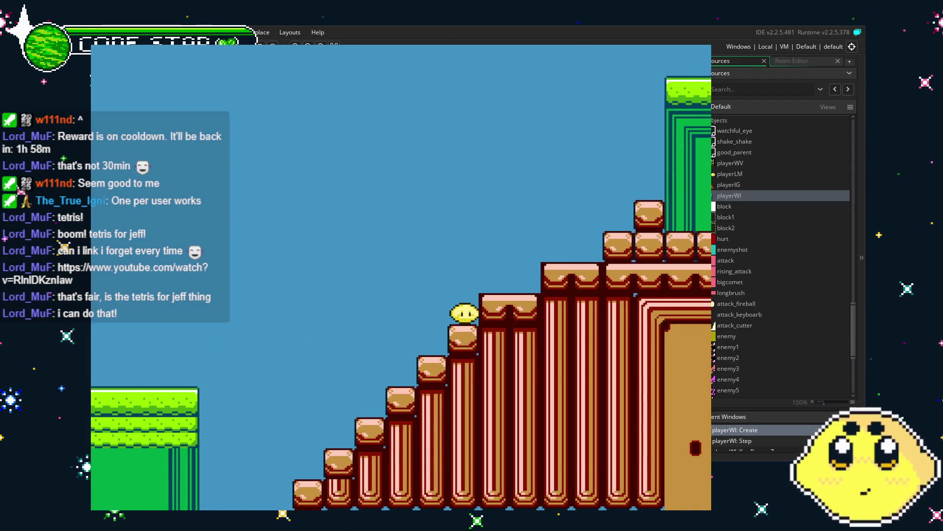
key(Up)
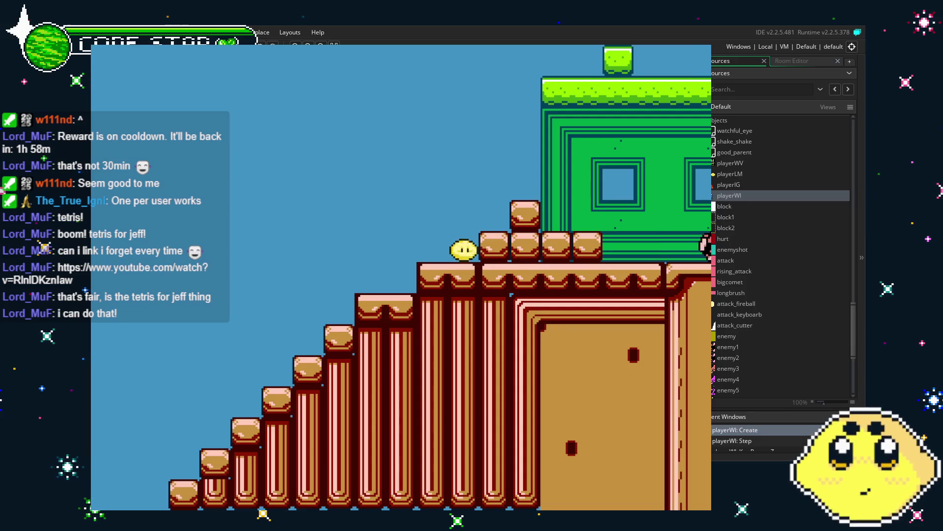
key(Right)
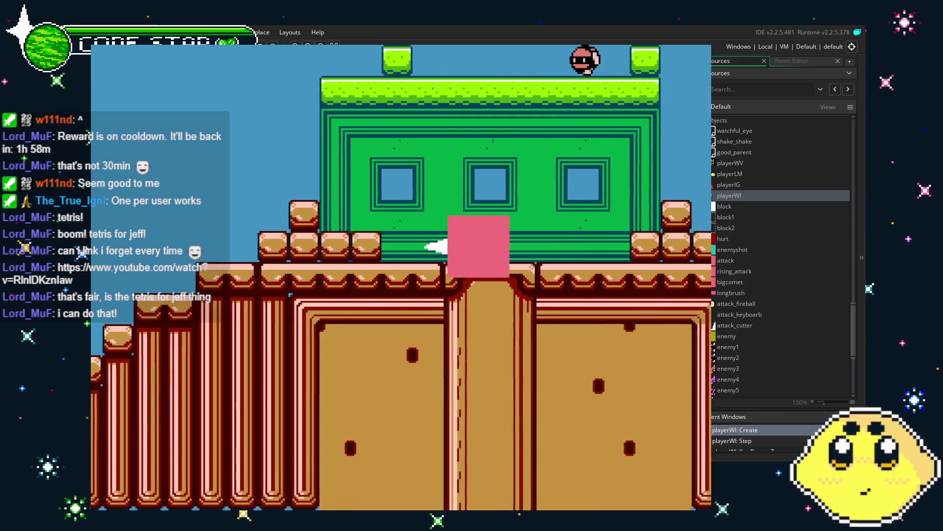
key(Left)
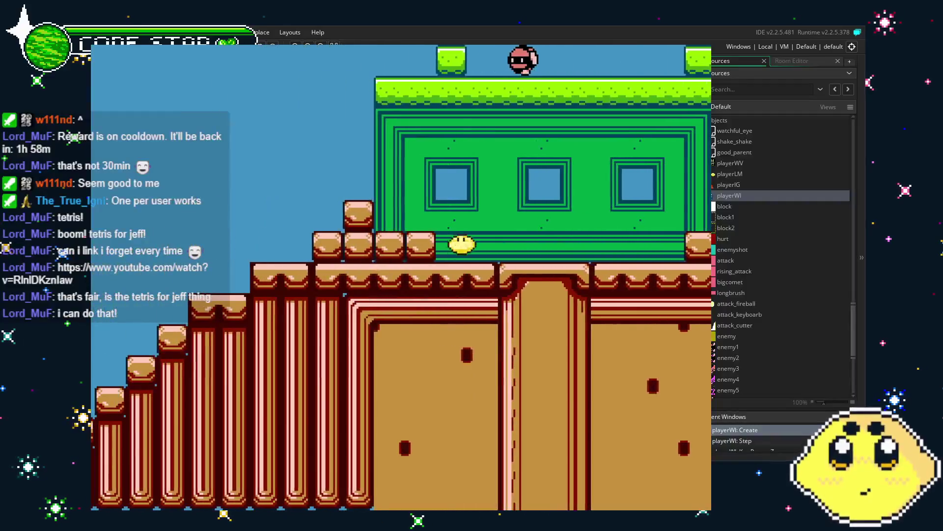
key(Right)
key(Left)
key(x)
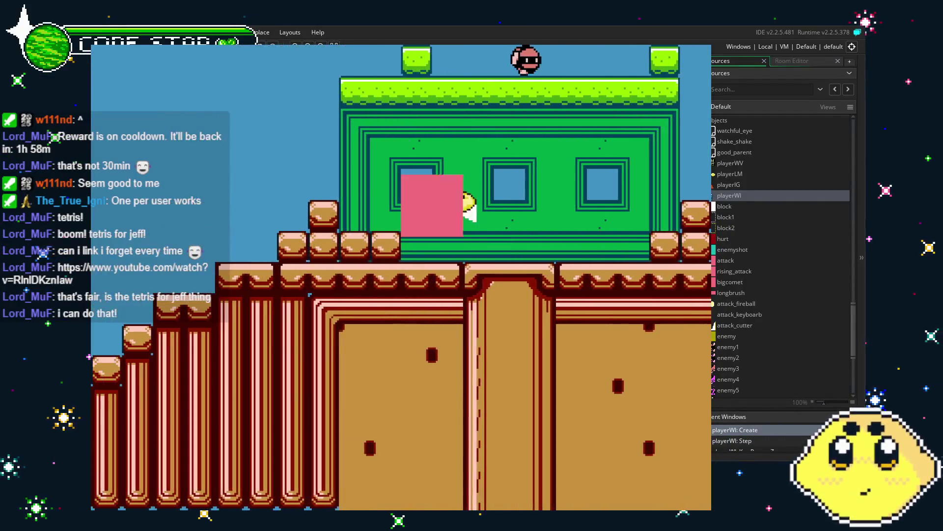
key(Right)
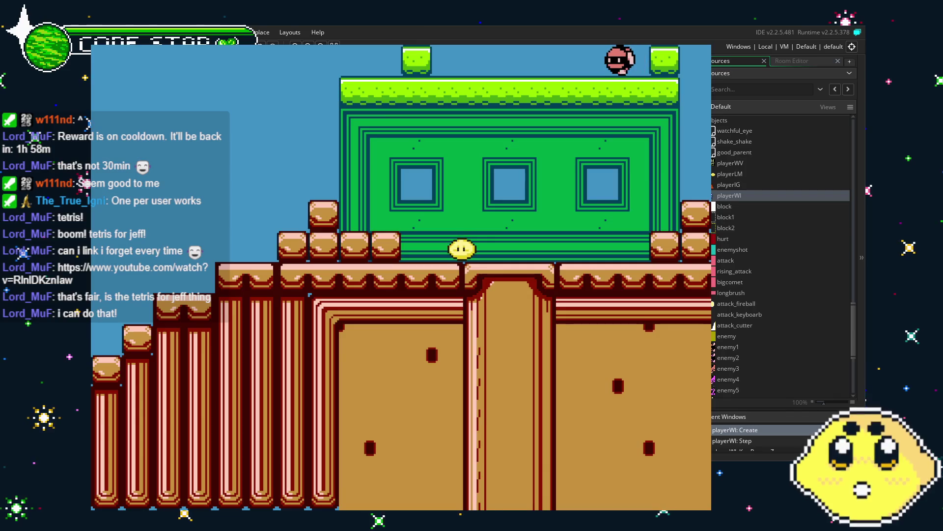
key(Escape)
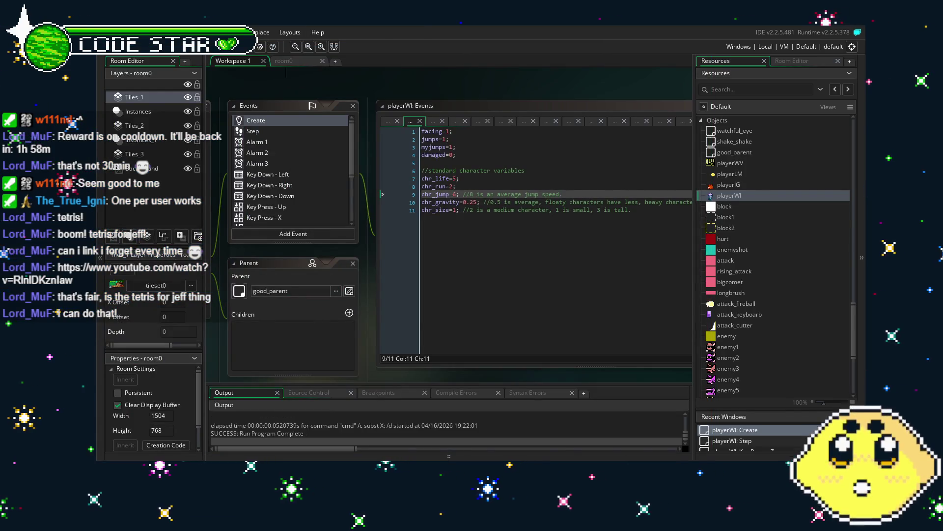
Save the project, briefly run and jump onto the brick platform, then close the game.
key(ctrl+s)
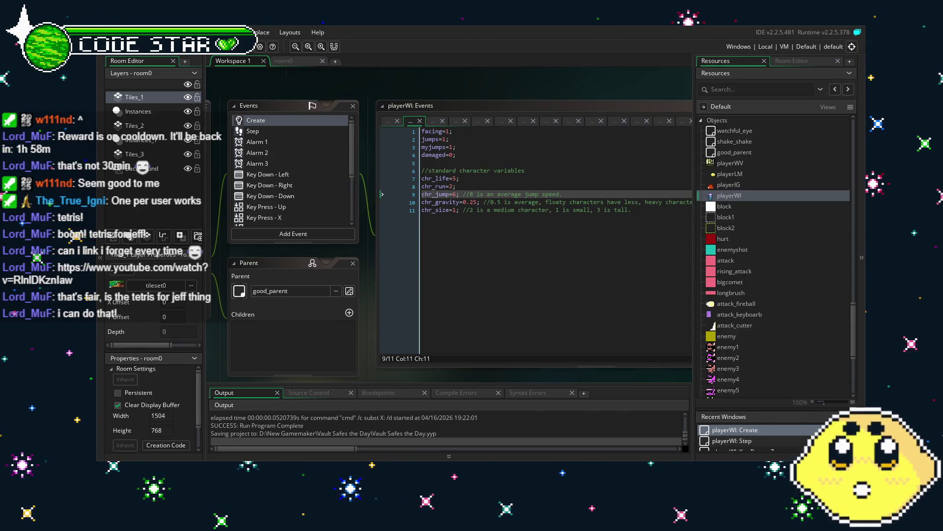
click(462, 255)
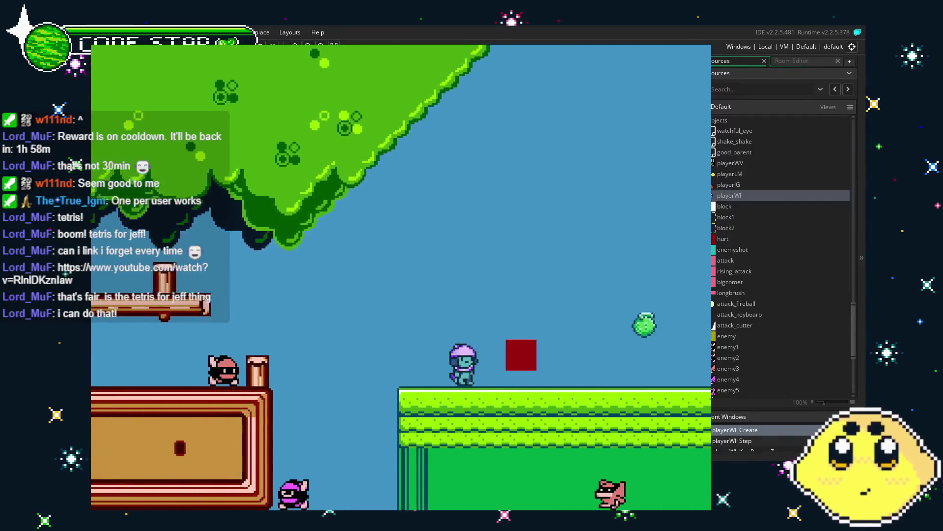
key(Right)
key(space)
key(Left)
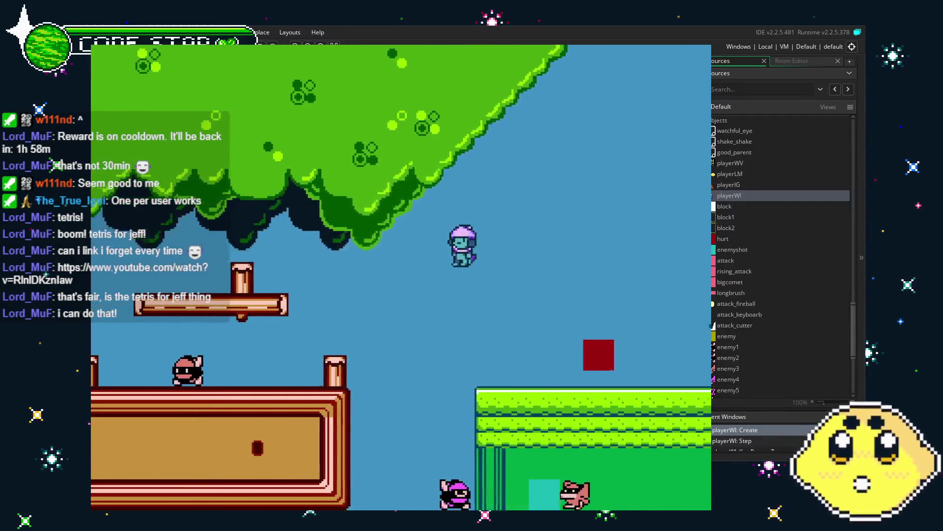
key(Left)
key(space)
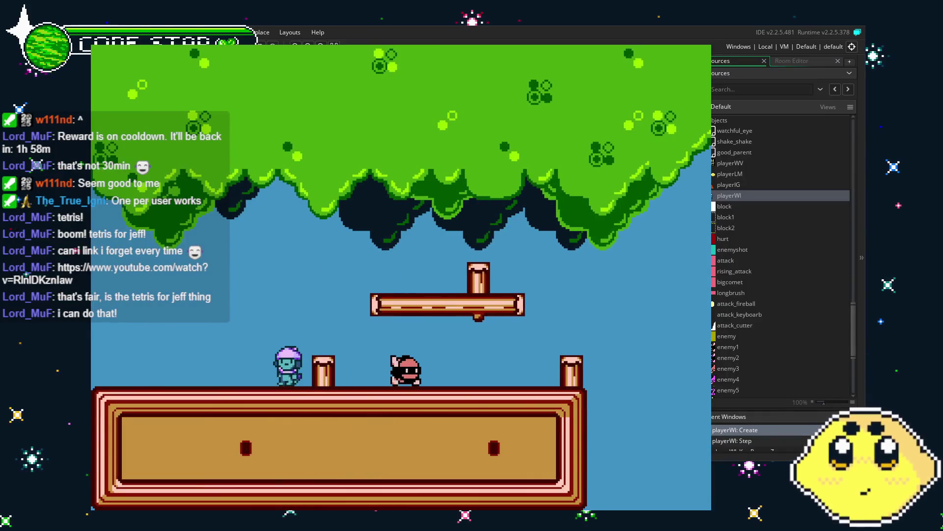
key(Escape)
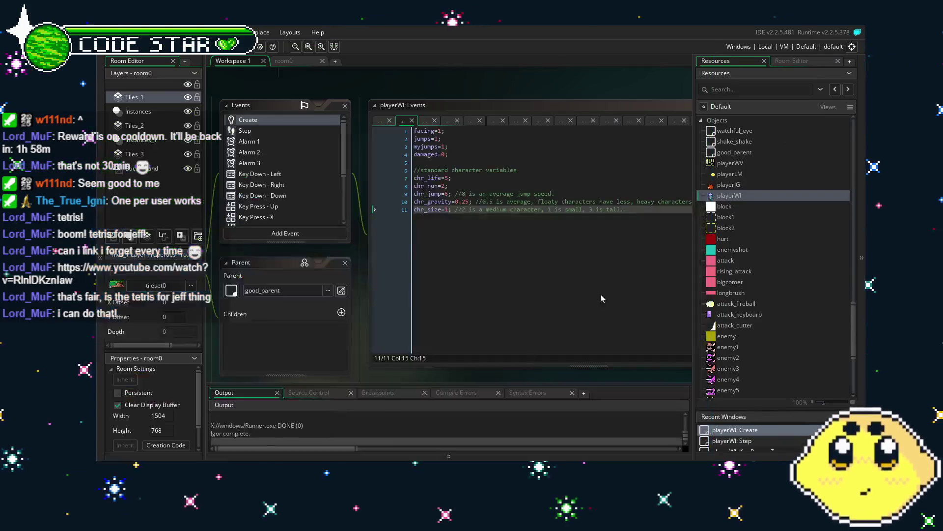
Set chr_gravity to 0.10 and chr_jump to 4 in playerWI's Create code, then run the game.
click(465, 203)
text(10)
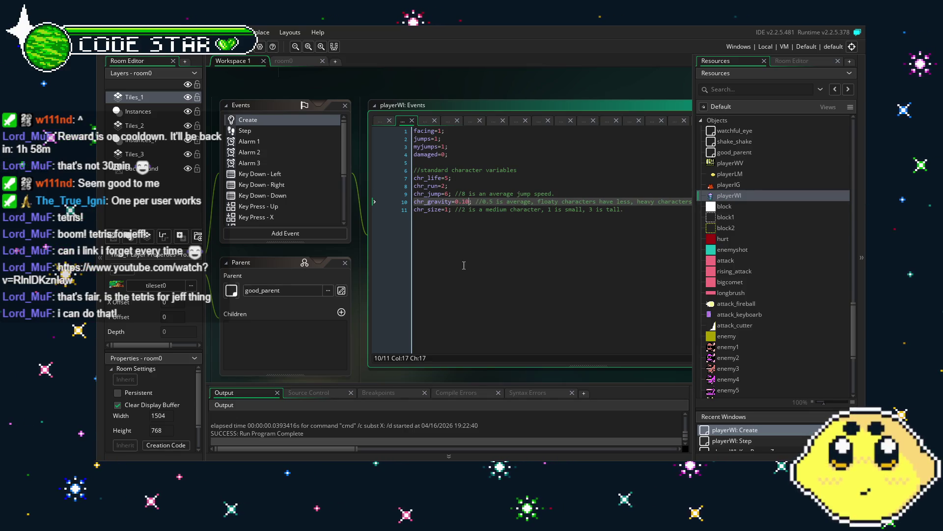
click(462, 209)
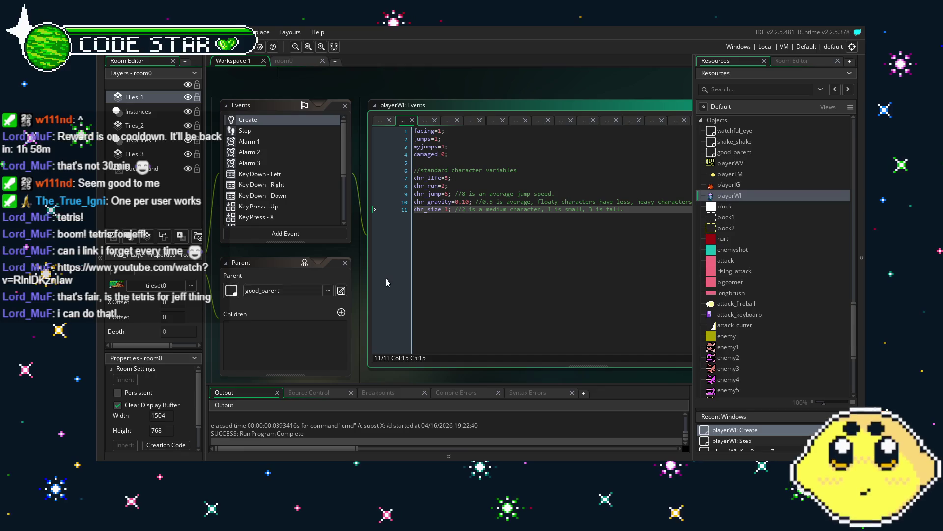
click(454, 193)
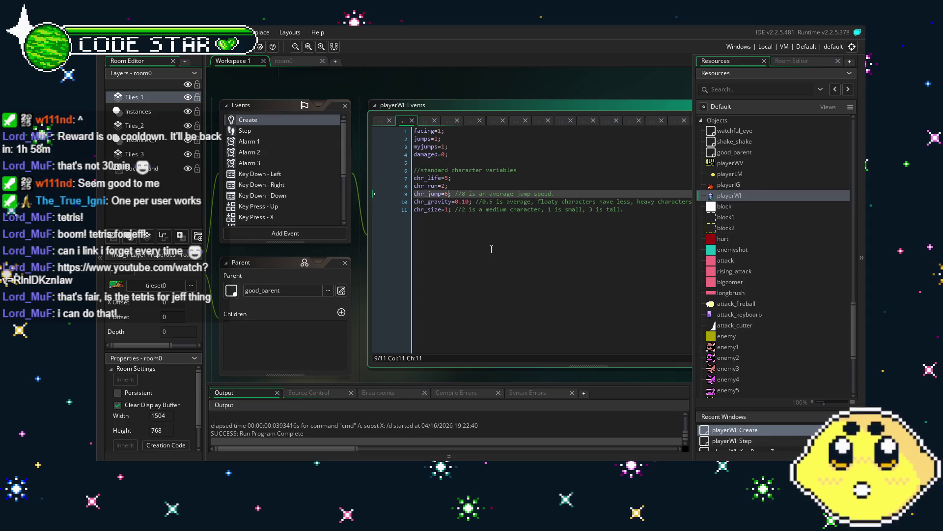
text(4)
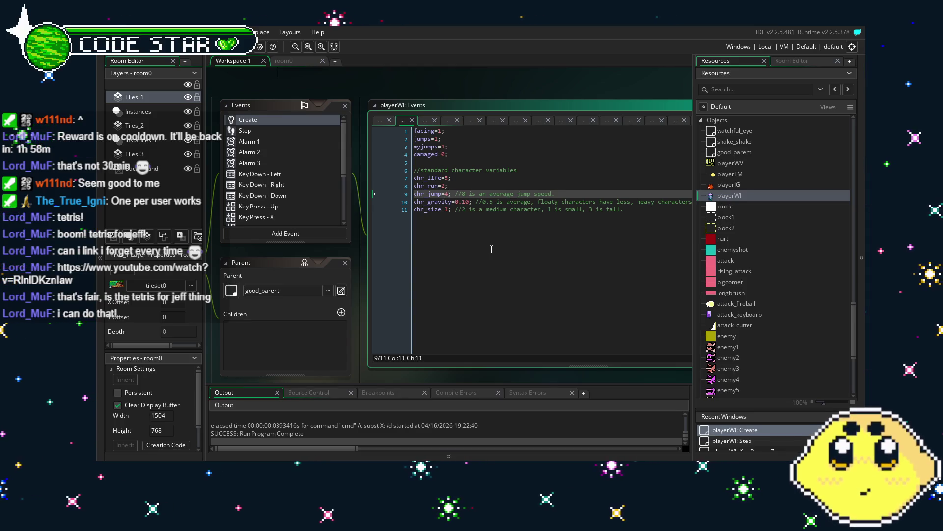
key(F5)
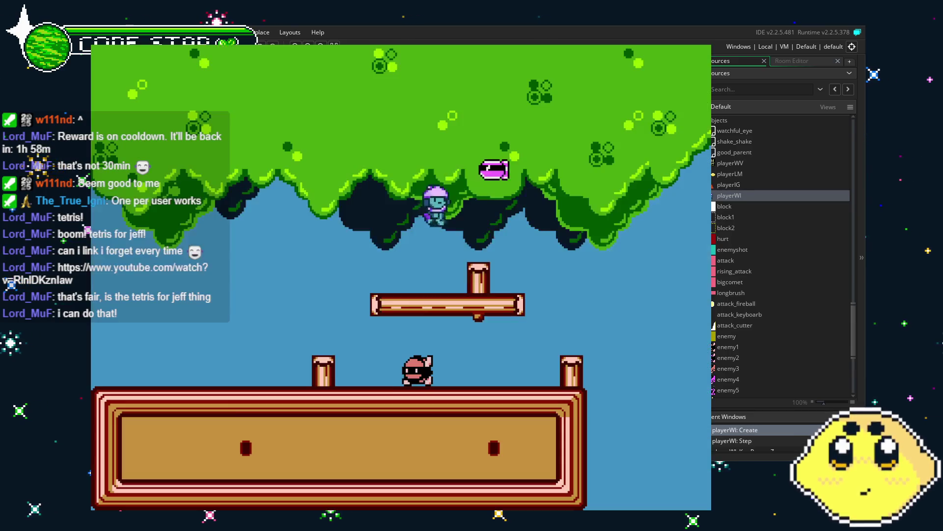
Run the player right across the green platform and up the brick staircase.
key(Right)
key(Right)
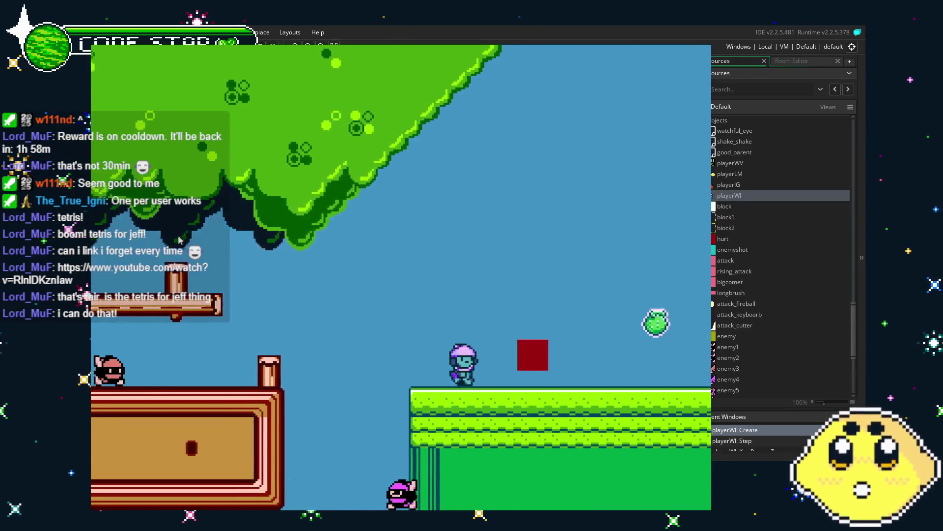
key(Right)
key(space)
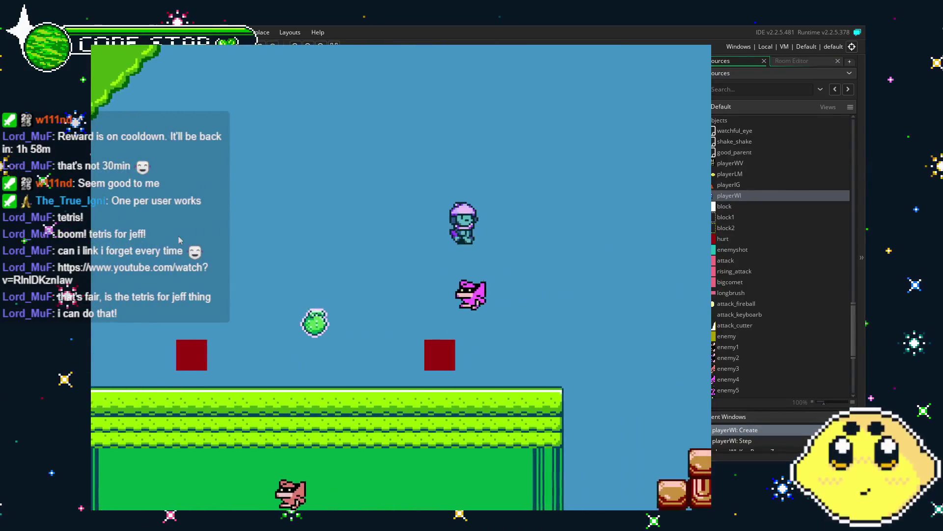
key(Right)
key(space)
Jump back left toward the tree canopy, then close the game with Escape.
key(Left)
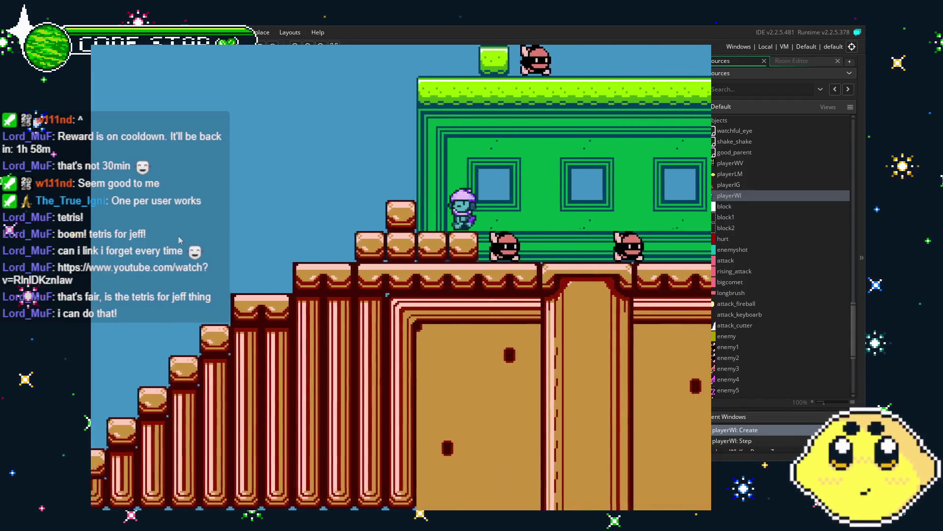
key(Left)
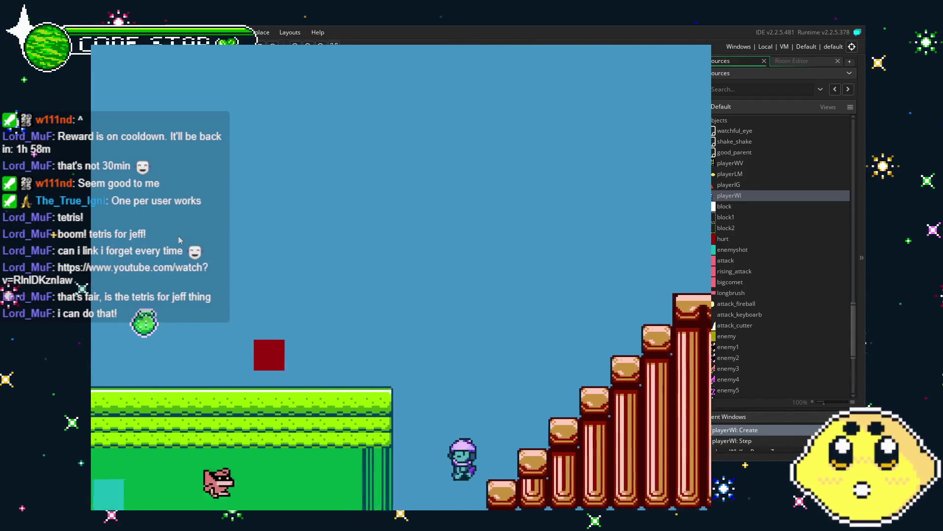
key(space)
key(Left)
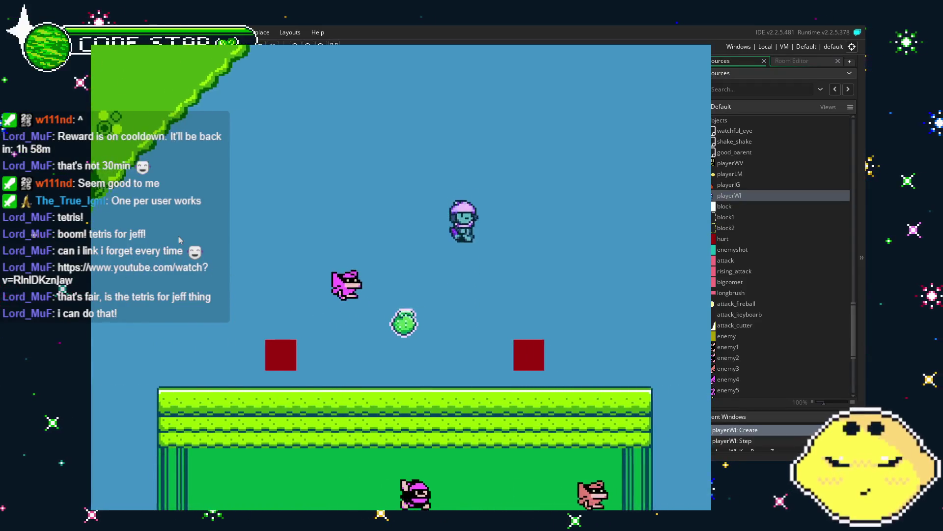
key(space)
key(Left)
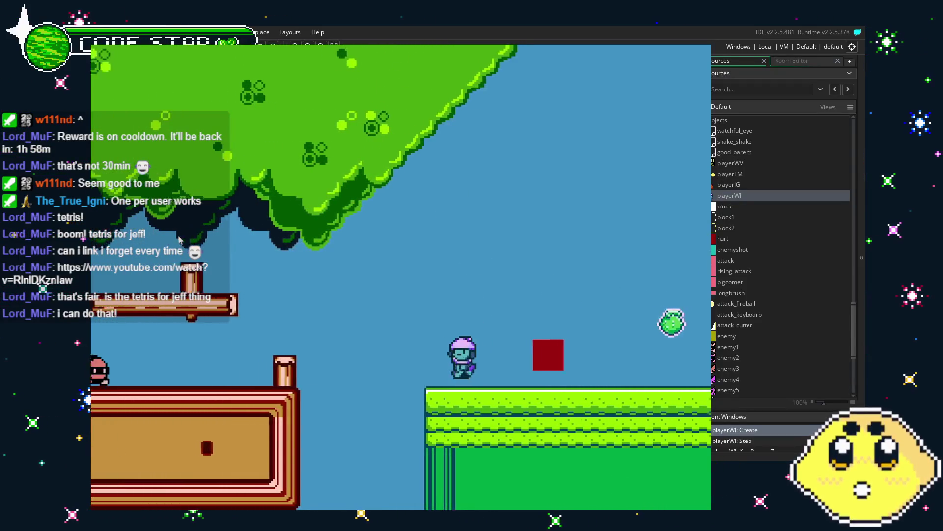
key(space)
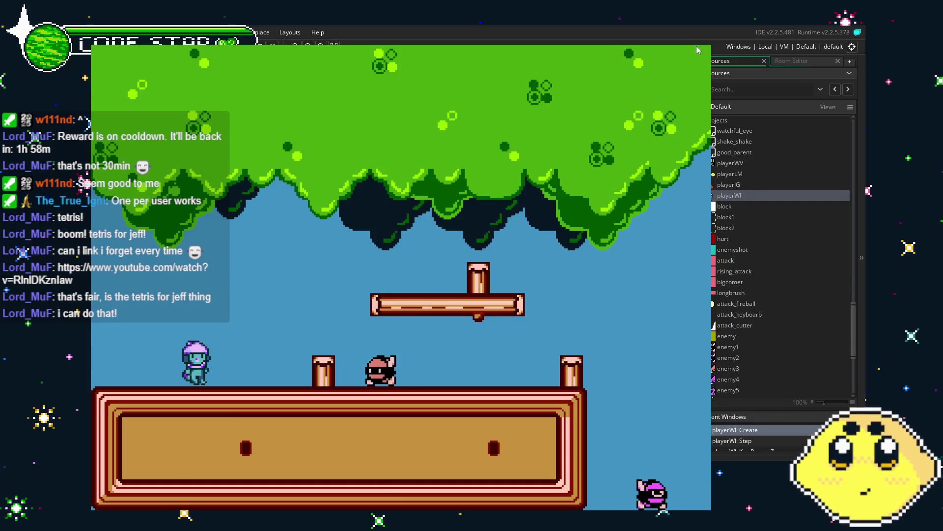
key(Escape)
scroll(290, 136, down, 5)
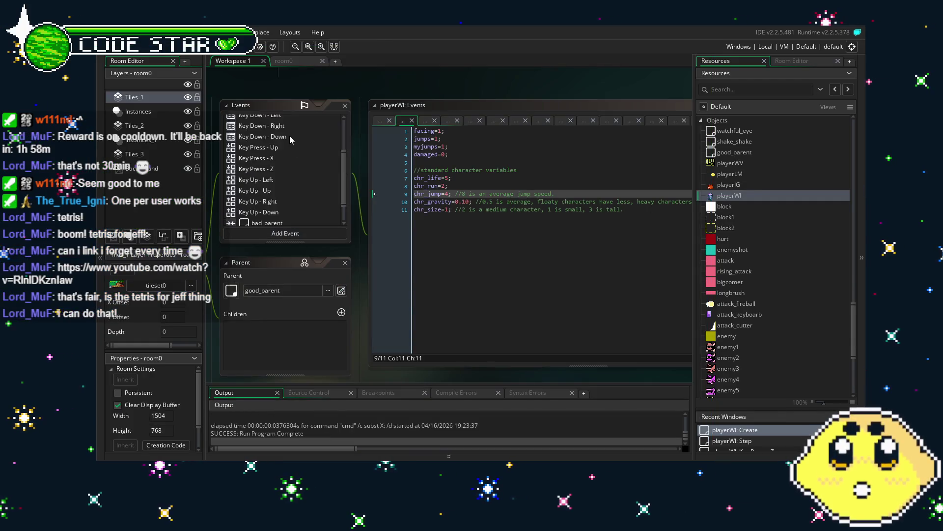
Change the Key Press - Up event's vspeed from -2 to -1 and run the game.
scroll(279, 160, up, 2)
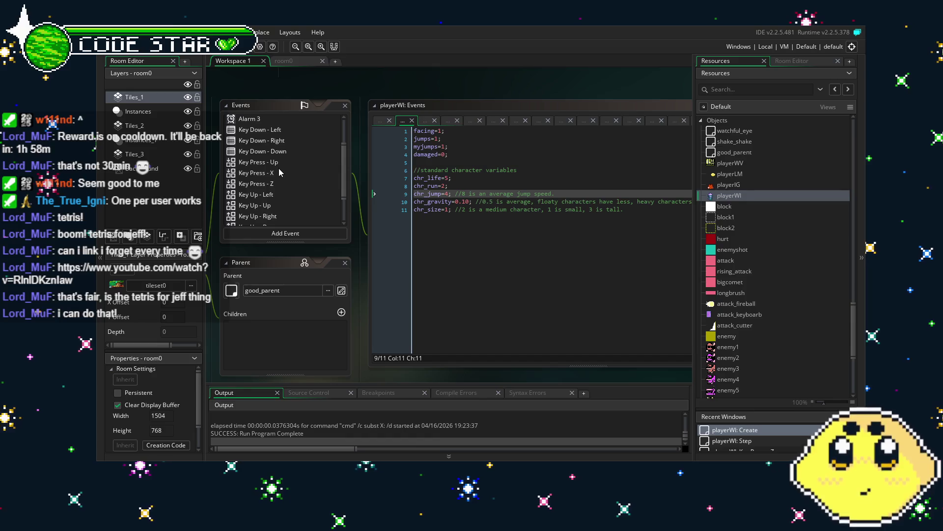
click(279, 164)
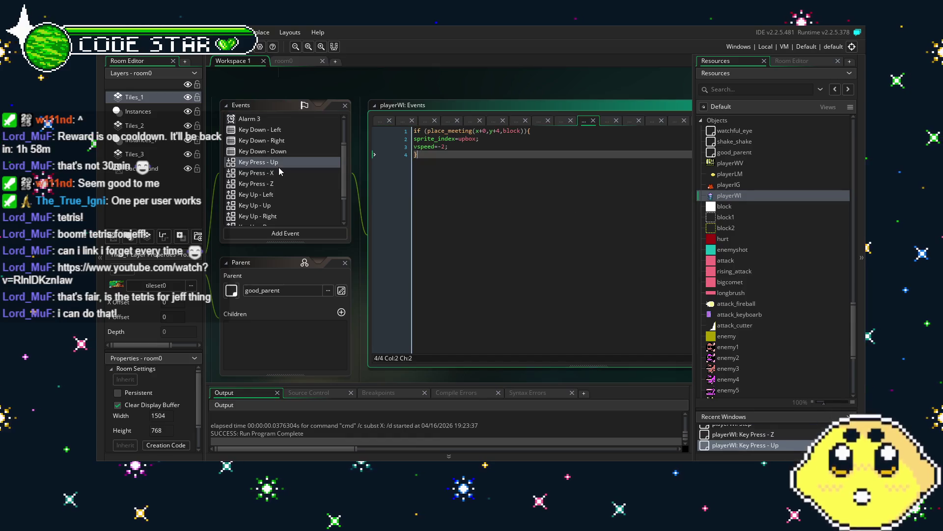
click(443, 147)
key(BackSpace)
text(1)
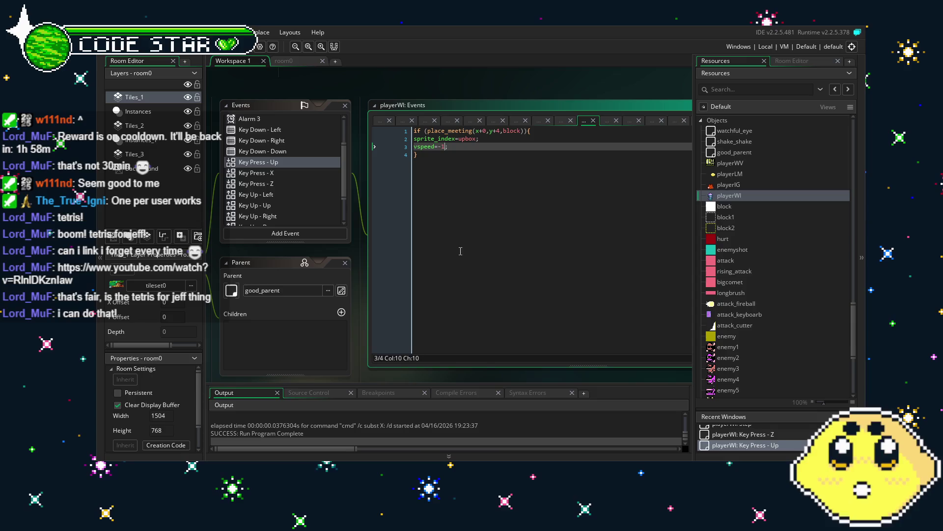
key(F5)
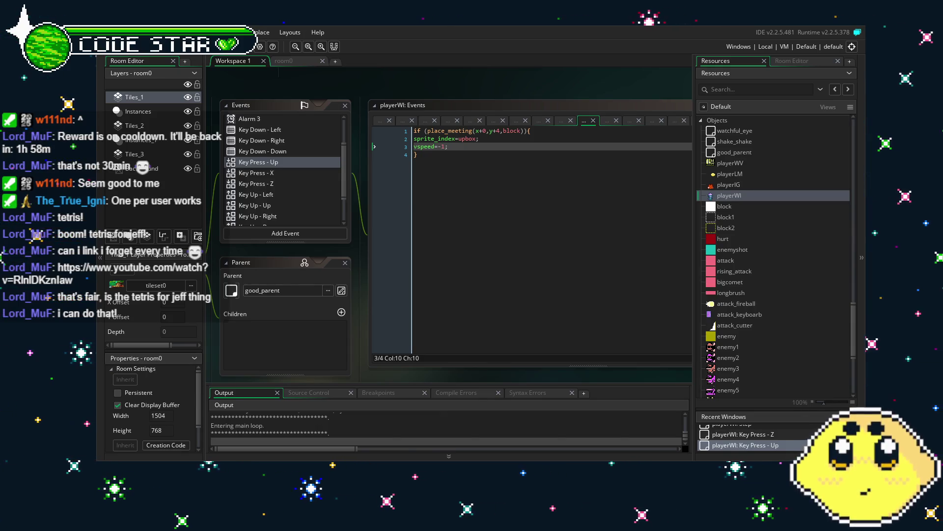
Test the weaker Up jump near the red blocks and brick pillars, then close the game.
key(Right)
key(Up)
key(Right)
key(Up)
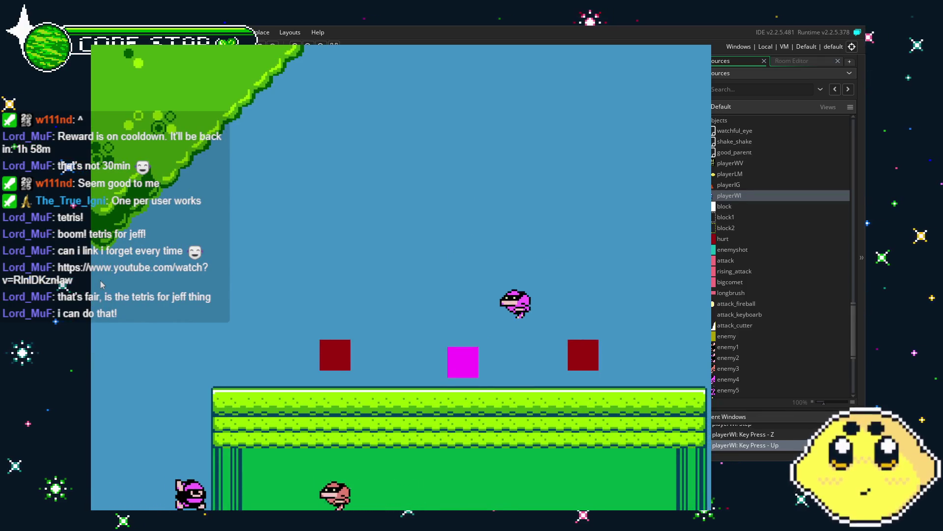
key(Right)
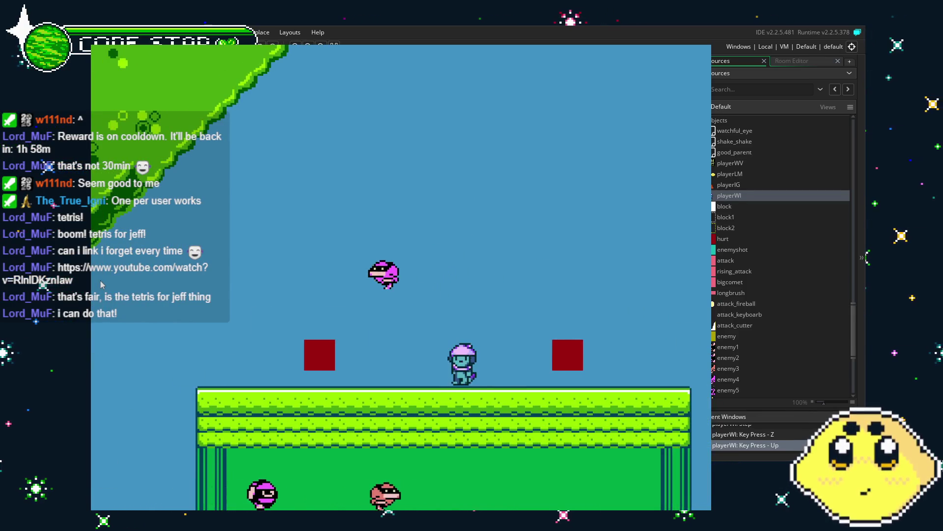
key(Right)
key(Up)
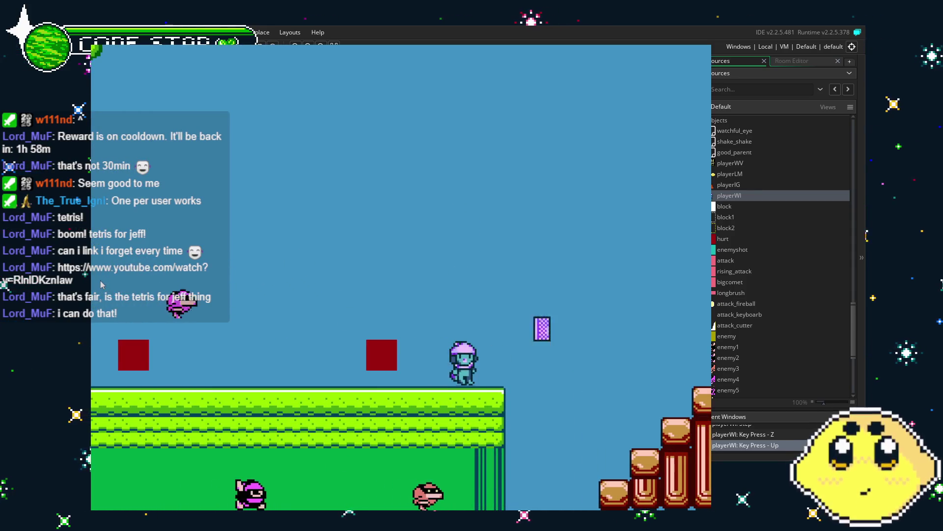
key(Escape)
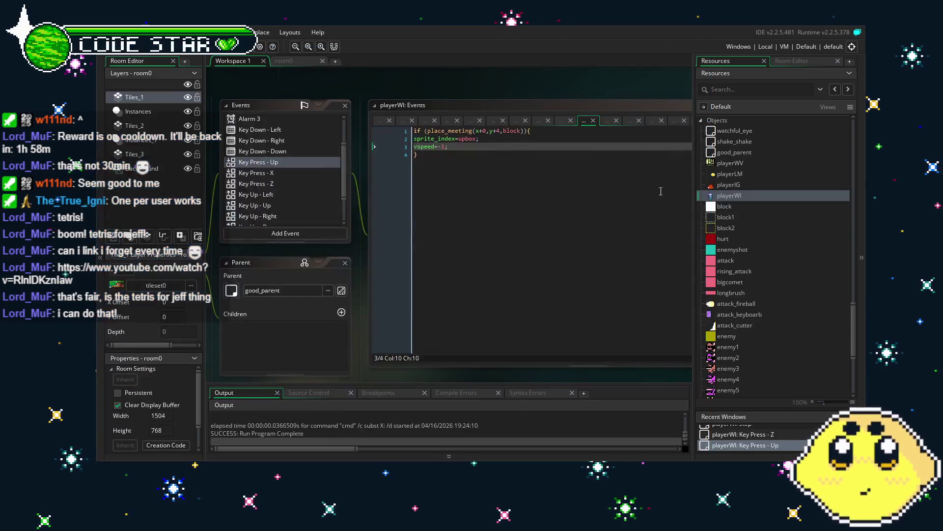
Edit WI_oof's Create gravity from 0.25 to 0.10 and check its Alarm 0 code.
scroll(745, 375, down, 5)
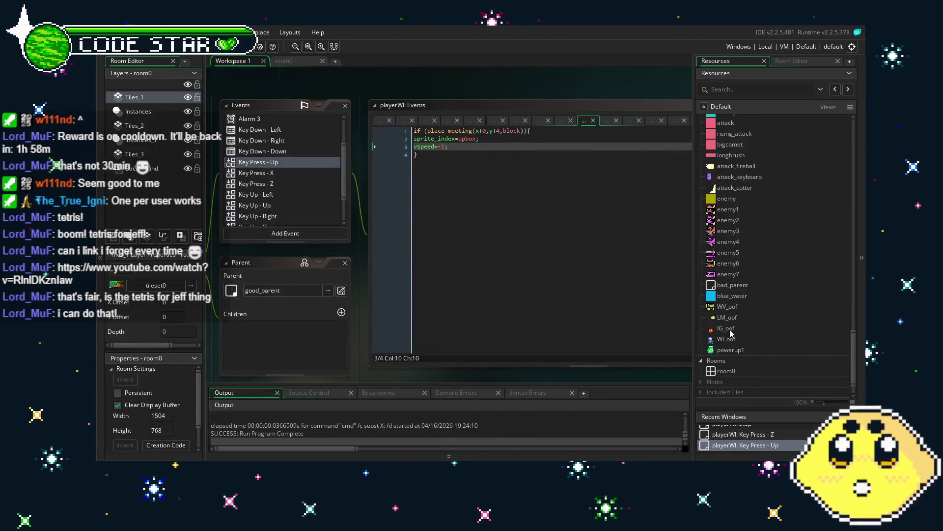
double_click(732, 338)
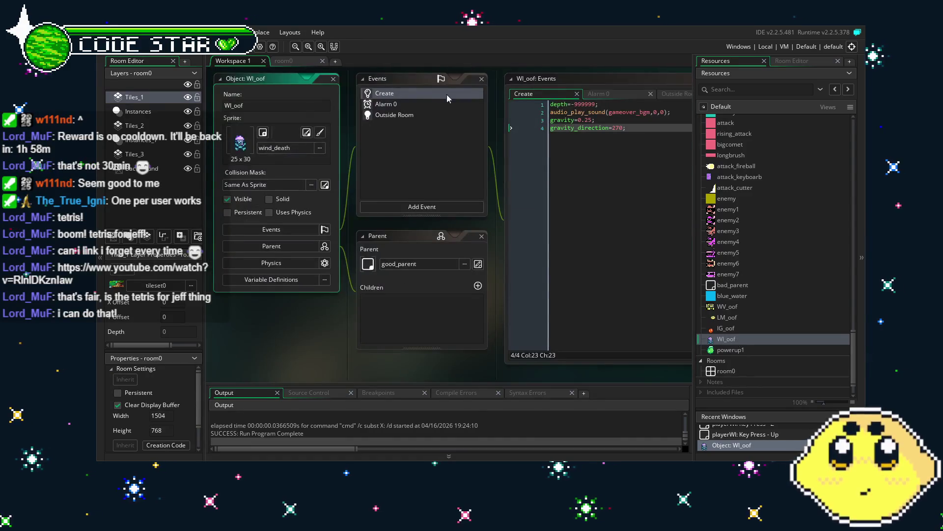
click(531, 132)
click(528, 131)
text(10)
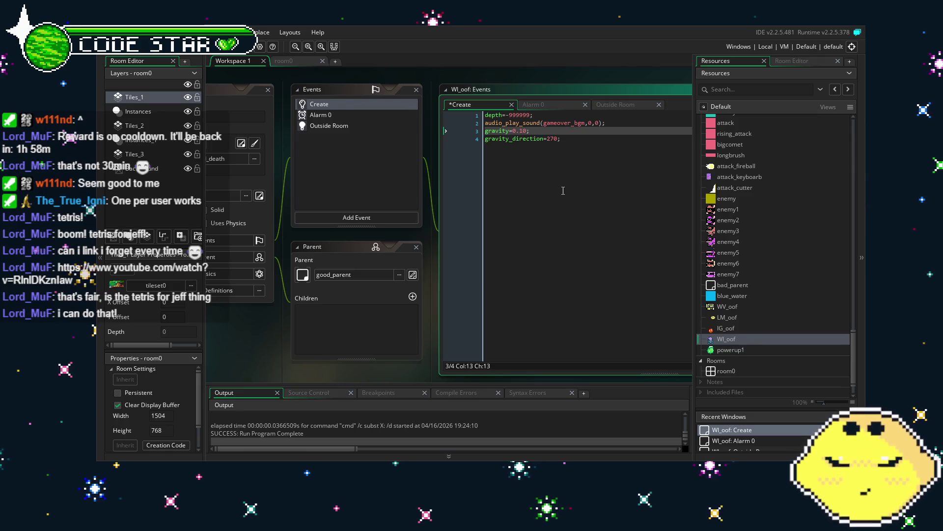
click(348, 114)
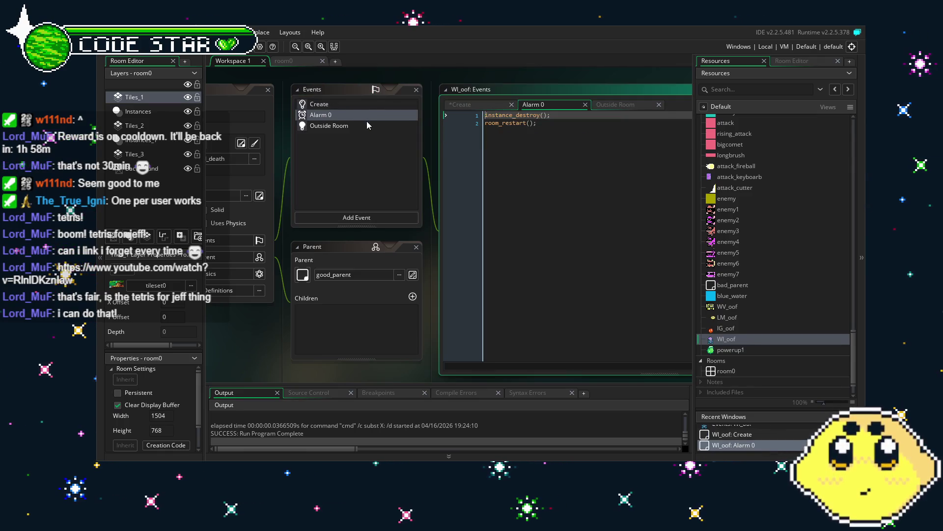
click(333, 105)
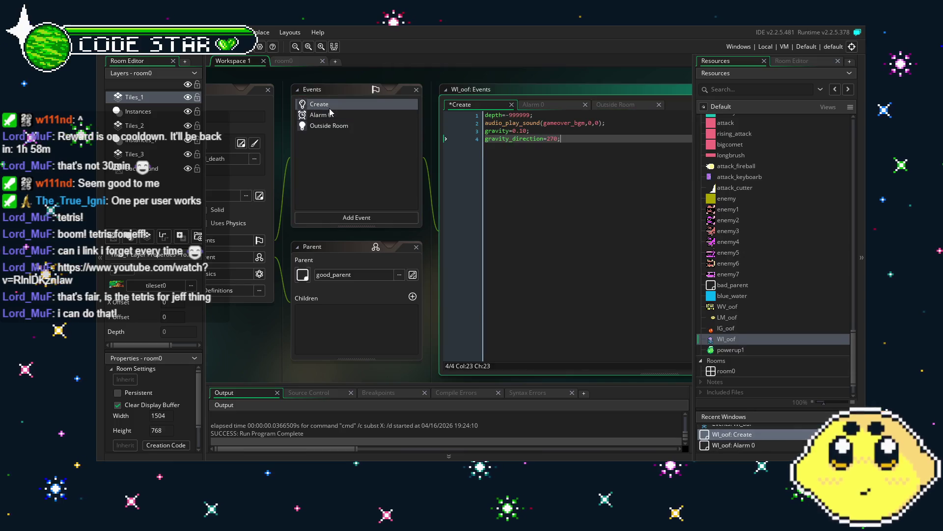
Save the project and bring the WI_oof object editor back into focus.
click(356, 191)
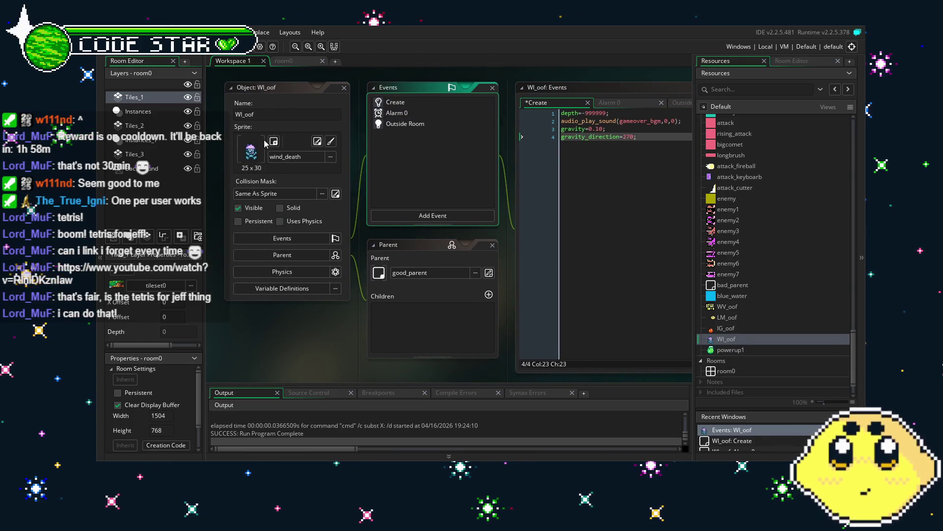
key(ctrl+s)
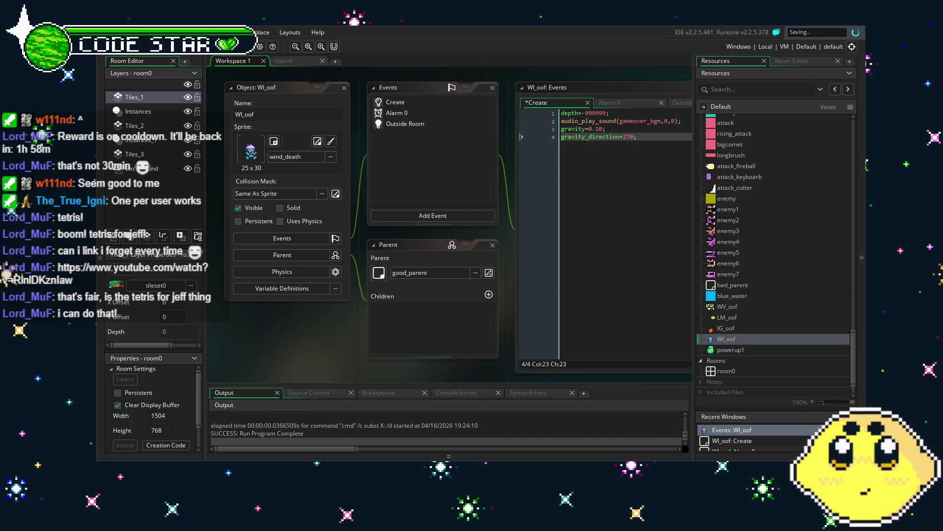
scroll(732, 266, down, 2)
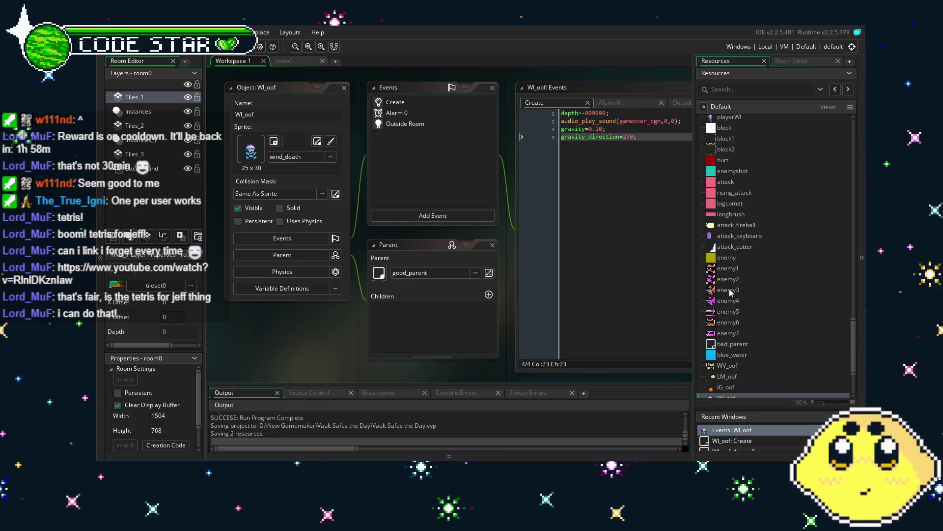
click(733, 325)
double_click(733, 320)
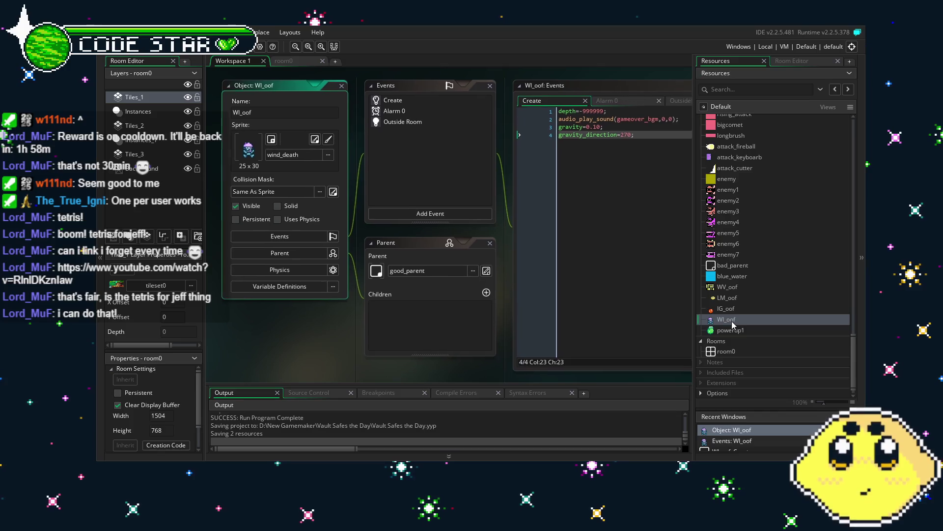
scroll(743, 285, up, 3)
scroll(743, 285, up, 5)
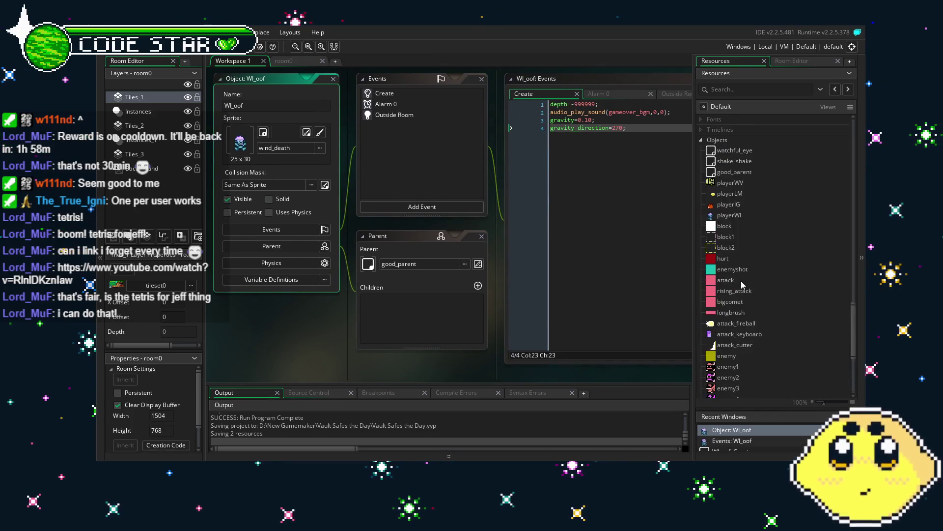
Open the playerWI object and look over its Create and Step event code and parent settings.
double_click(734, 274)
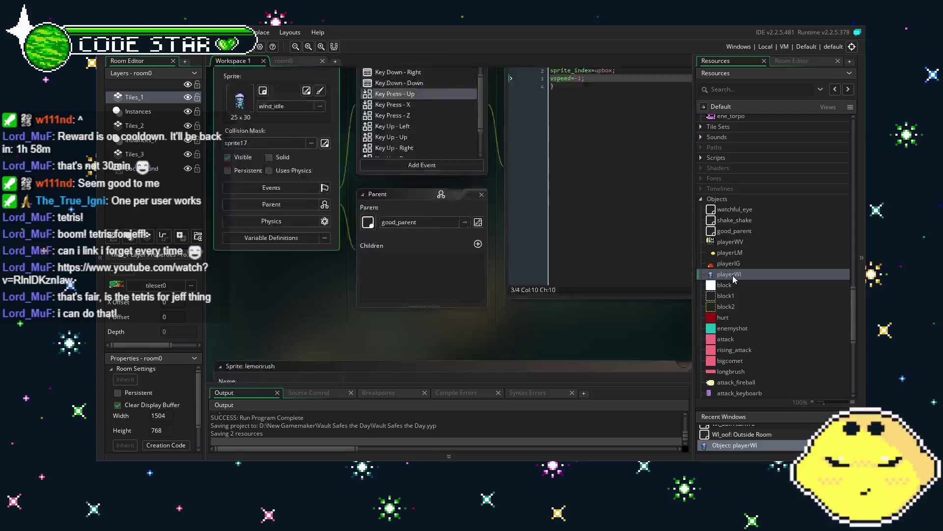
drag(244, 360, 205, 365)
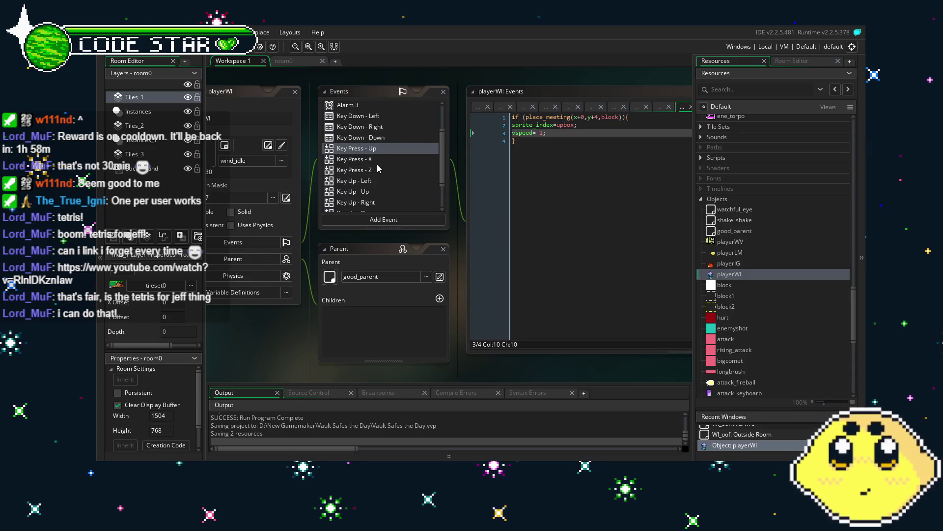
scroll(362, 171, up, 2)
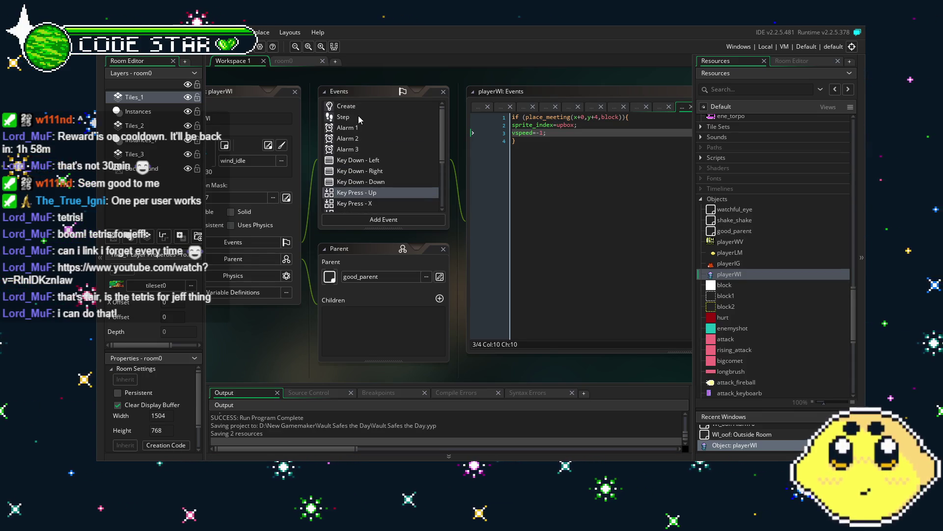
click(378, 107)
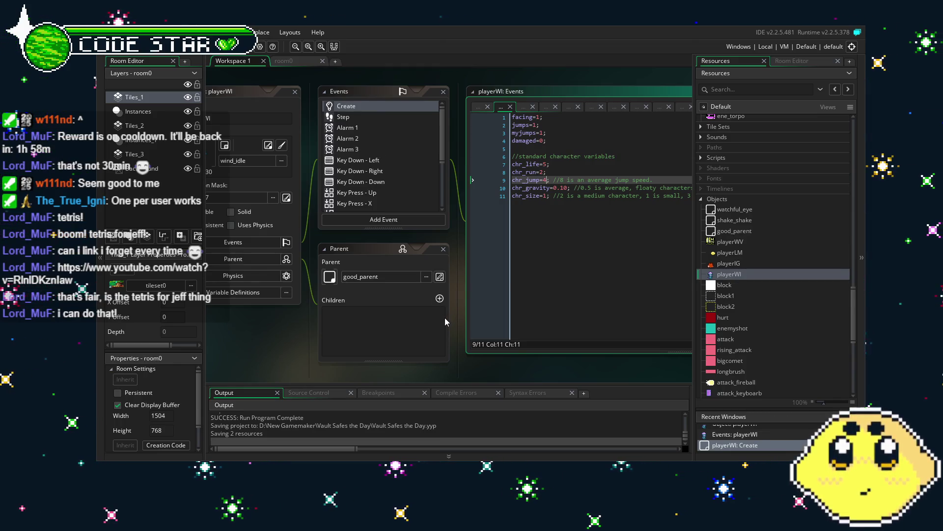
click(355, 117)
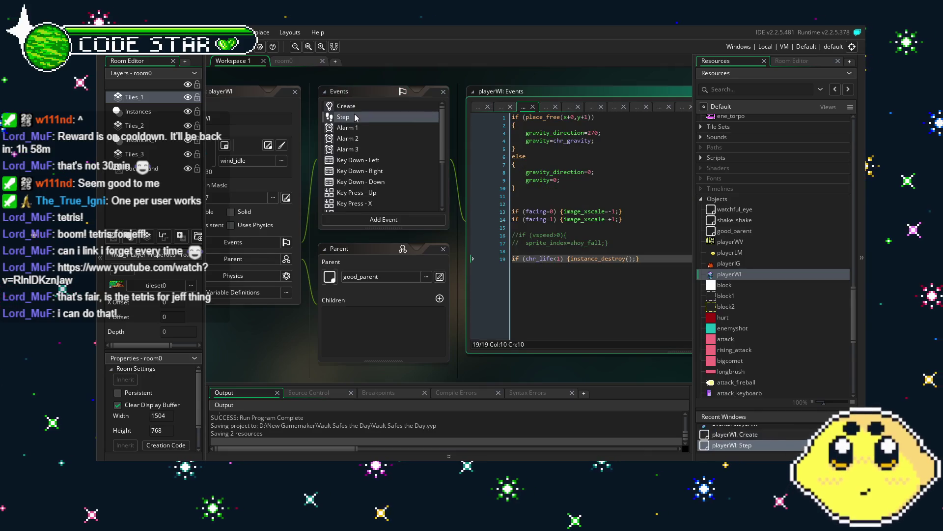
click(361, 325)
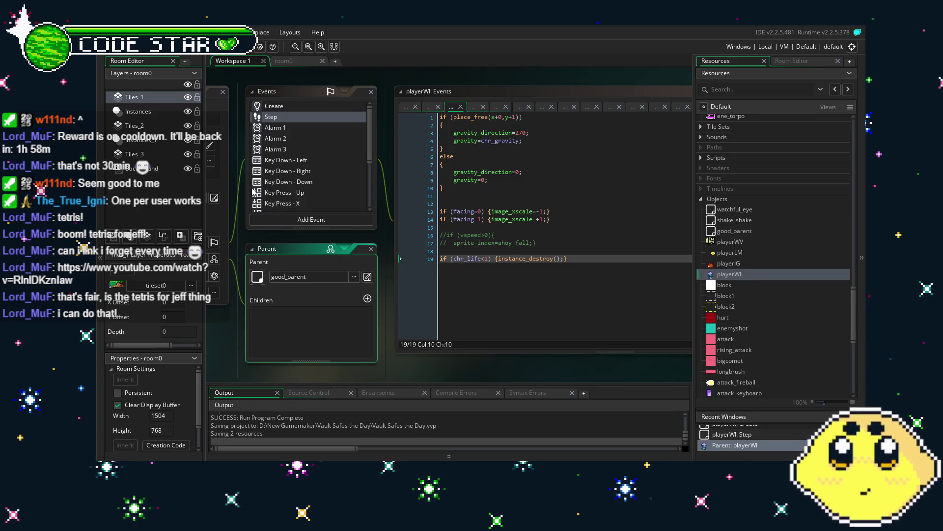
click(287, 107)
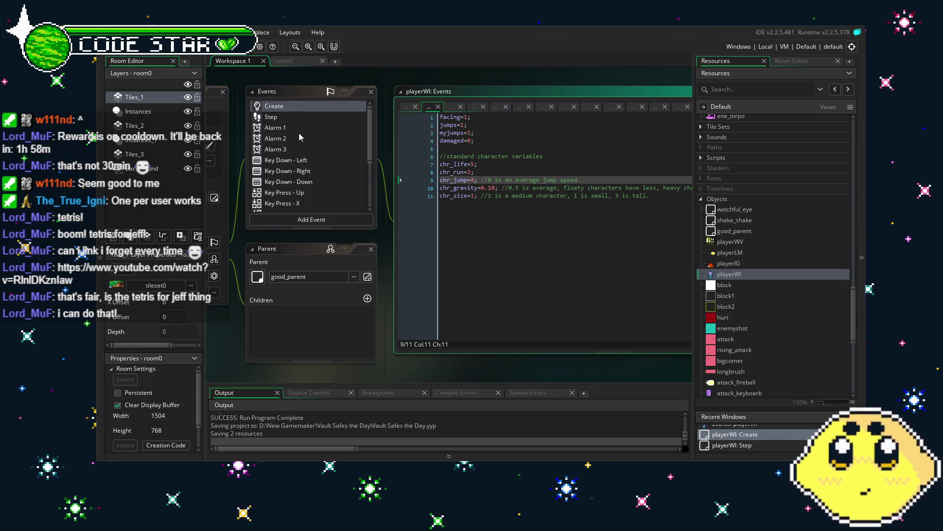
Review playerWI's Alarm 3, Key Down - Down and Key Press - X attack code.
click(315, 148)
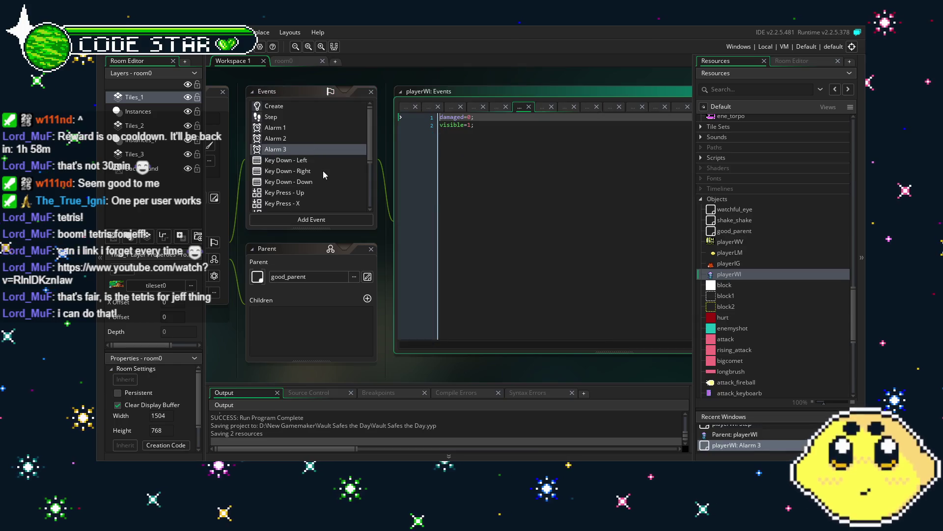
click(323, 170)
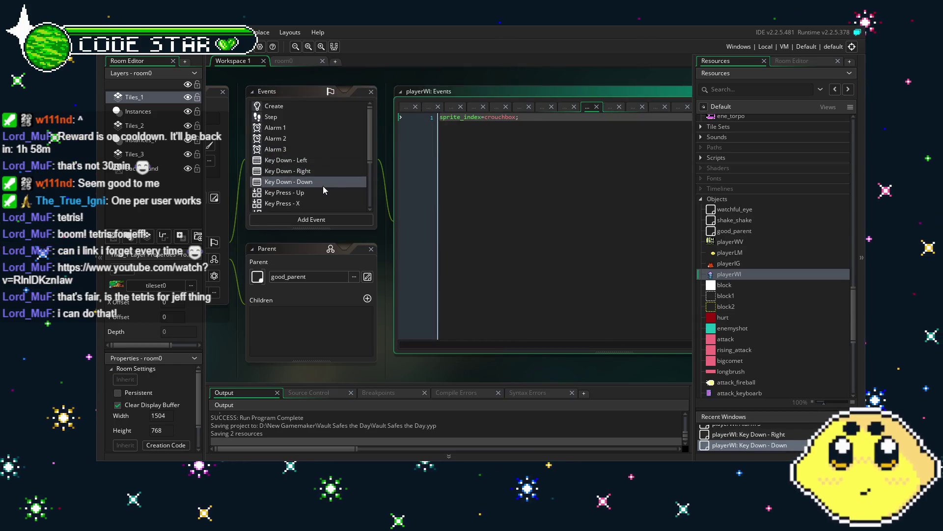
click(320, 202)
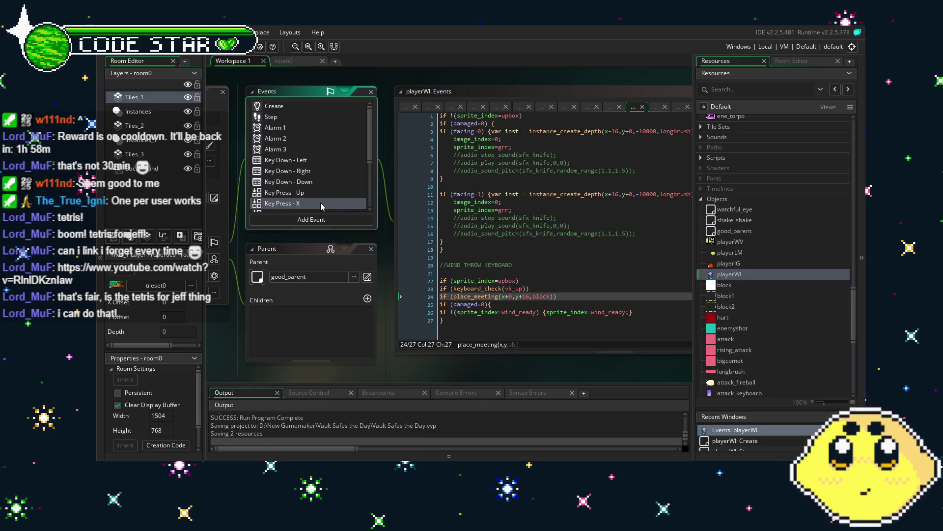
click(521, 306)
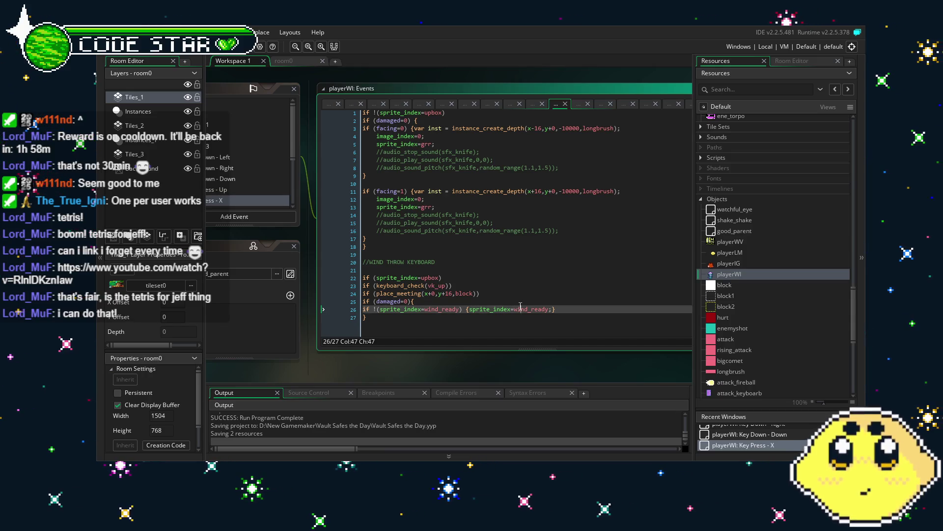
drag(521, 306, 632, 305)
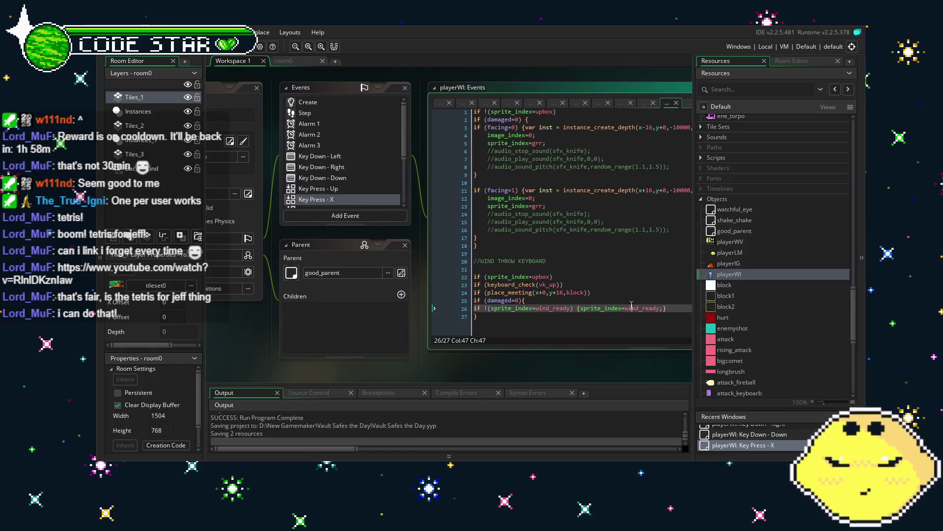
Revisit playerWI's Create, Alarm 1 and Step events, then open the playerIG object.
click(316, 102)
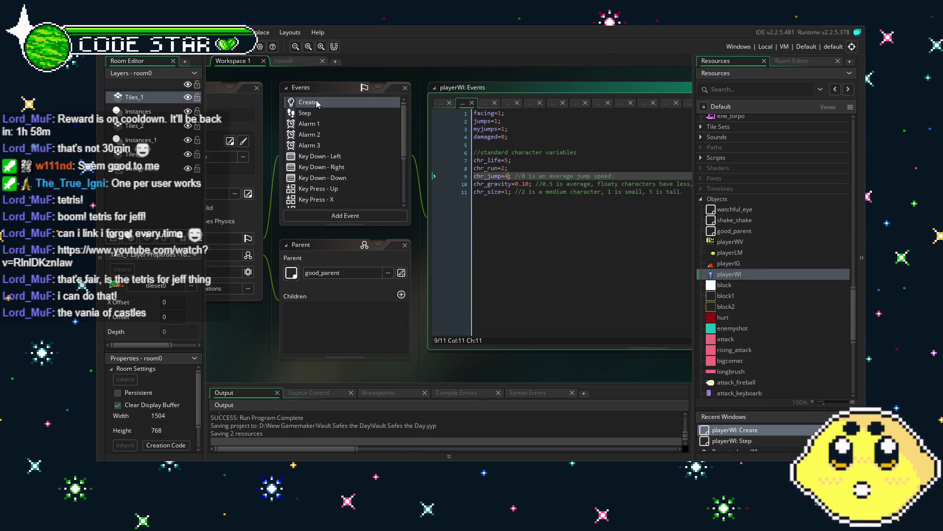
click(317, 123)
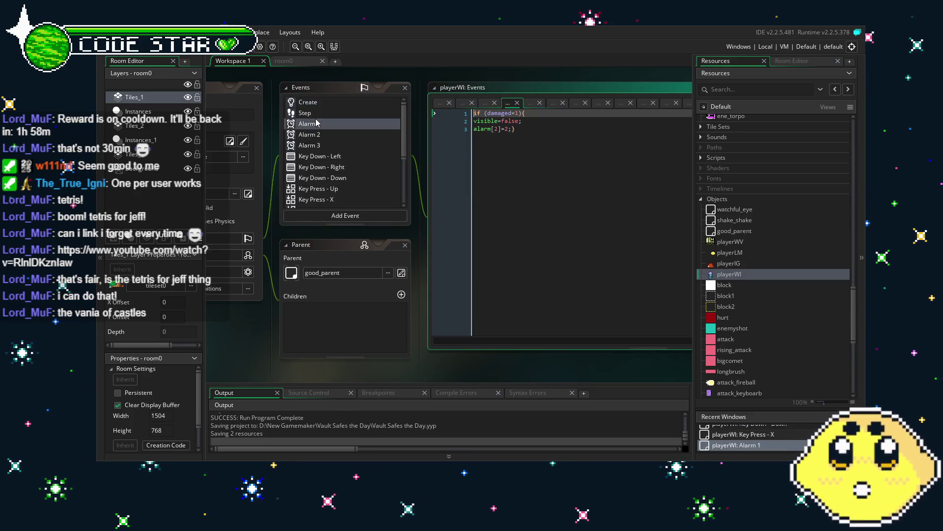
click(318, 117)
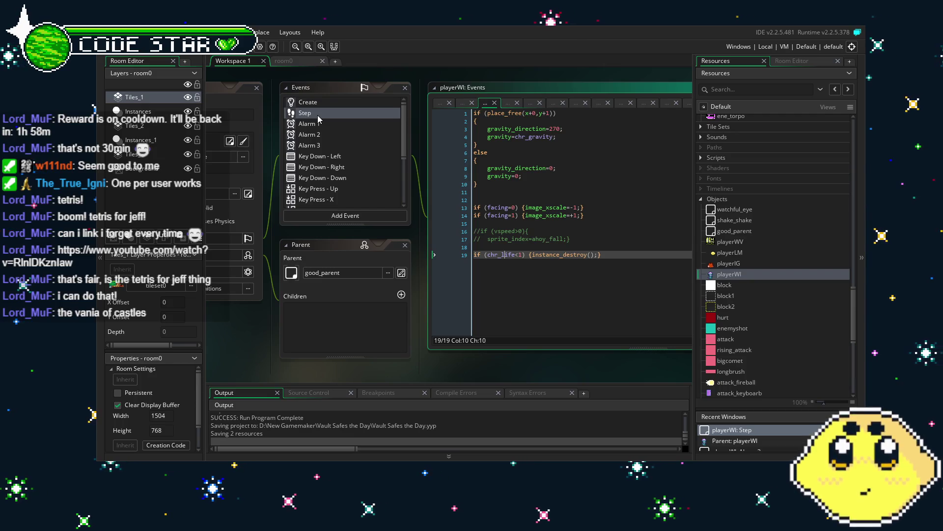
double_click(745, 262)
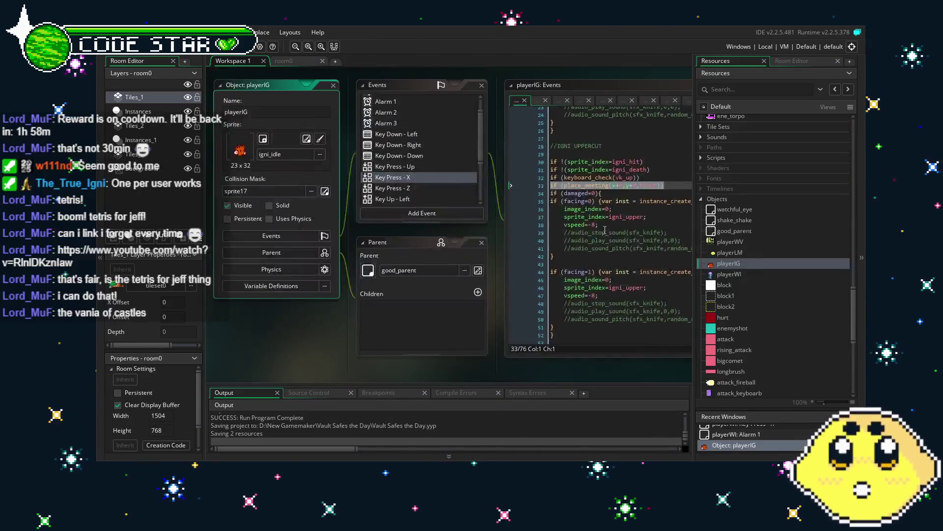
Copy the vk_down/vk_up guard lines 8–9 from playerIG's Key Press - X code, then open playerLM.
click(459, 217)
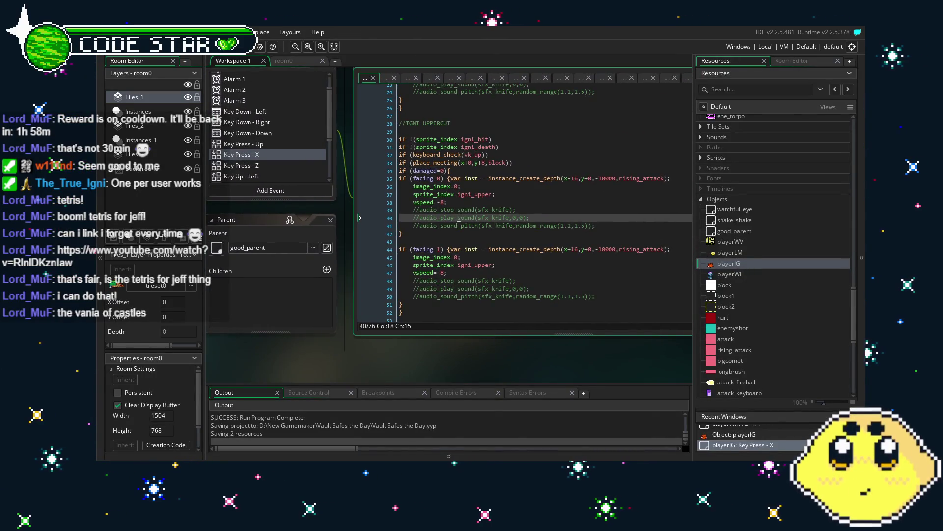
scroll(460, 218, up, 7)
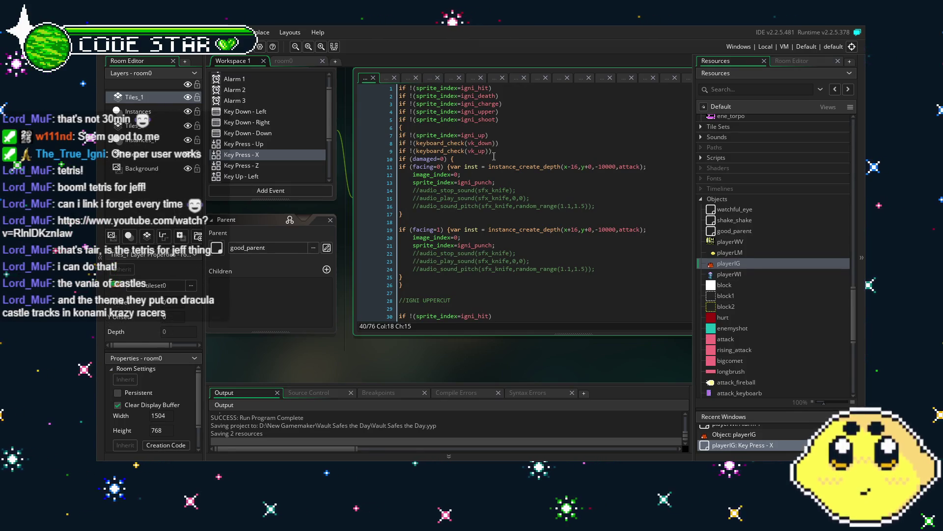
scroll(495, 177, down, 4)
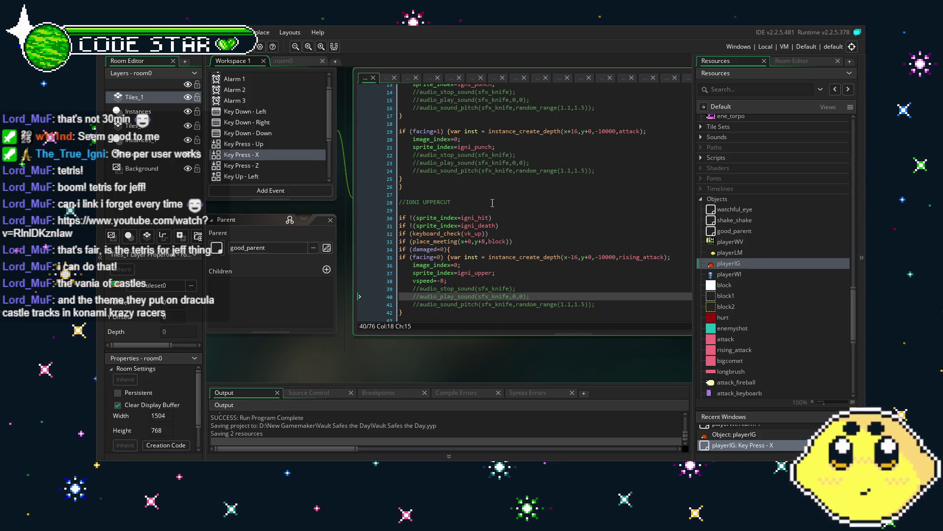
scroll(493, 203, up, 3)
scroll(492, 203, up, 1)
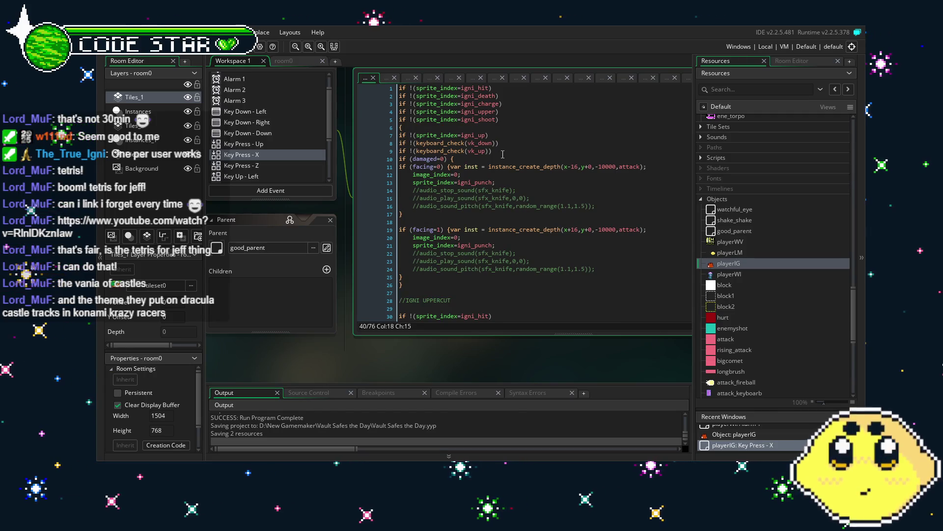
drag(393, 151, 393, 143)
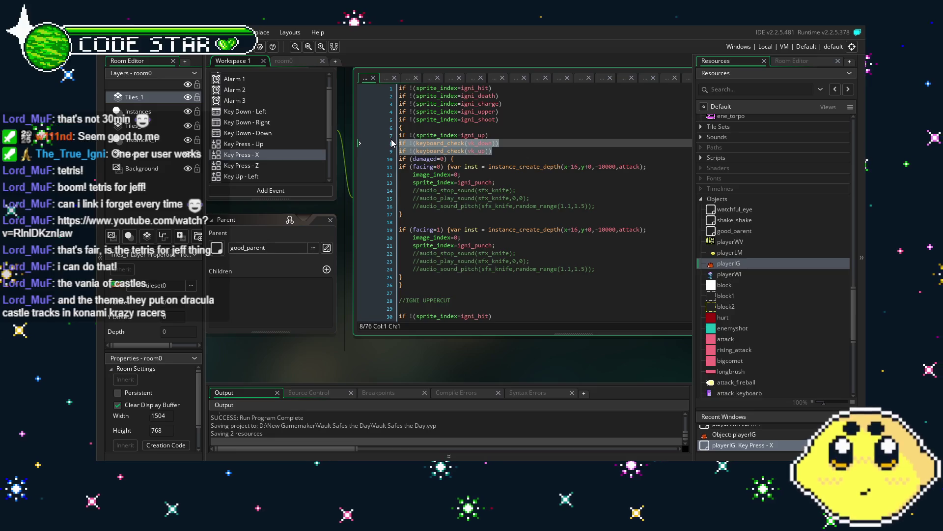
click(580, 206)
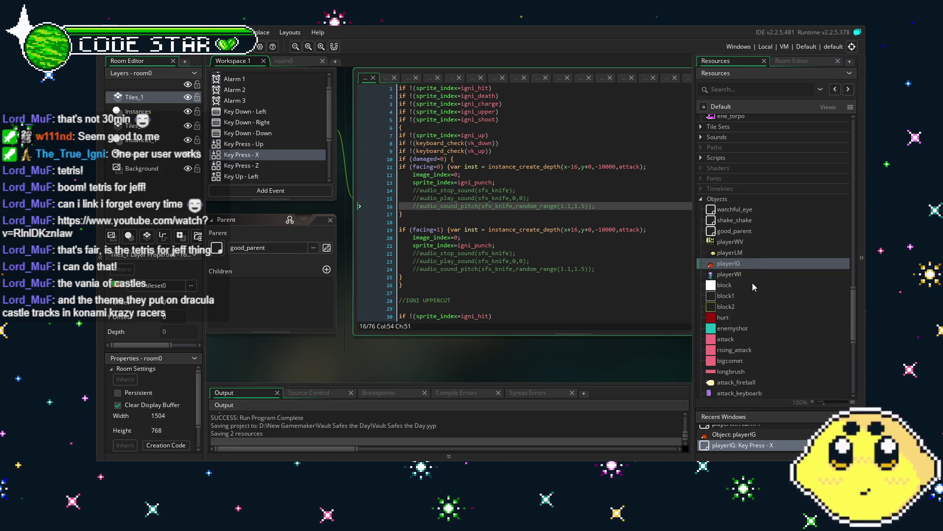
double_click(730, 252)
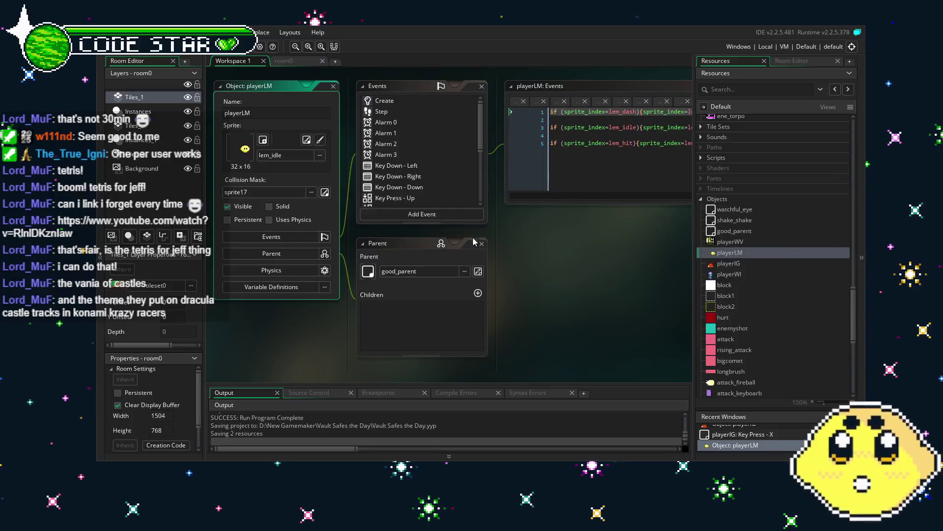
Paste the vk_down/vk_up guard lines after line 1 of playerWI's Key Press - X code.
double_click(732, 273)
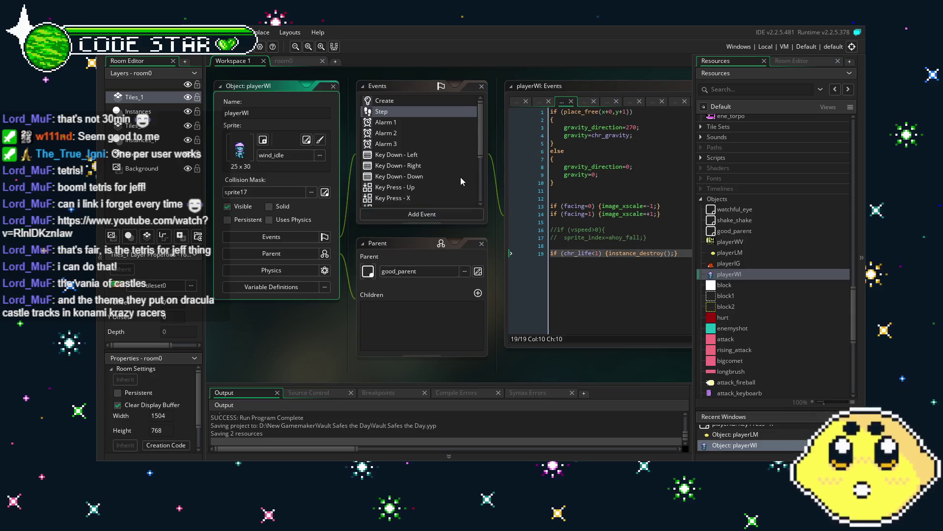
click(392, 198)
scroll(478, 271, up, 1)
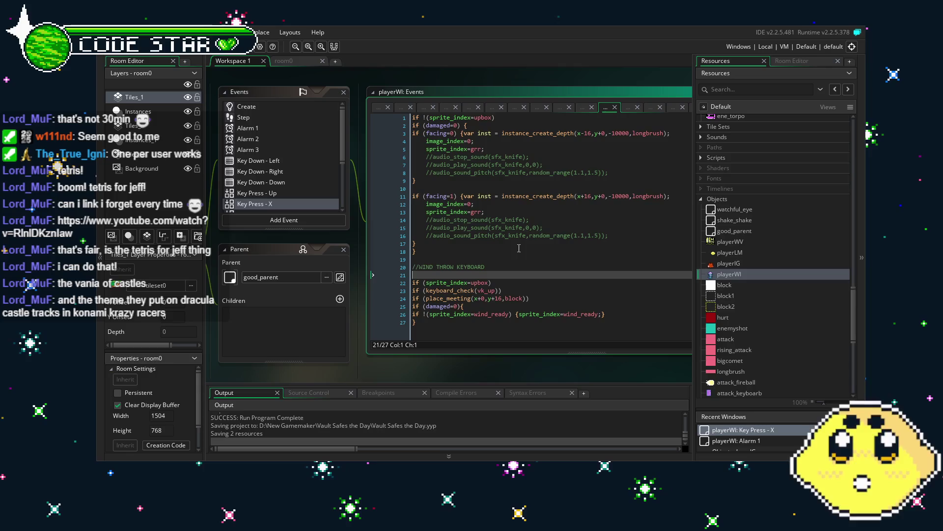
click(503, 120)
key(Return)
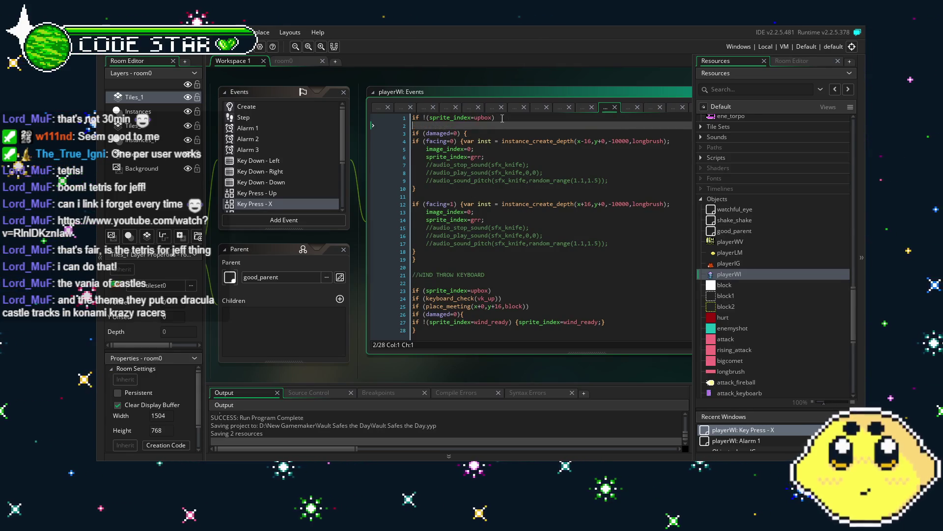
text(if !(keyboard_check(vk_down)) if !(keyboard_check(vk_up)))
Check the new keyboard_check(vk_up) line and build and run the game.
click(547, 306)
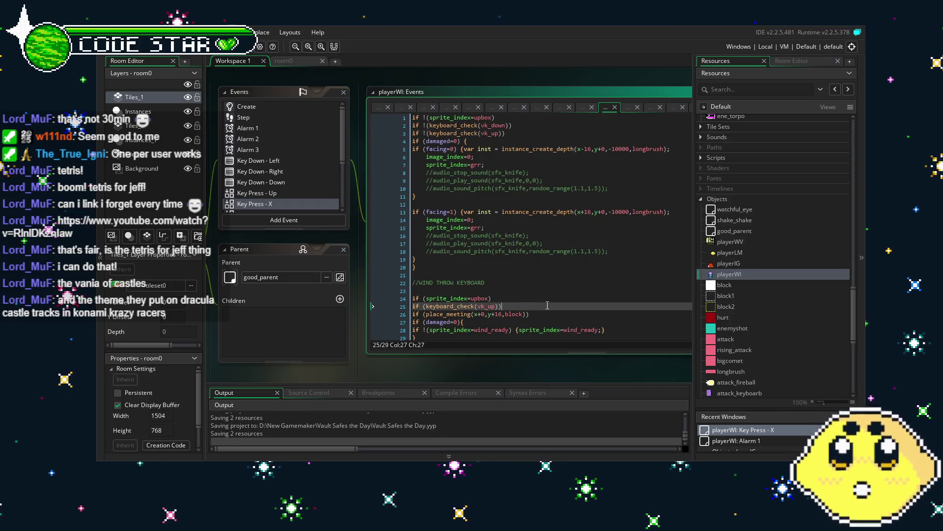
scroll(547, 306, down, 1)
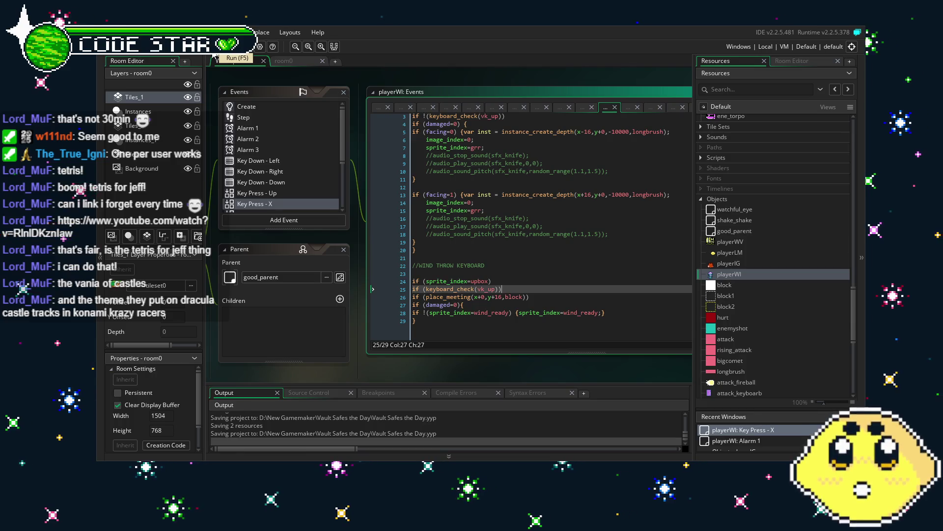
click(214, 57)
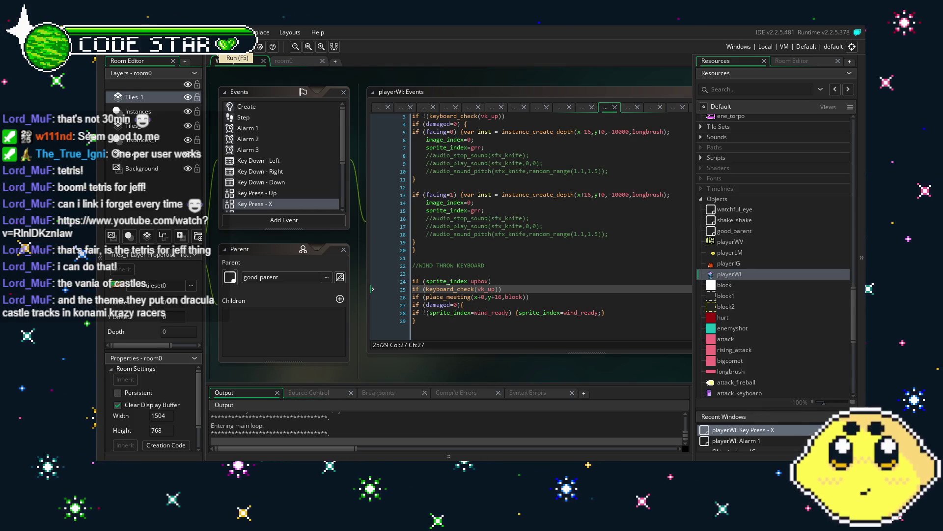
key(Right)
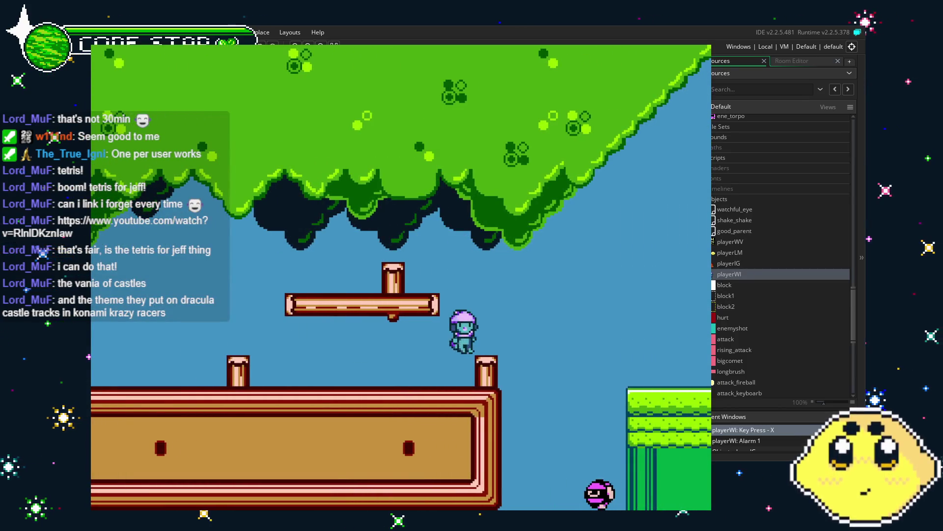
key(Right)
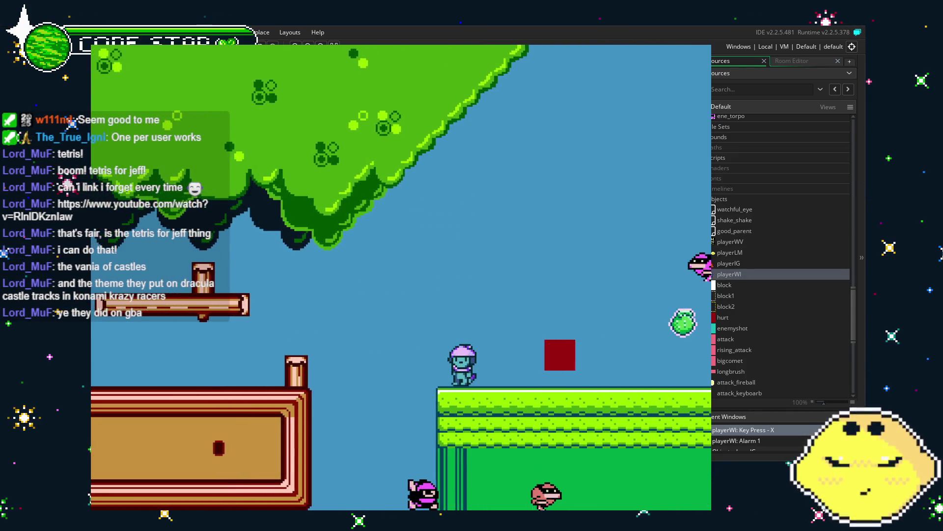
key(z)
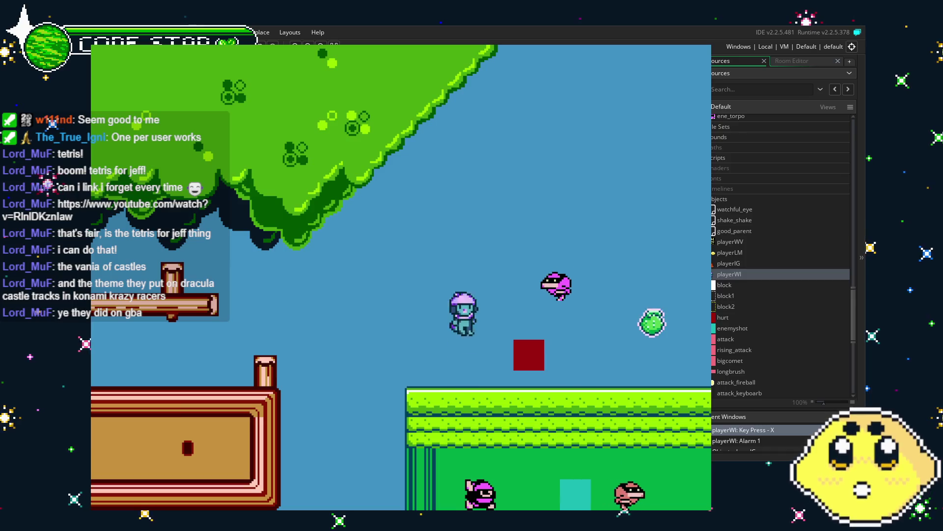
key(x)
key(Right)
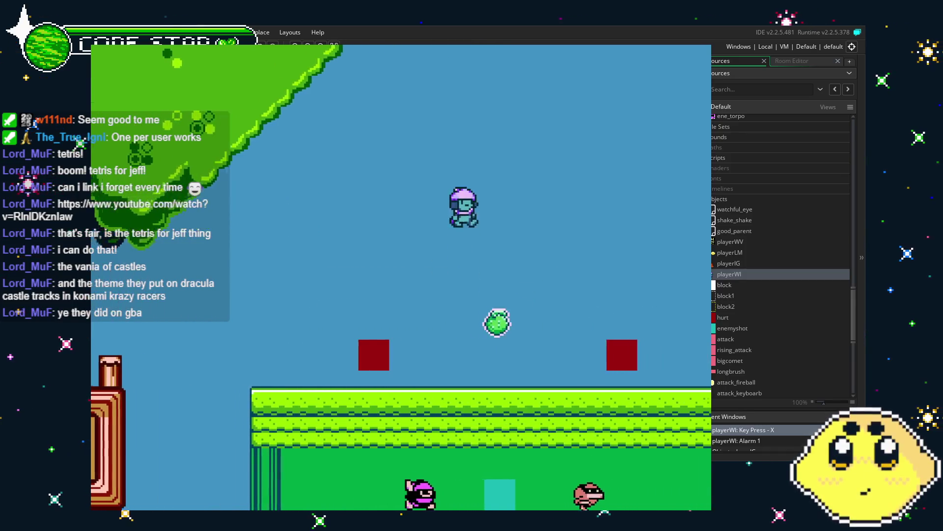
key(z)
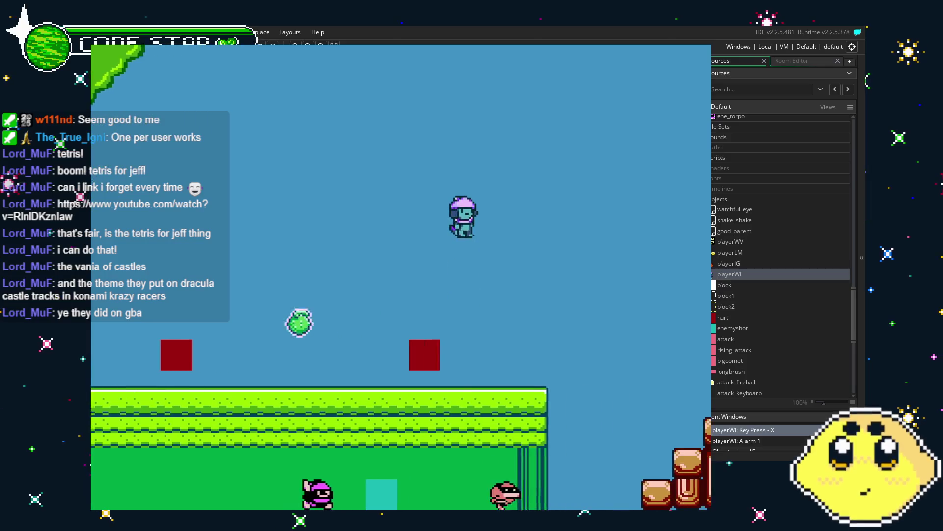
key(x)
key(Right)
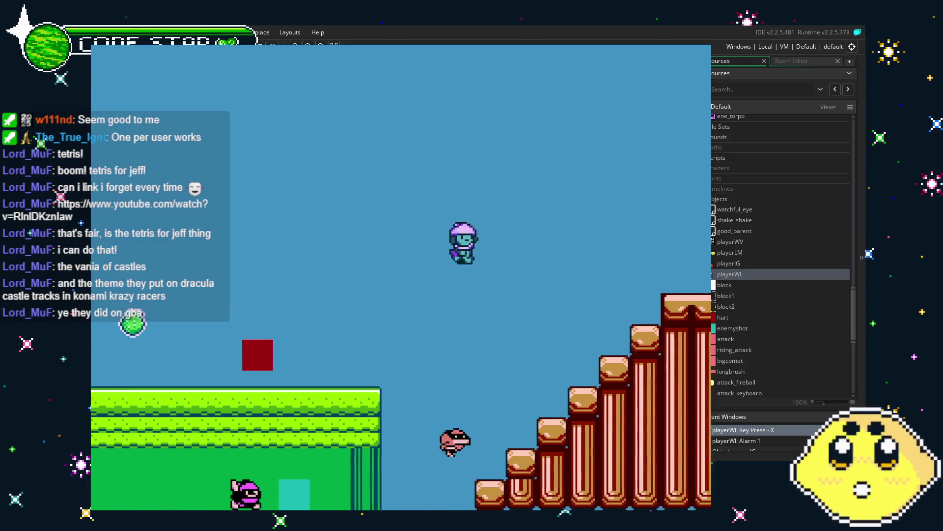
key(Right)
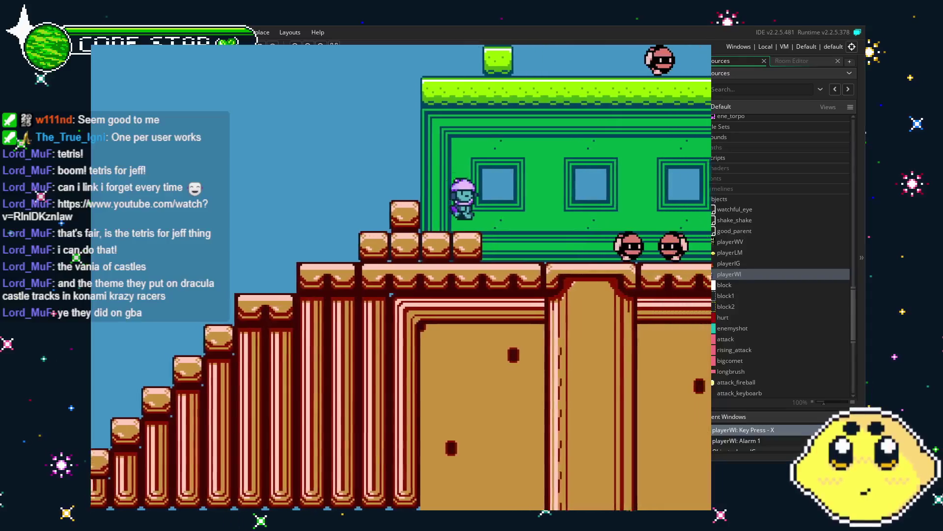
key(x)
key(Right)
key(z)
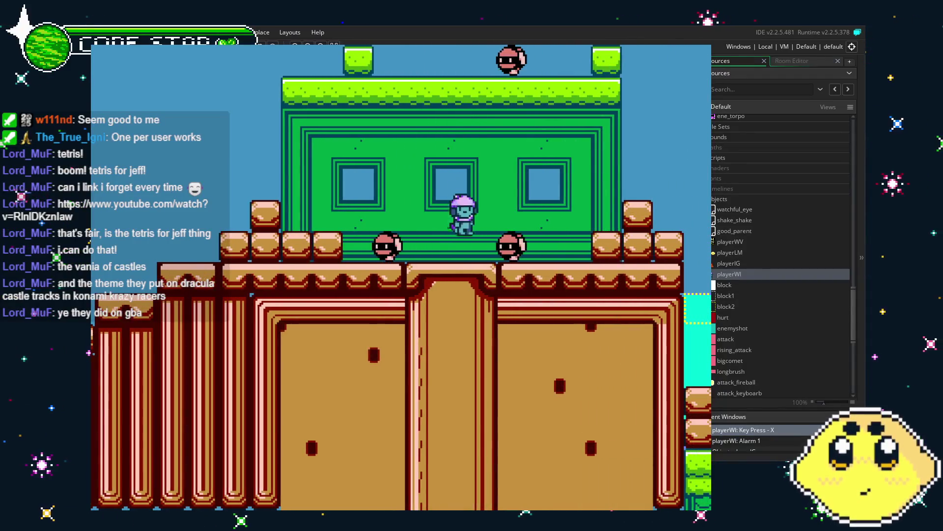
key(Left)
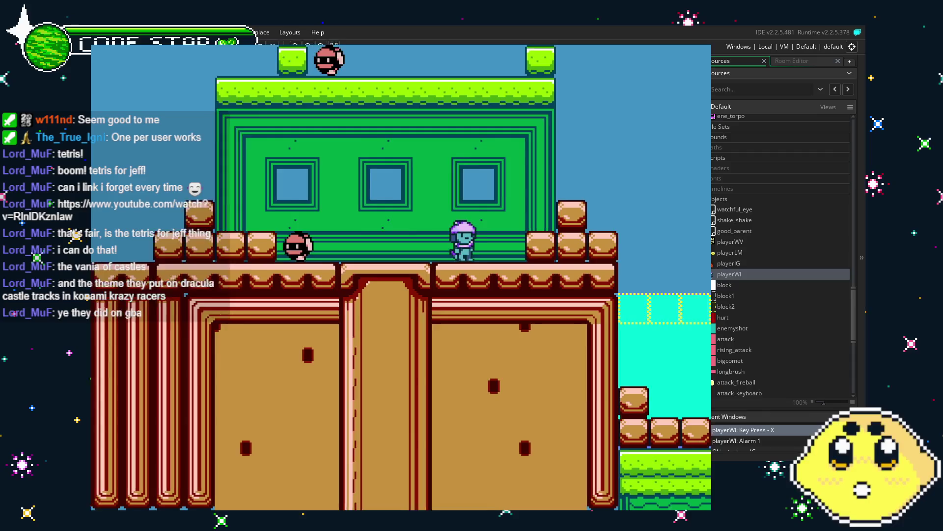
key(x)
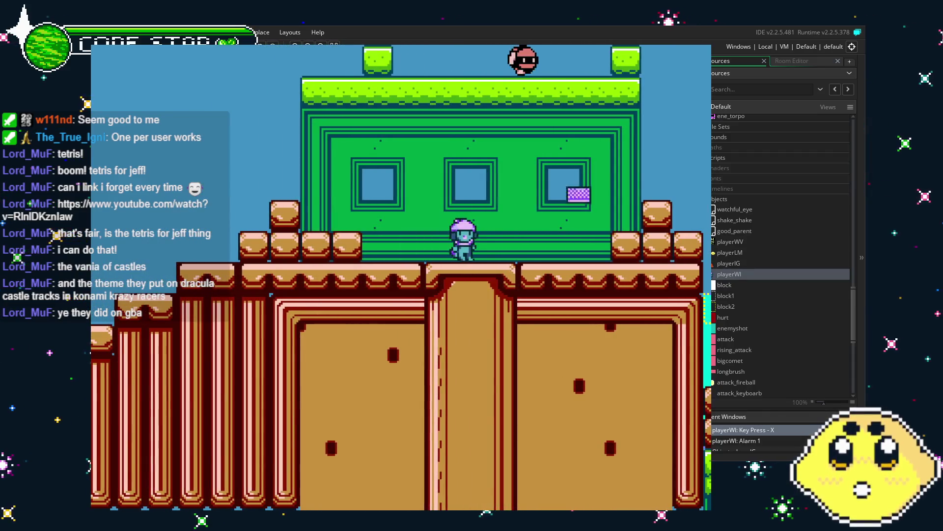
key(x)
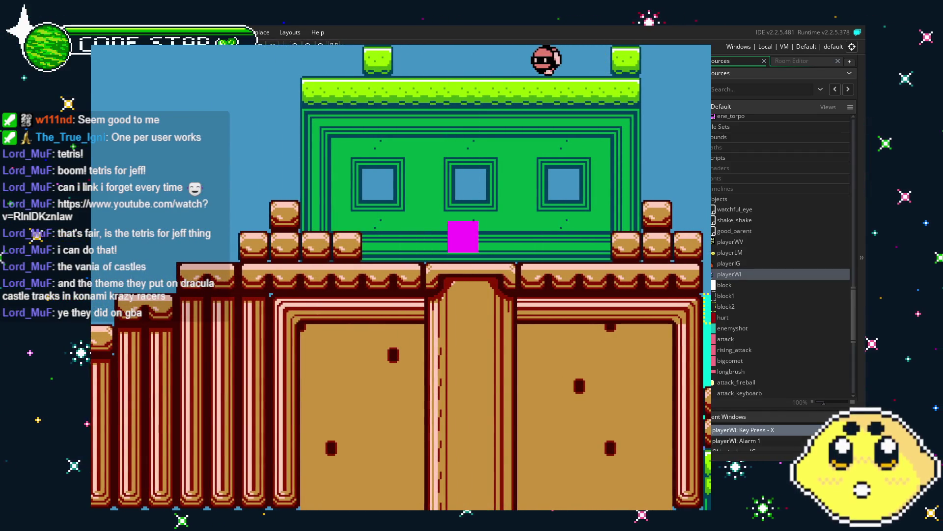
key(Right)
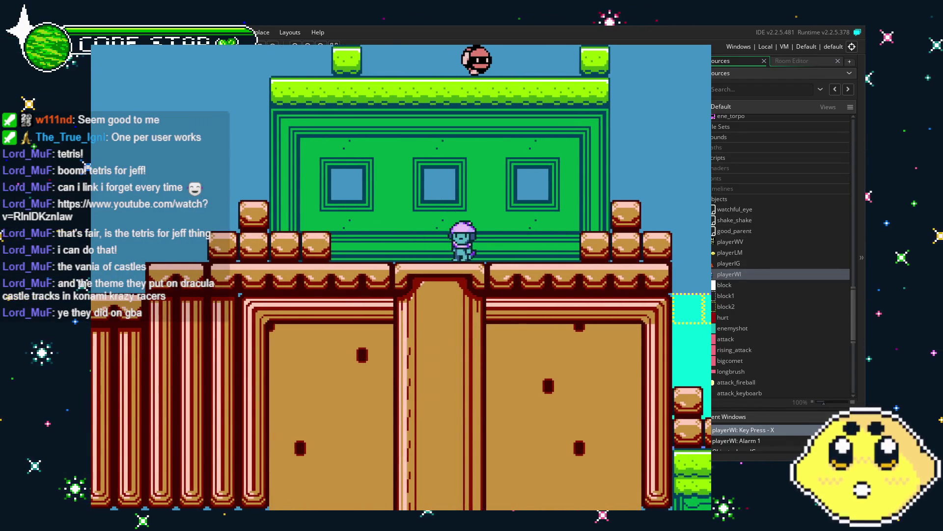
key(Escape)
click(541, 301)
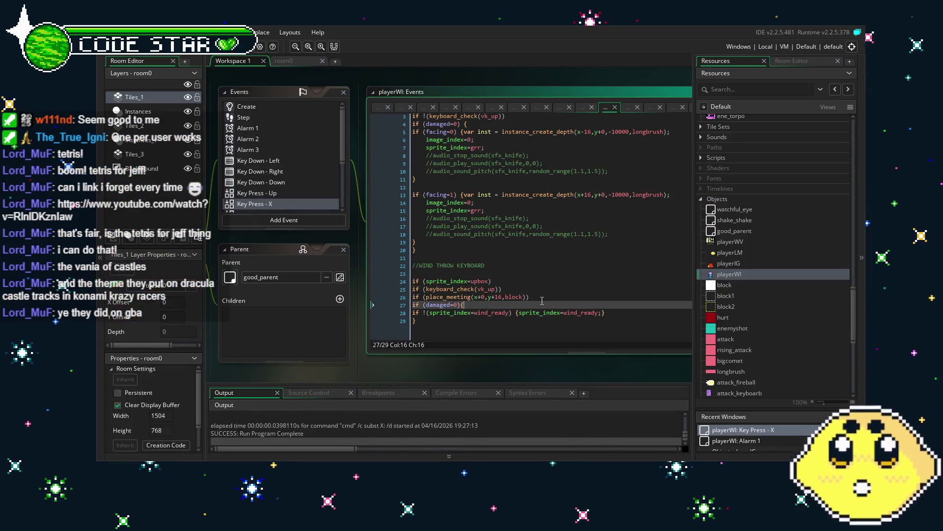
Delete the 'if (place_meeting(x+0,y+16,block))' line, save, and relaunch the game with F5.
click(539, 305)
drag(530, 297, 411, 297)
key(BackSpace)
key(BackSpace)
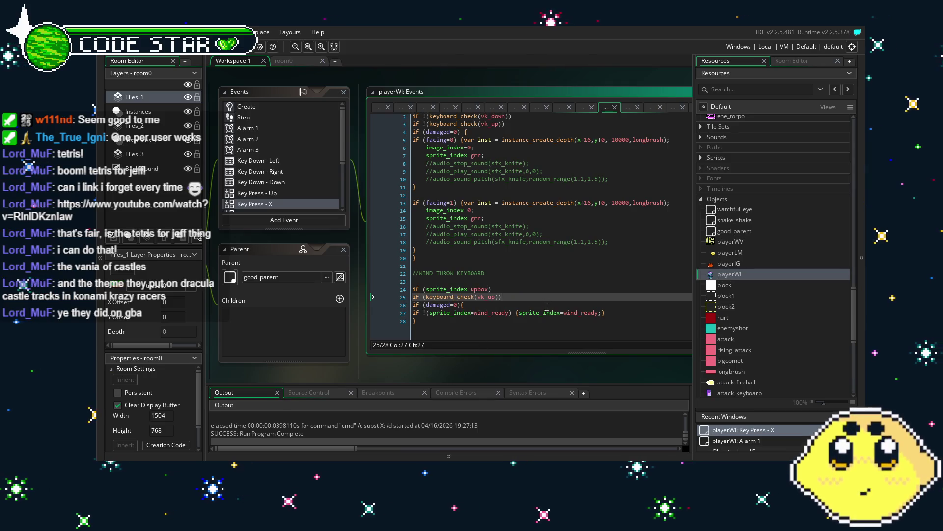
key(ctrl+s)
key(F5)
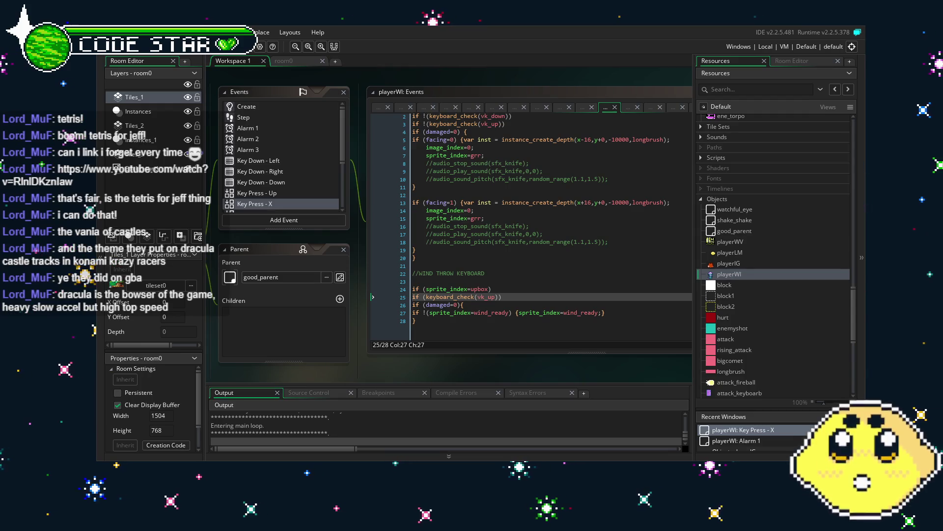
Test the wind throw by moving left and right and pressing X, then stop the game with Escape.
key(Right)
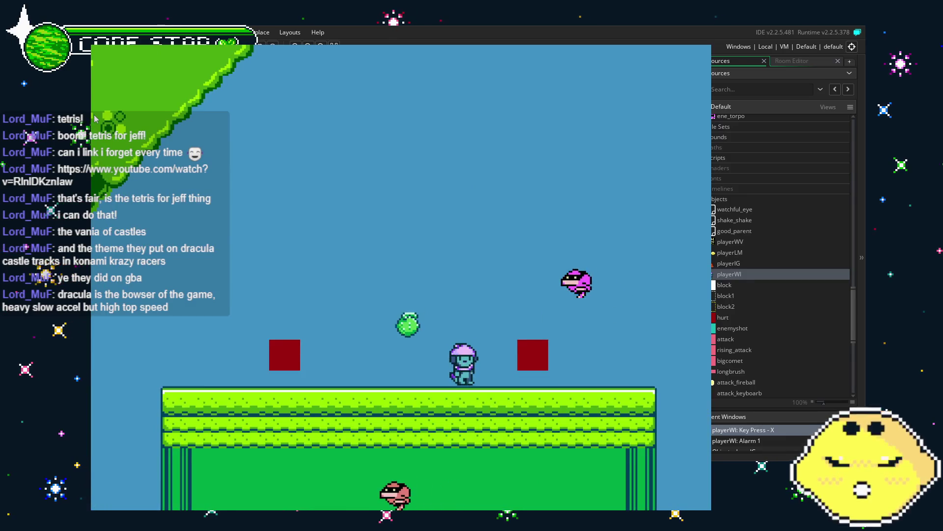
key(Left)
key(x)
key(Right)
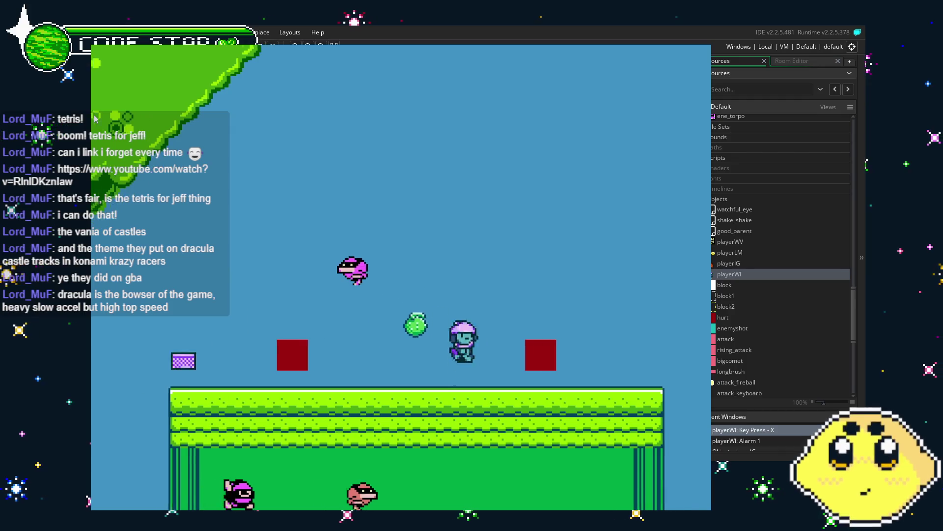
key(x)
key(Right)
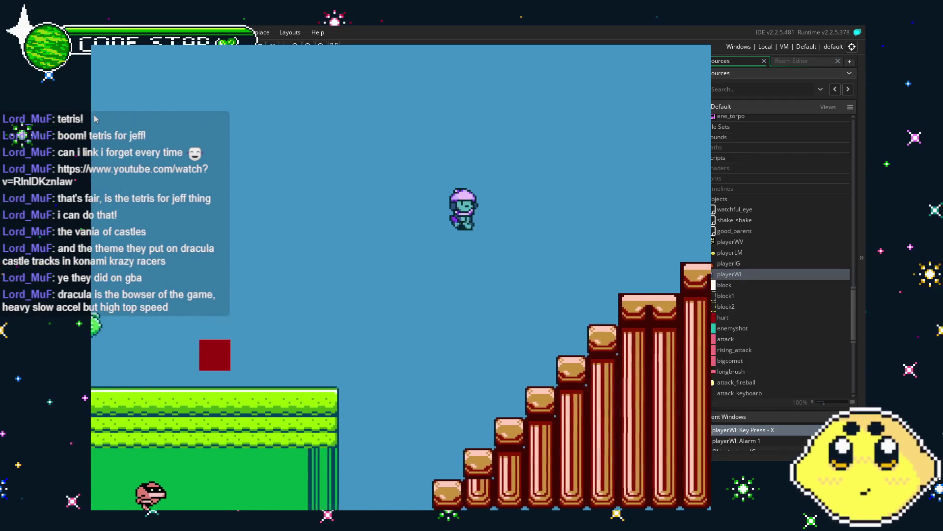
key(Right)
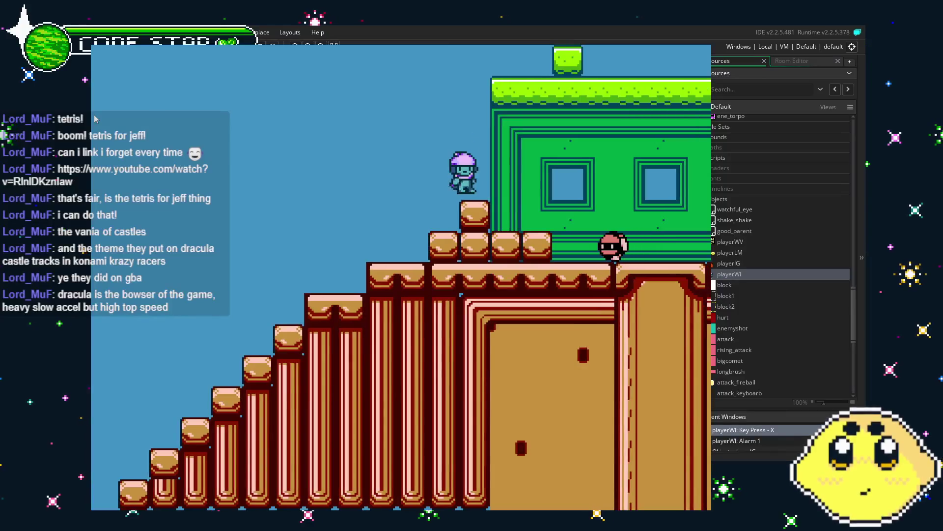
key(Right)
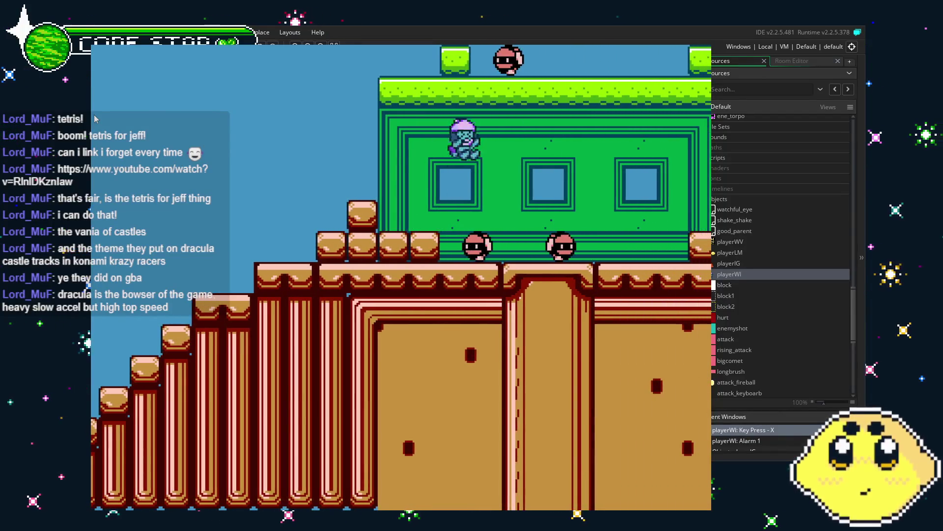
key(Left)
key(x)
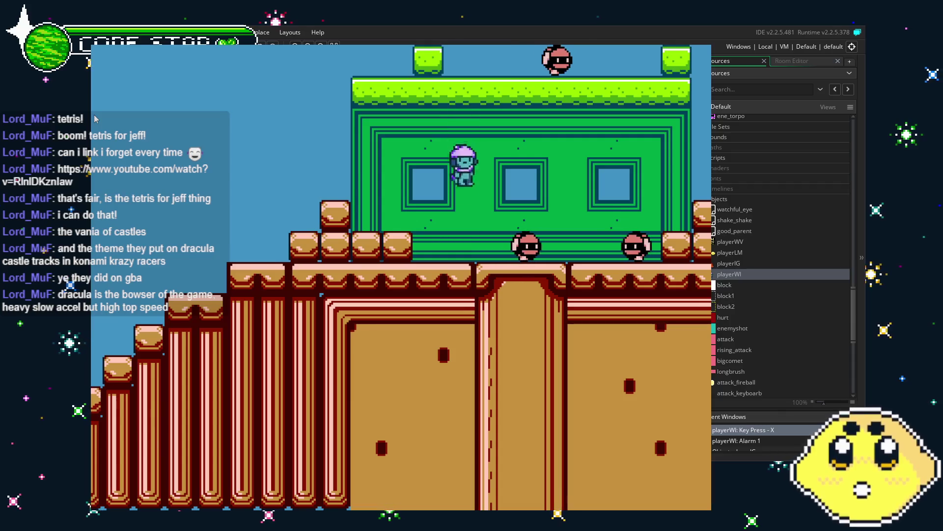
key(x)
key(x)
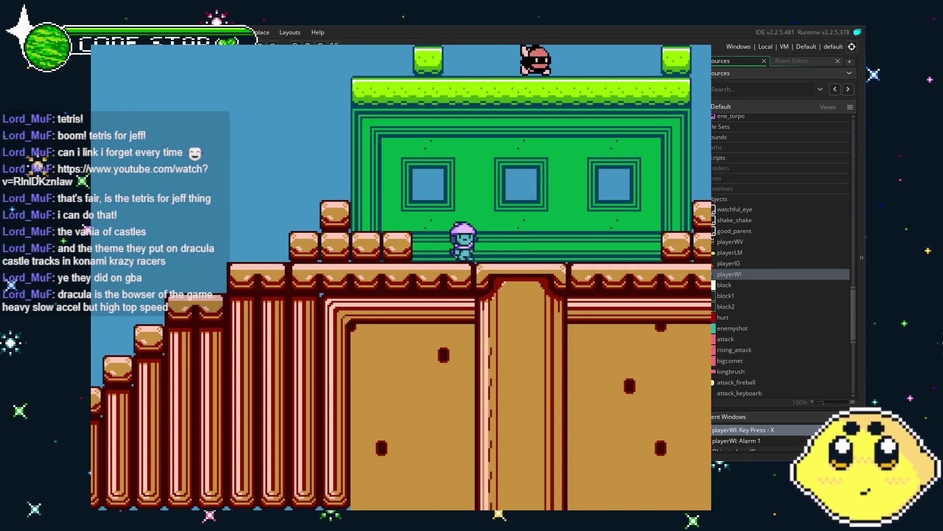
key(Escape)
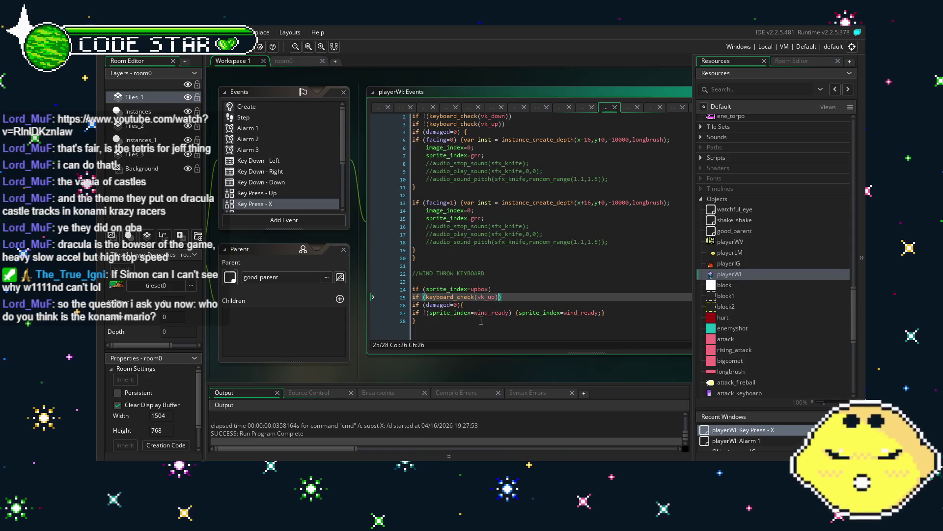
Delete the 'if (sprite_index=upbox)' line on line 24 and relaunch the game with F5.
click(505, 290)
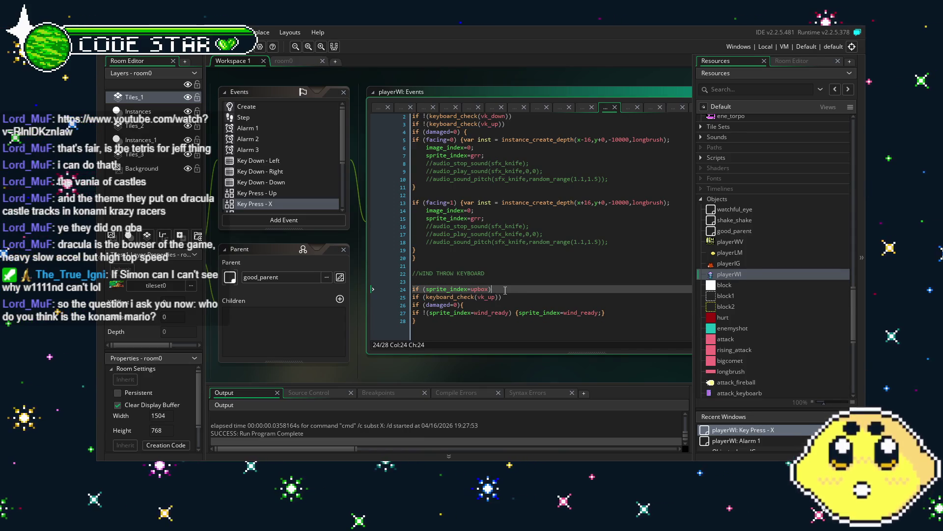
key(BackSpace)
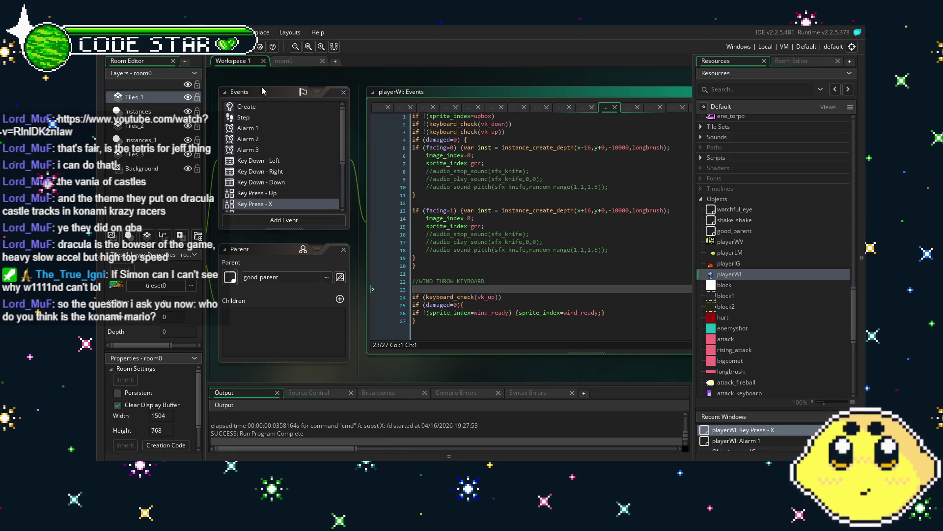
key(F5)
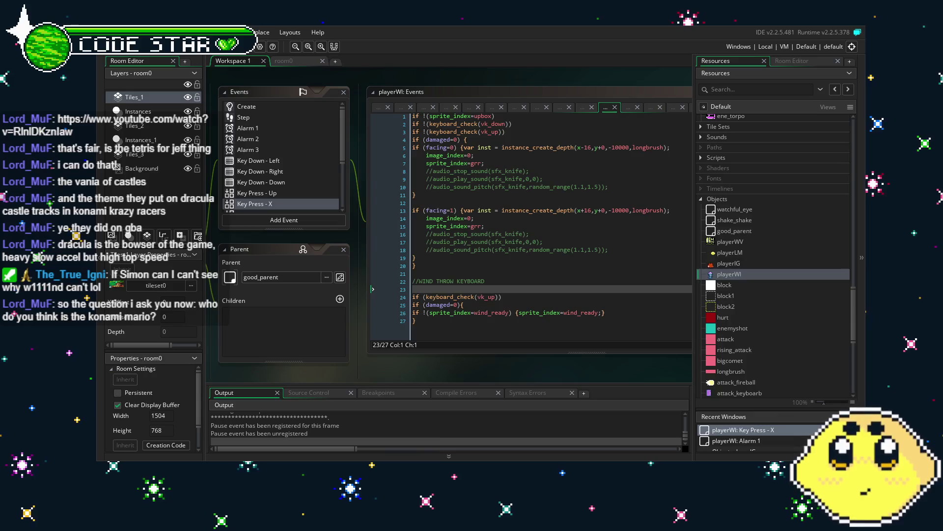
key(Right)
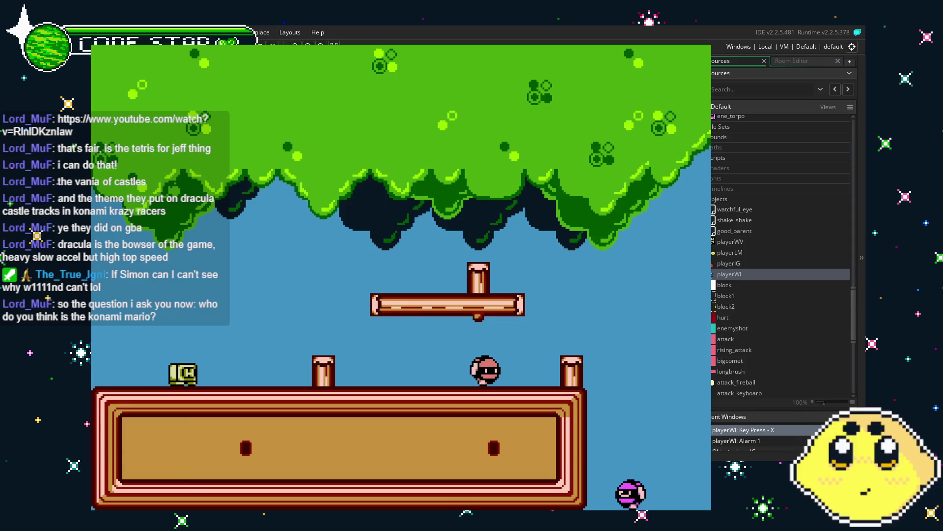
Walk left and right, jump with Z and swing X attacks while falling toward the grass ground.
key(Left)
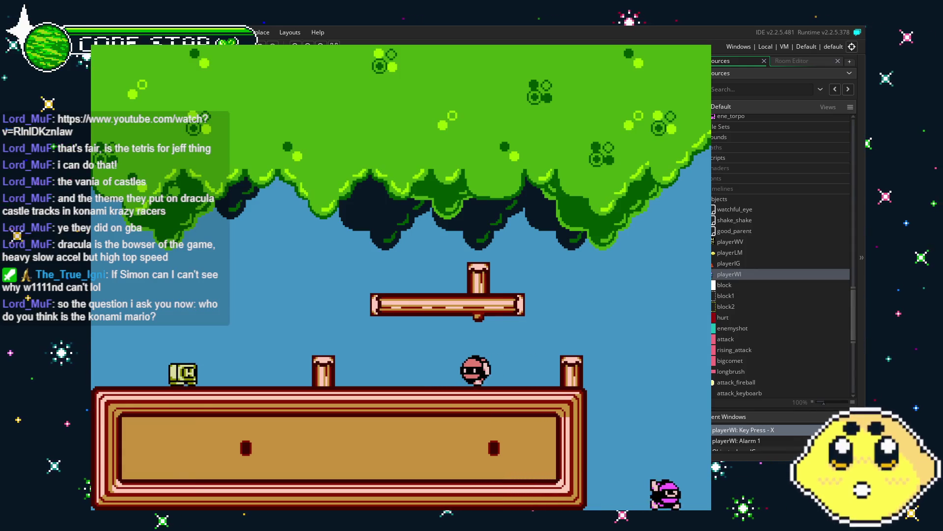
key(Right)
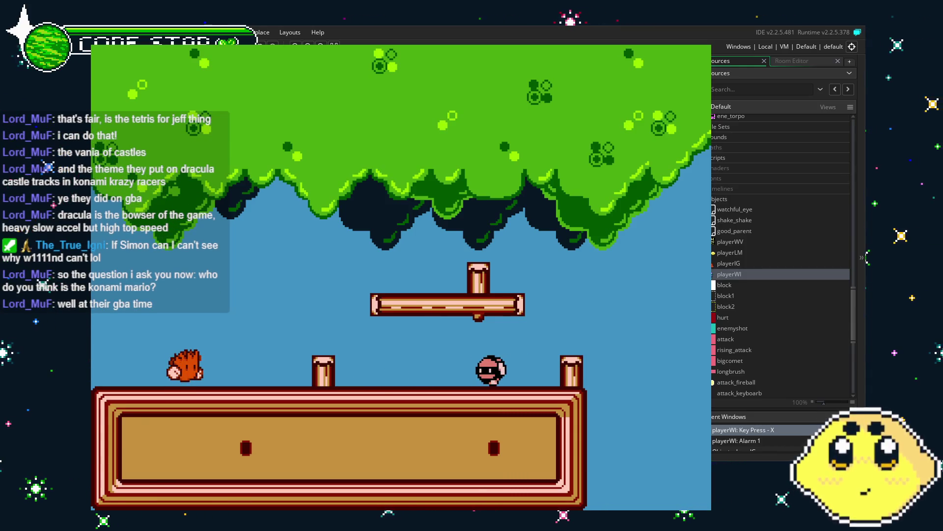
key(x)
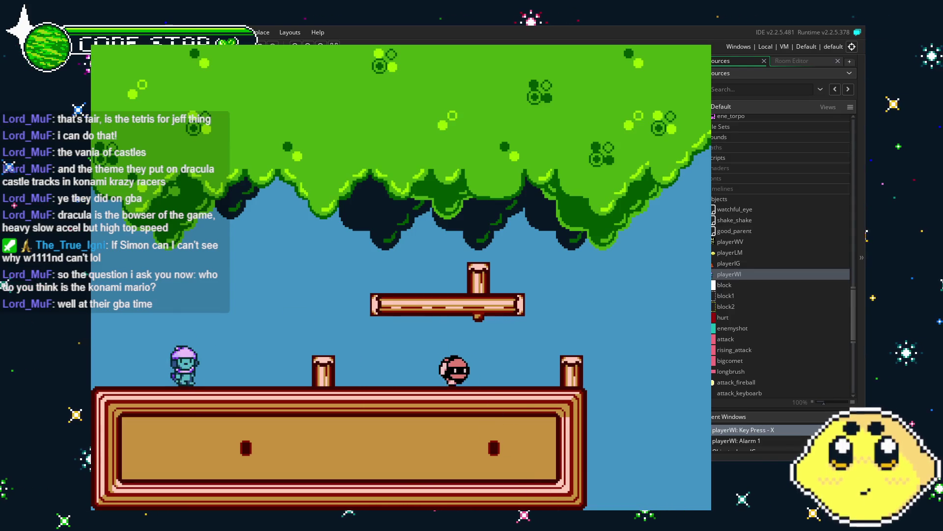
key(Right)
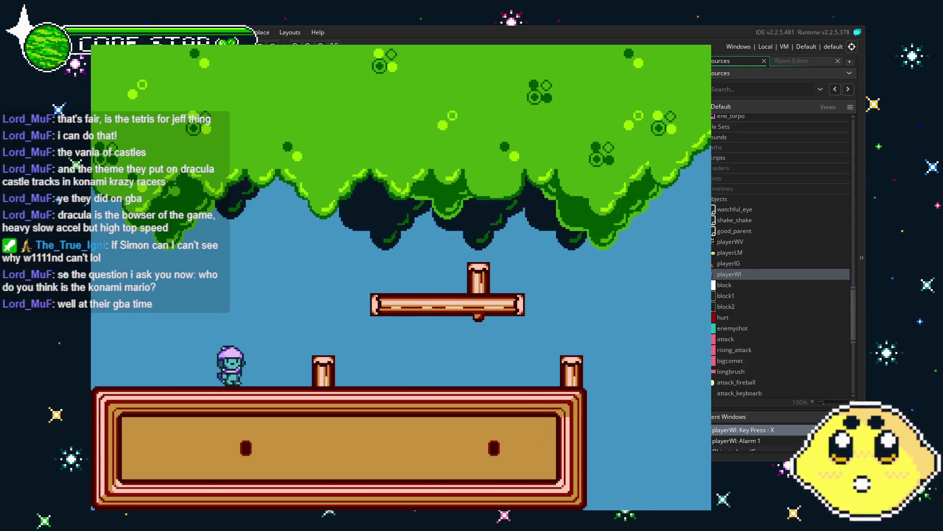
key(Right)
key(z)
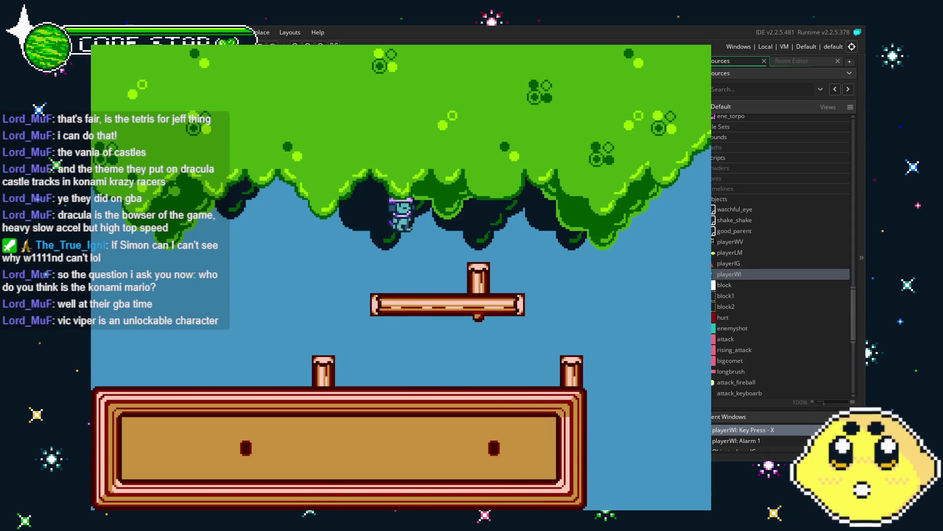
key(Right)
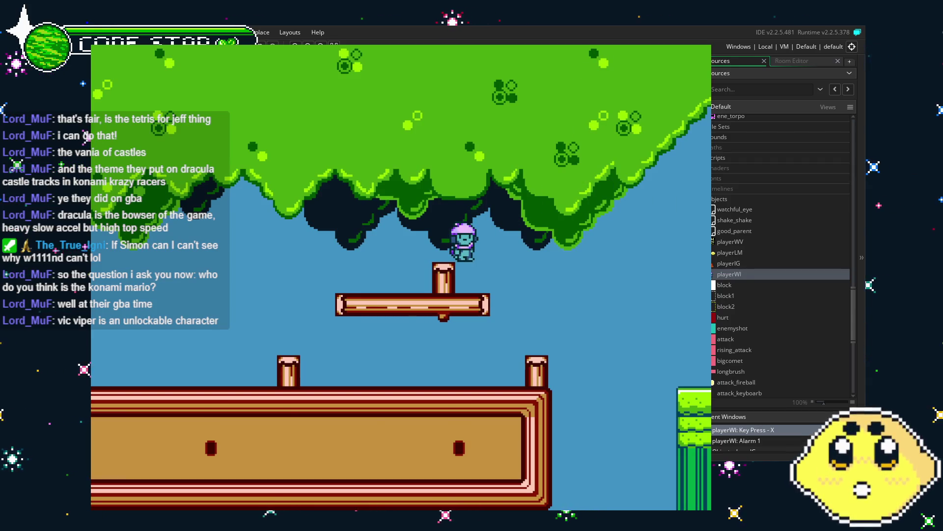
key(Left)
key(x)
key(Right)
key(Right)
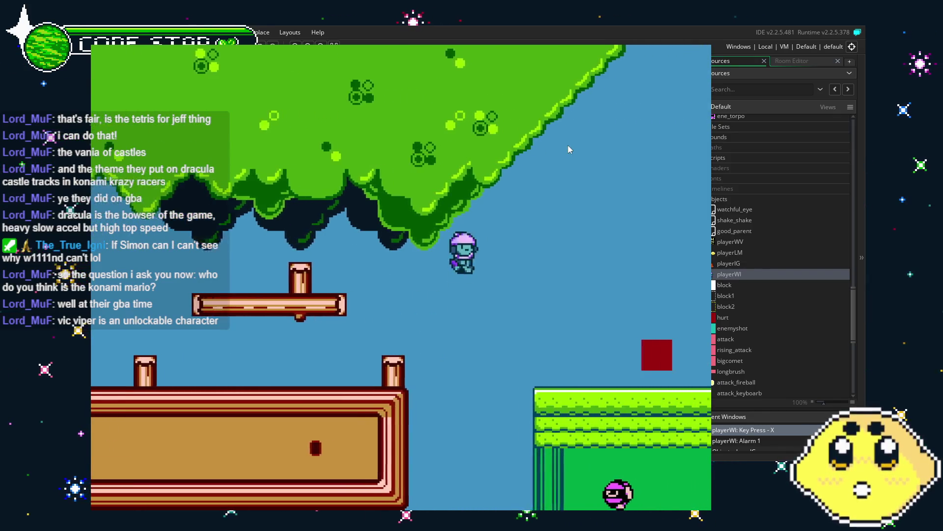
key(z)
key(Right)
Jump repeatedly and throw X attacks while climbing the stairs toward the green building.
key(z)
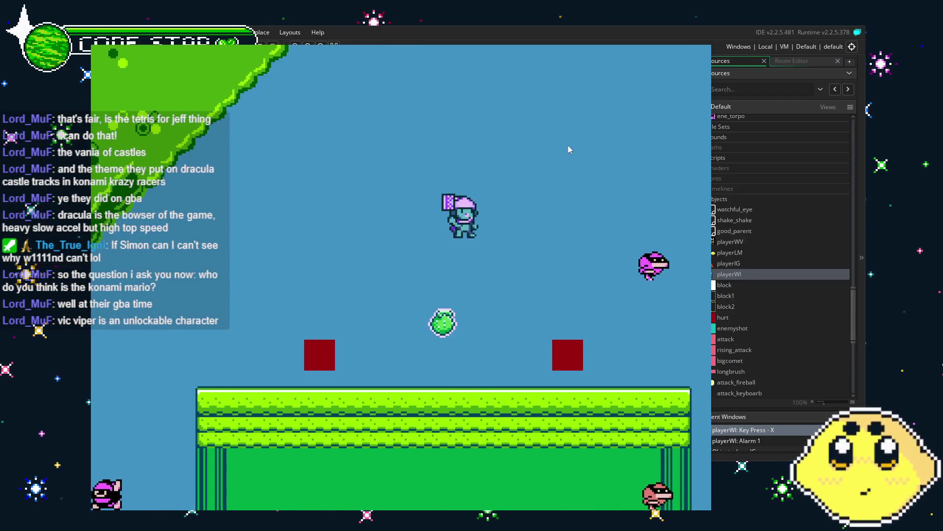
key(x)
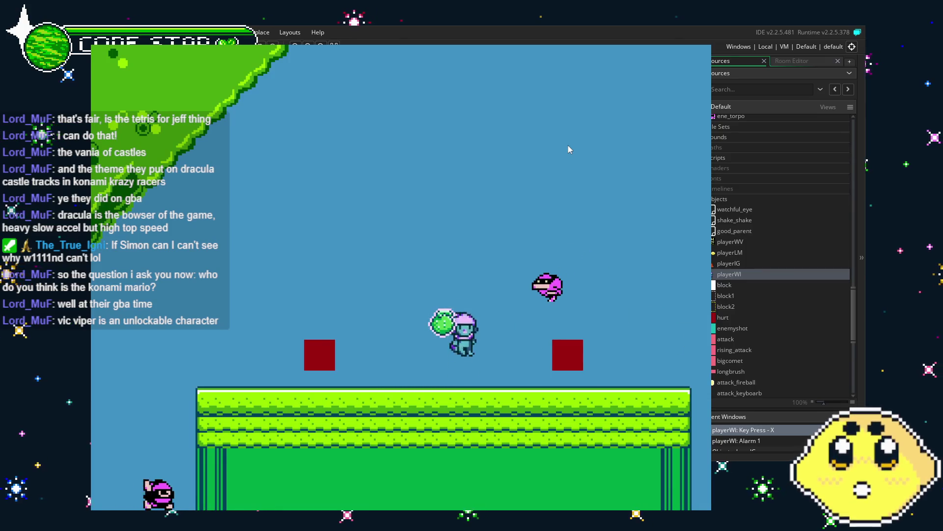
key(z)
key(z)
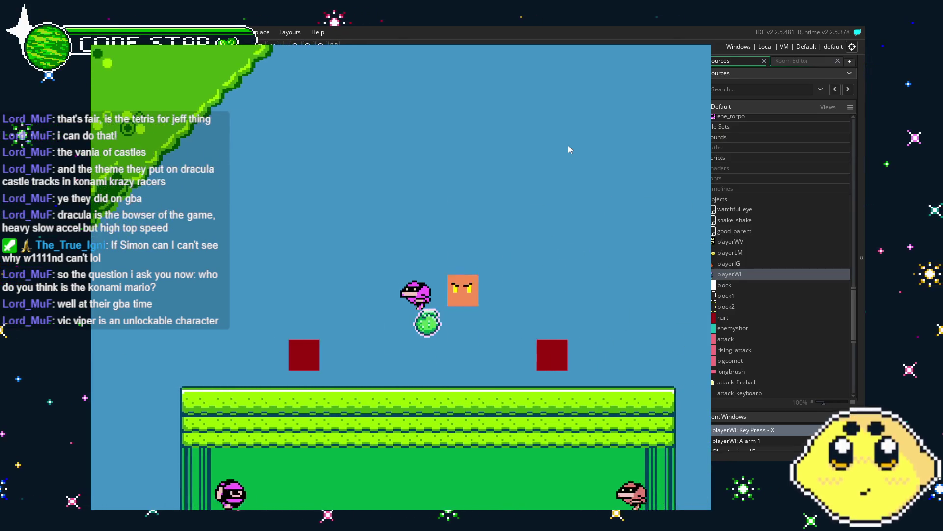
key(z)
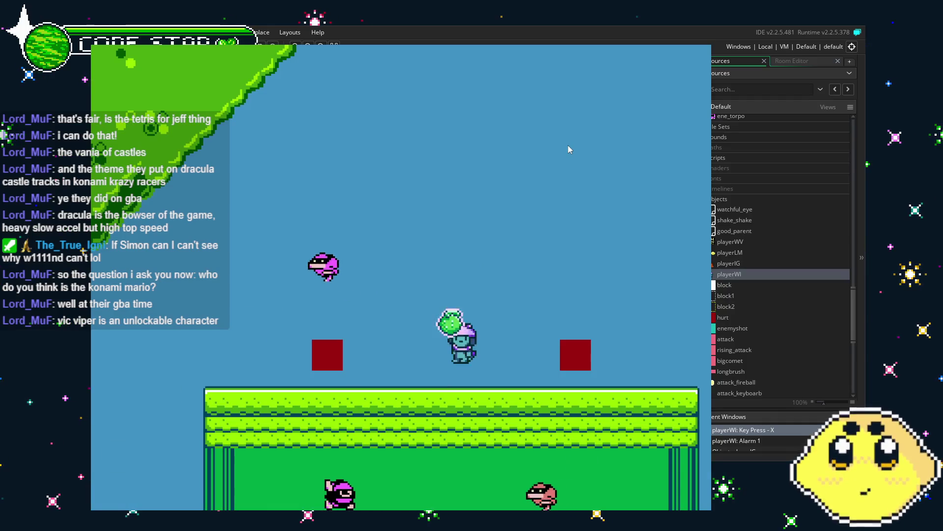
key(x)
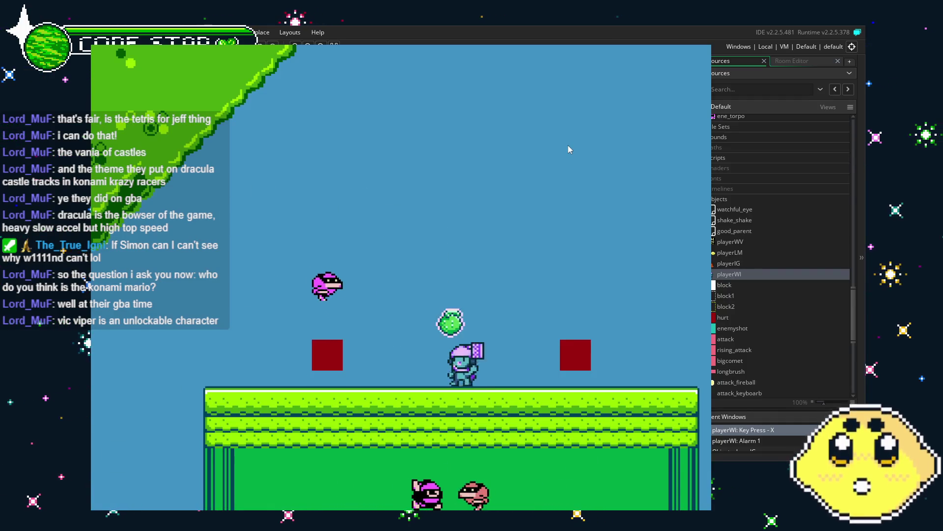
key(z)
key(x)
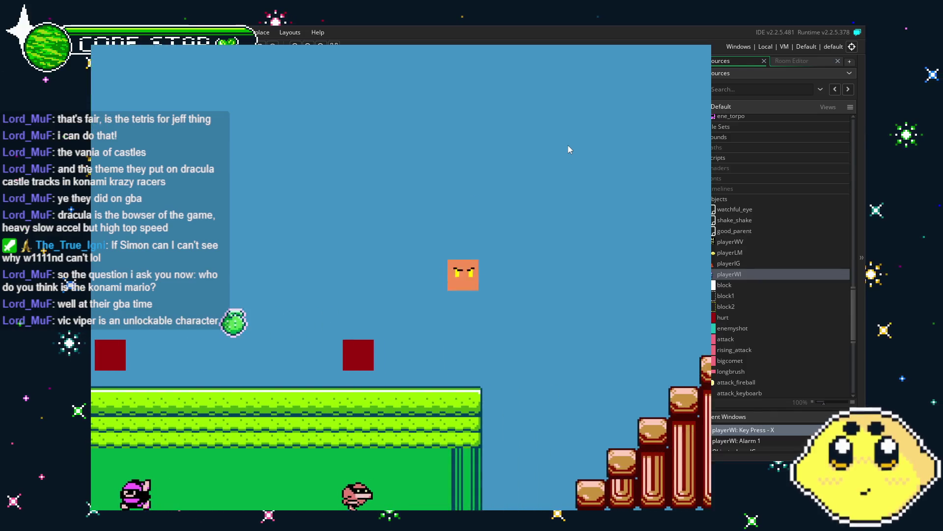
key(z)
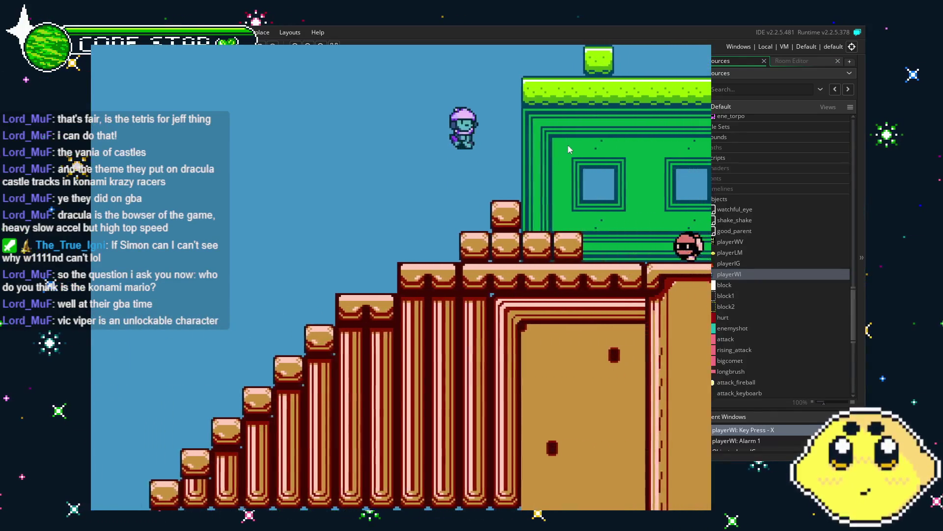
key(x)
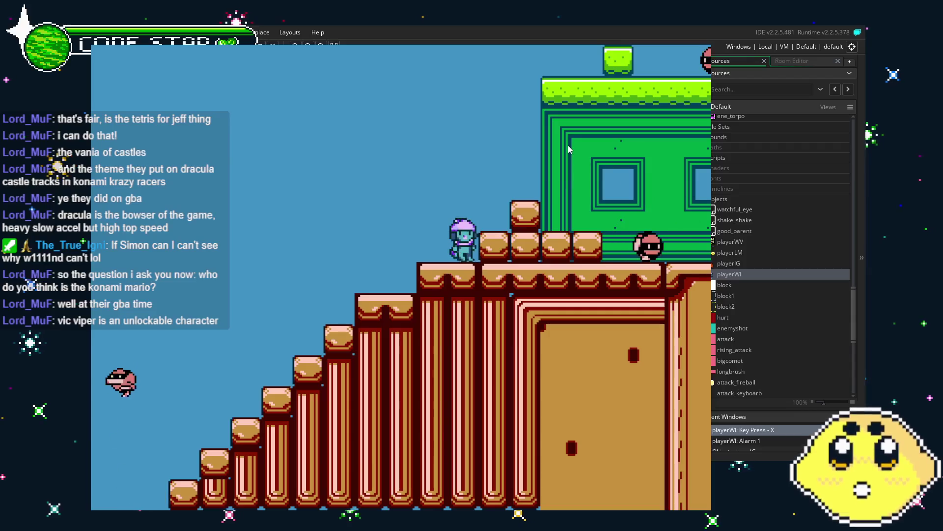
key(Right)
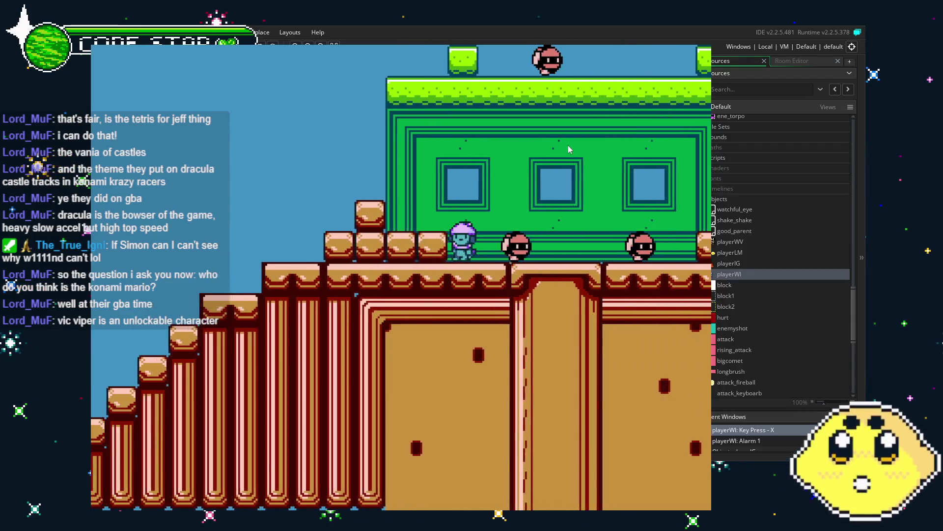
key(x)
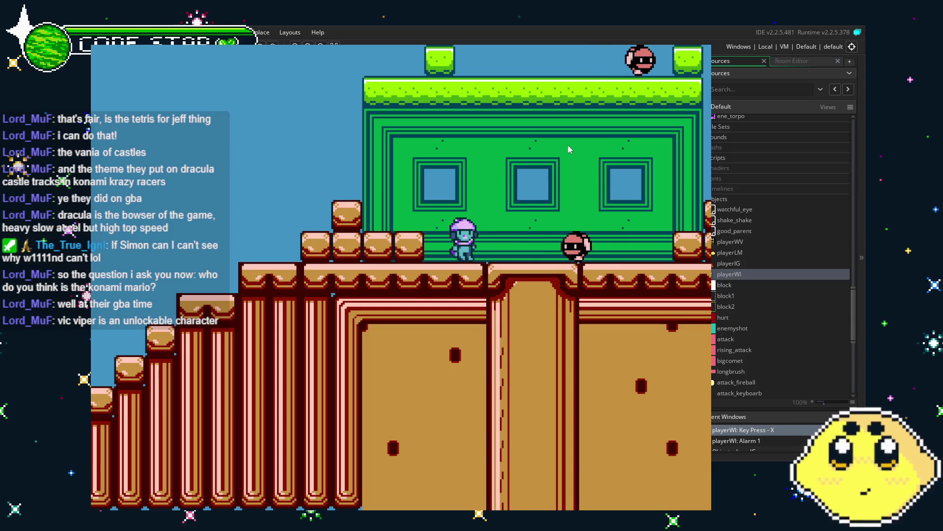
key(Right)
key(z)
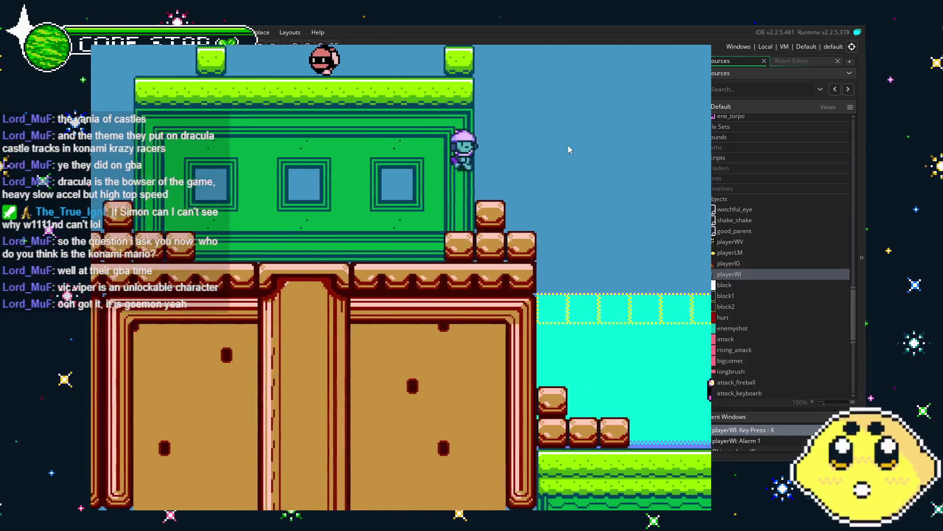
key(Right)
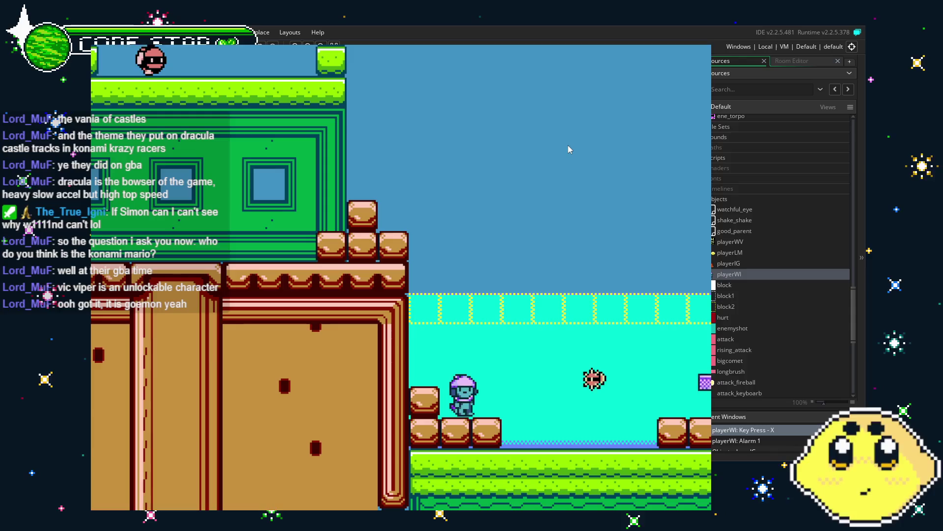
key(Left)
key(z)
key(z)
key(Left)
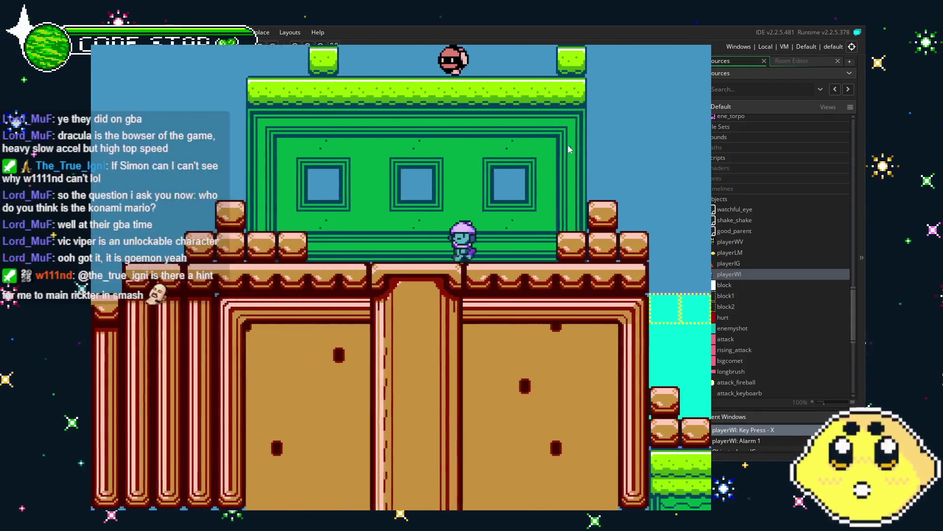
key(z)
key(Left)
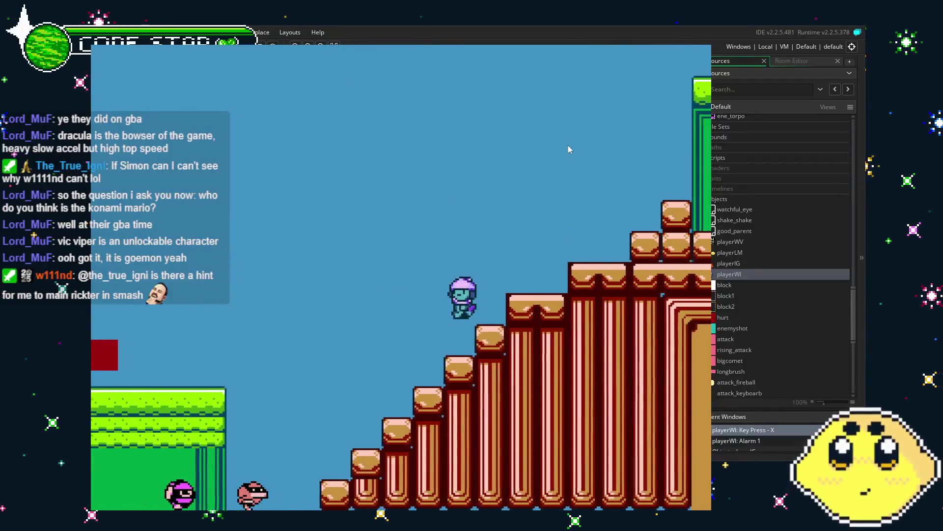
key(Left)
key(z)
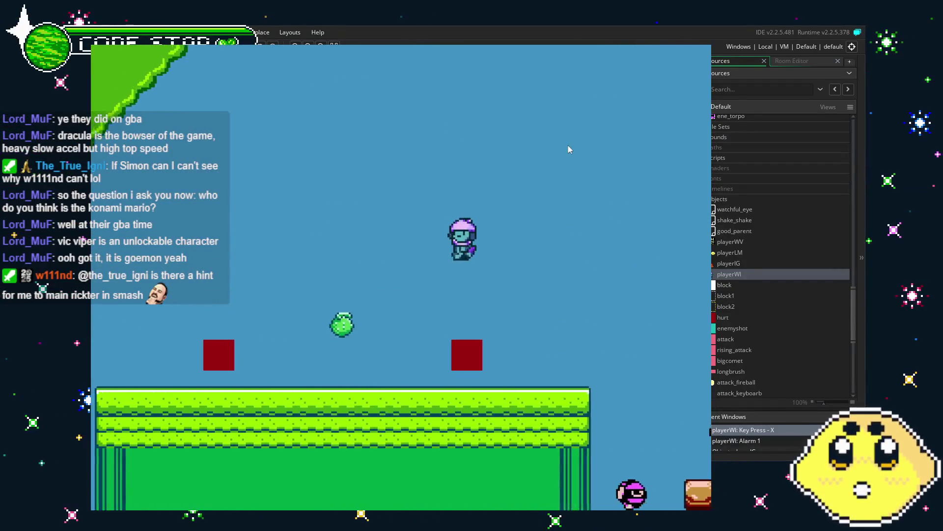
key(z)
key(Right)
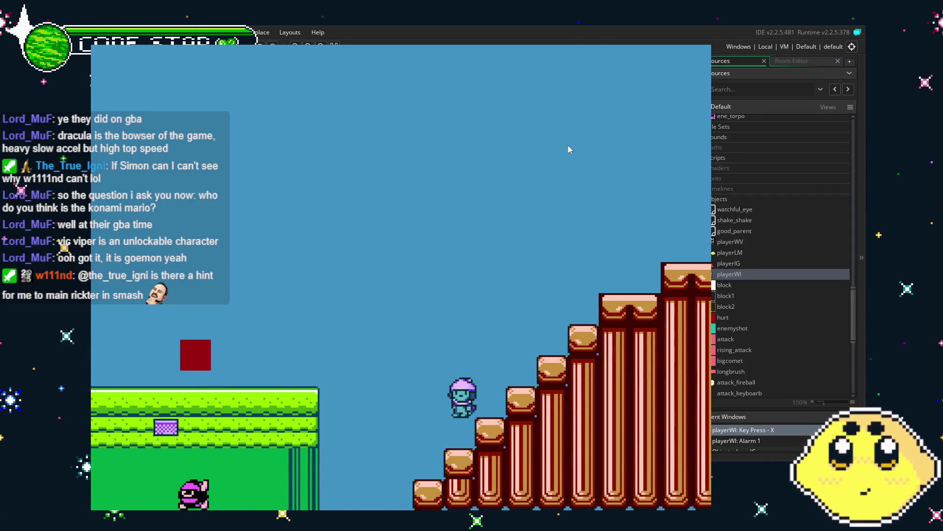
key(Left)
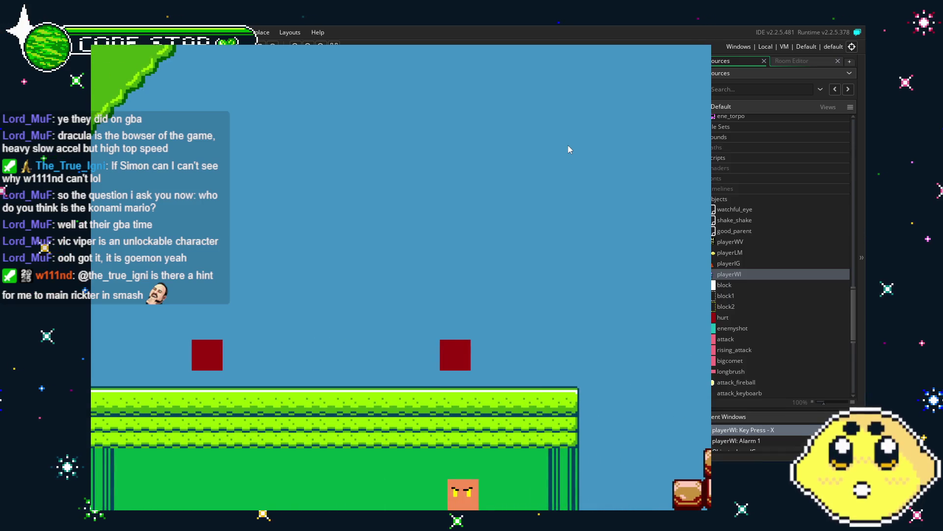
key(Right)
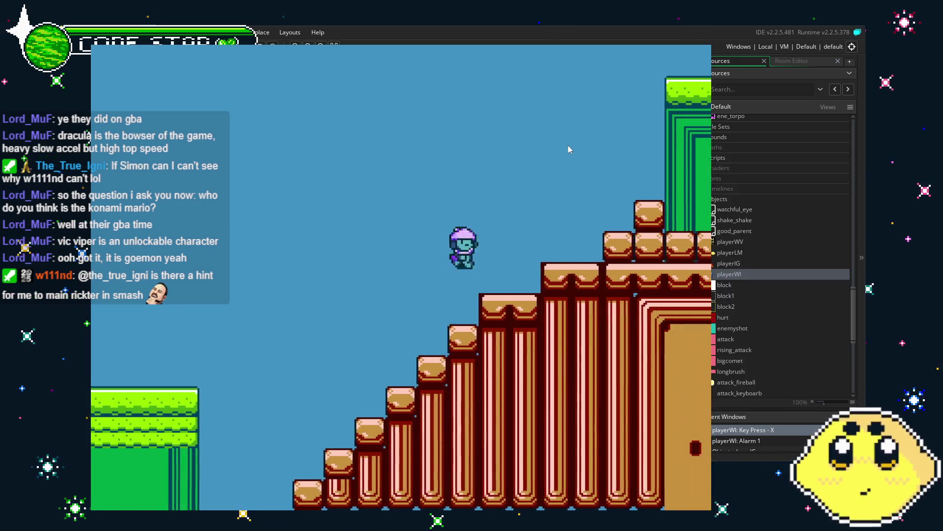
key(Right)
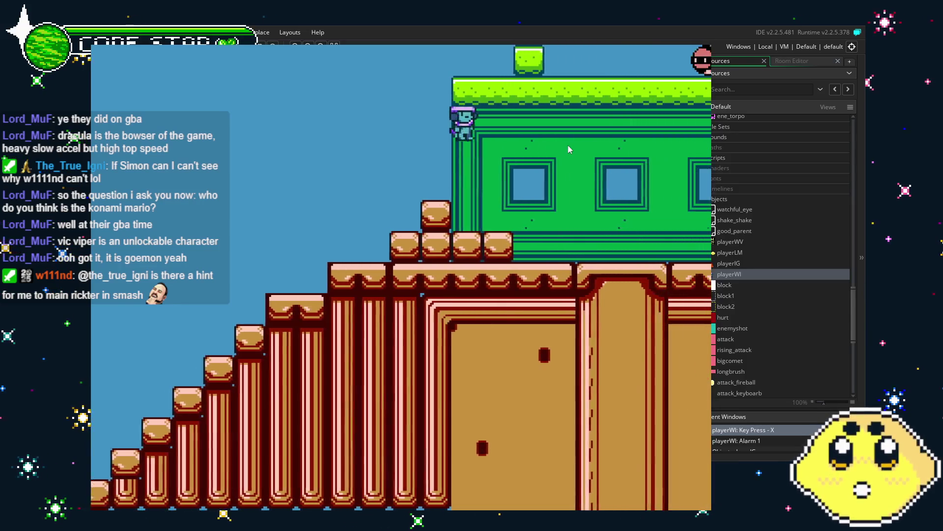
key(Right)
key(z)
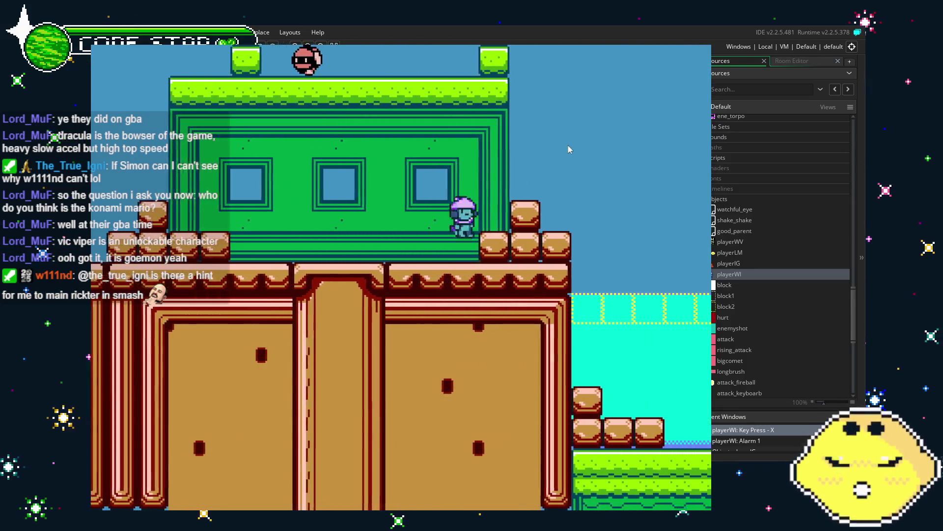
key(Right)
key(x)
key(z)
key(Right)
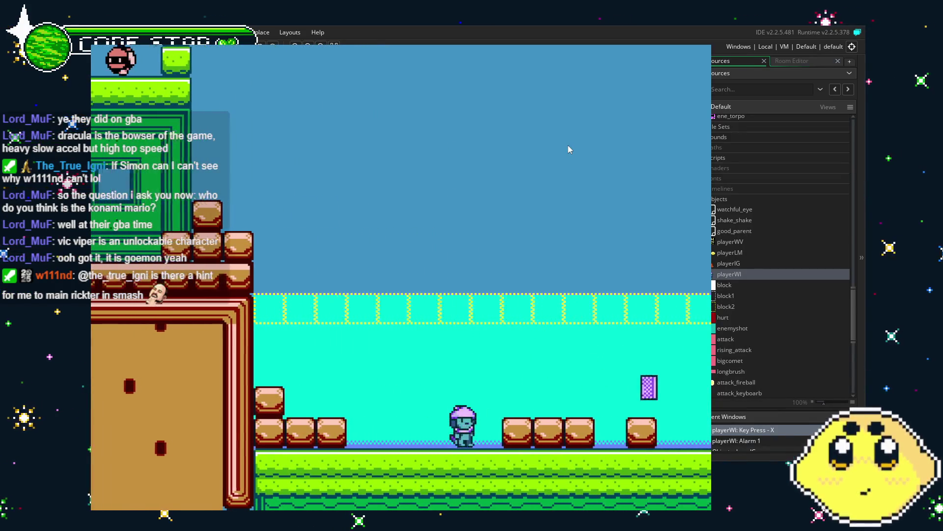
key(Right)
key(Left)
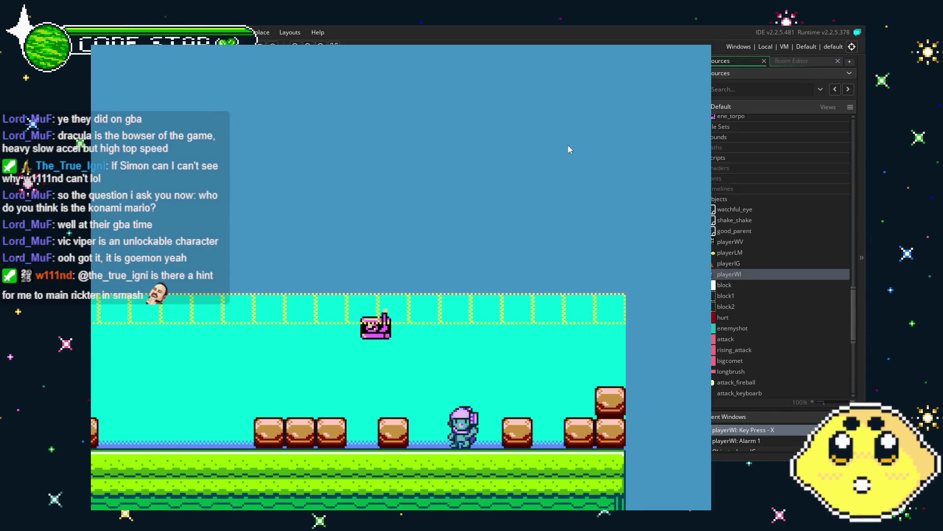
key(Left)
key(z)
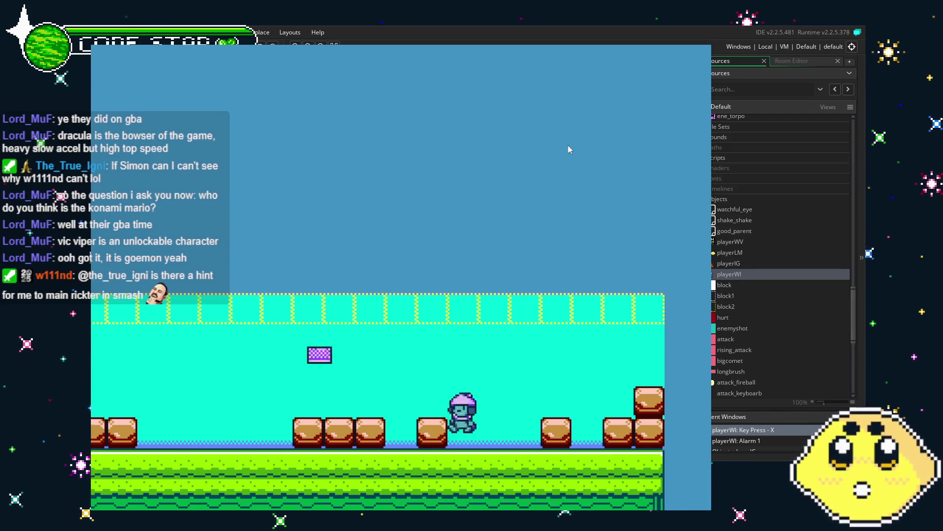
key(Left)
key(z)
key(Left)
key(z)
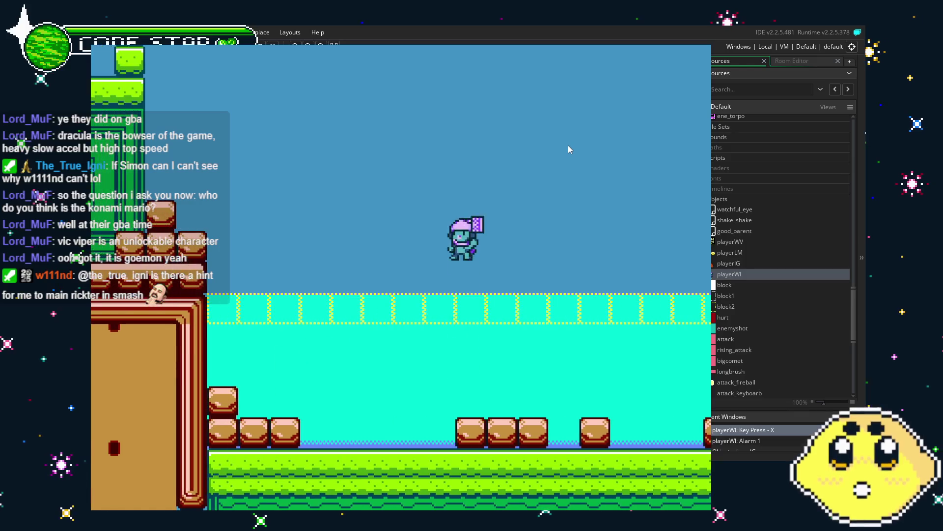
key(Left)
key(z)
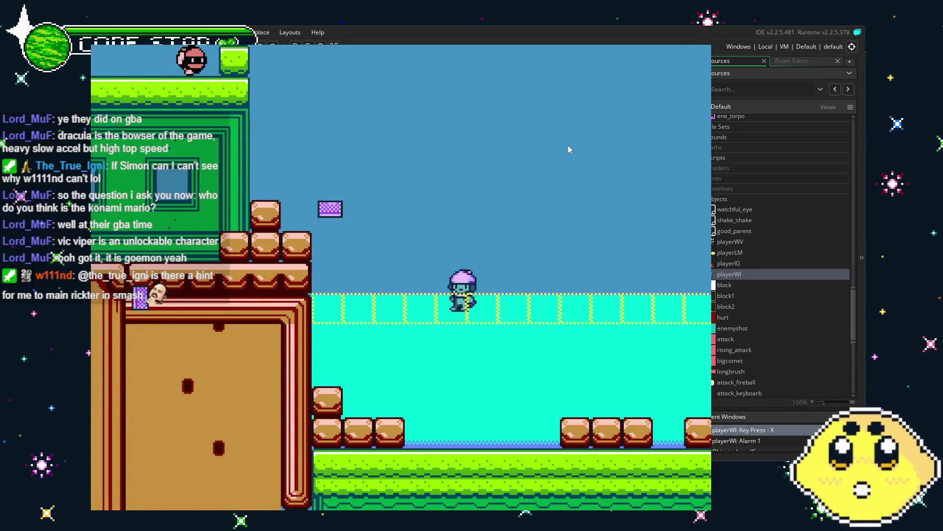
key(z)
key(Left)
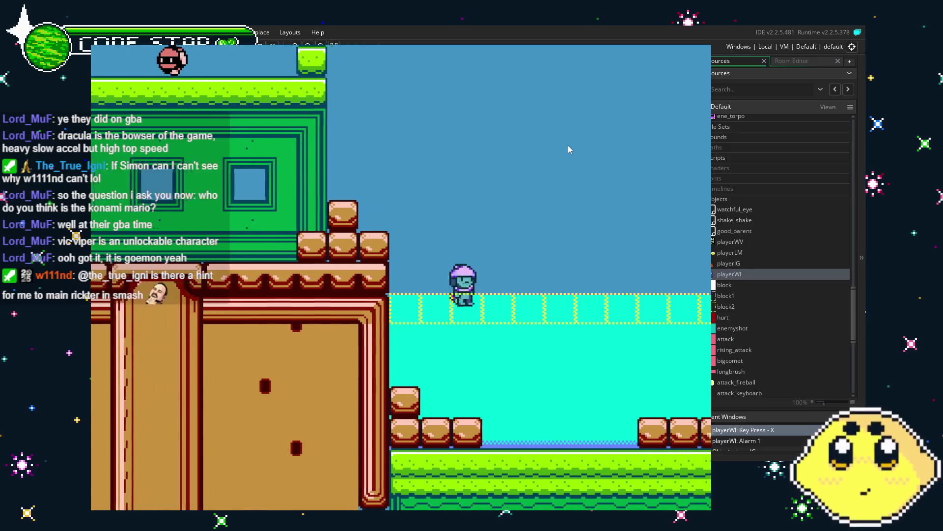
key(z)
key(x)
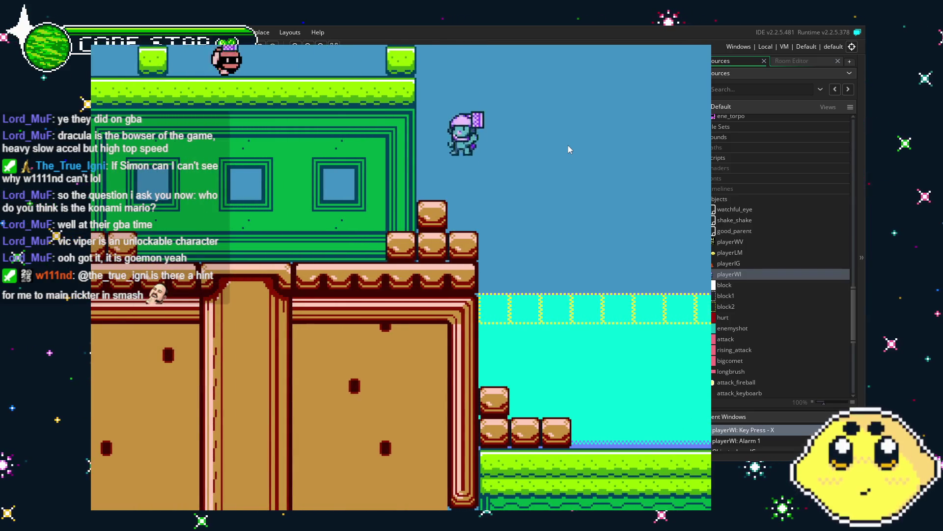
key(Left)
key(z)
key(Left)
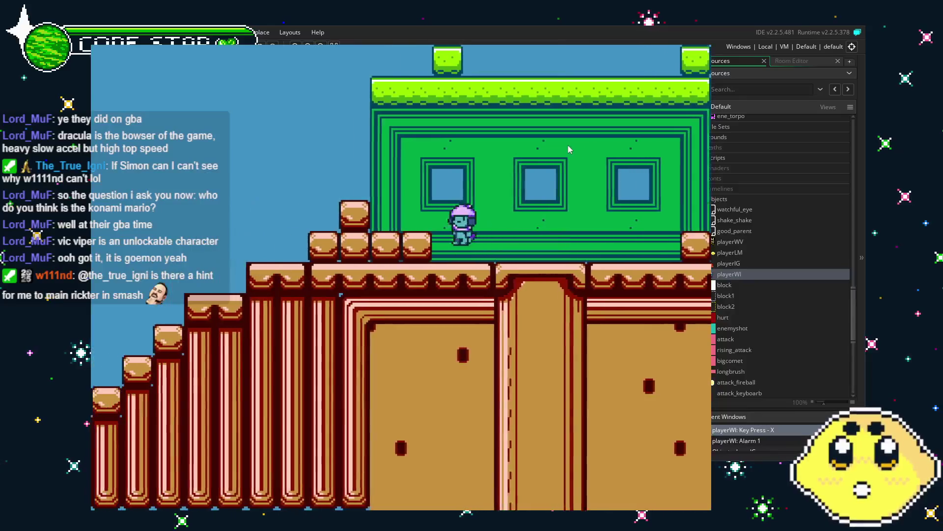
key(z)
key(x)
key(x)
key(x)
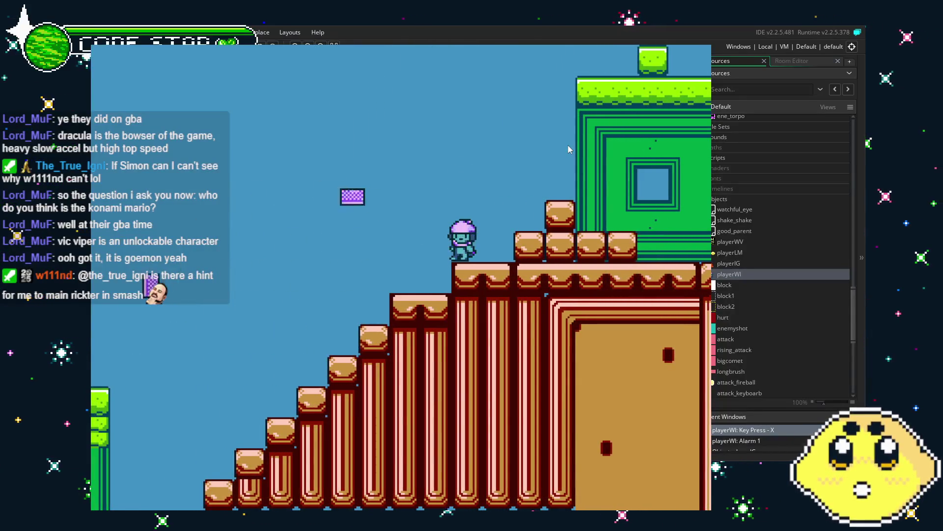
key(z)
key(Left)
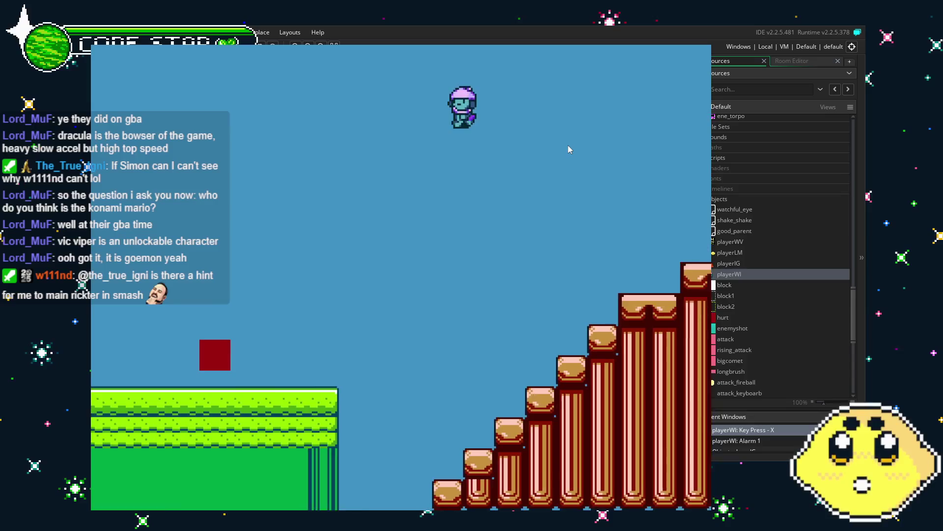
key(Left)
key(z)
key(x)
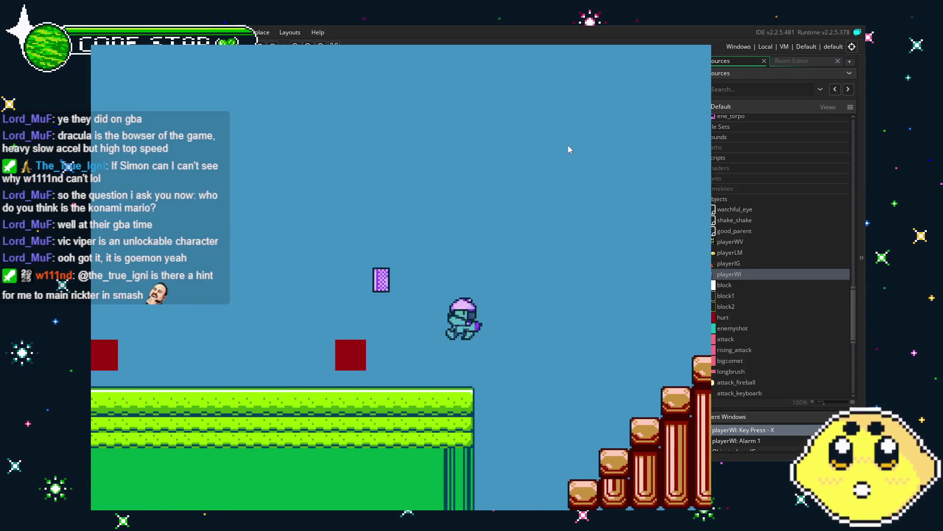
key(z)
key(x)
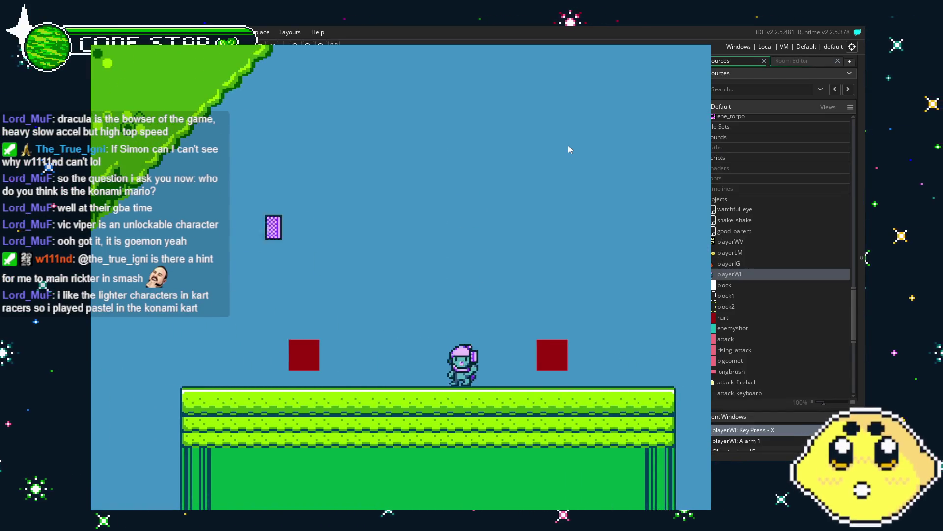
key(Left)
key(z)
key(x)
key(x)
key(Left)
key(z)
key(Left)
key(x)
key(Right)
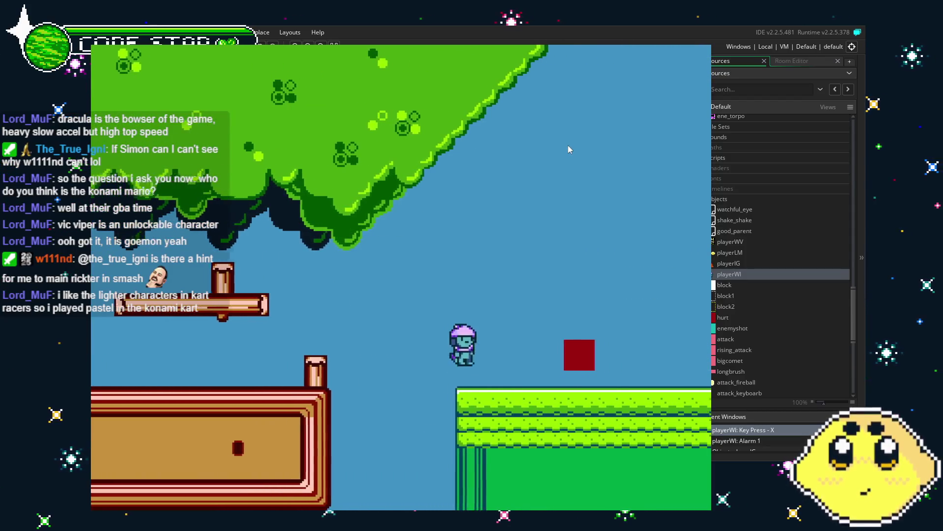
key(x)
key(Right)
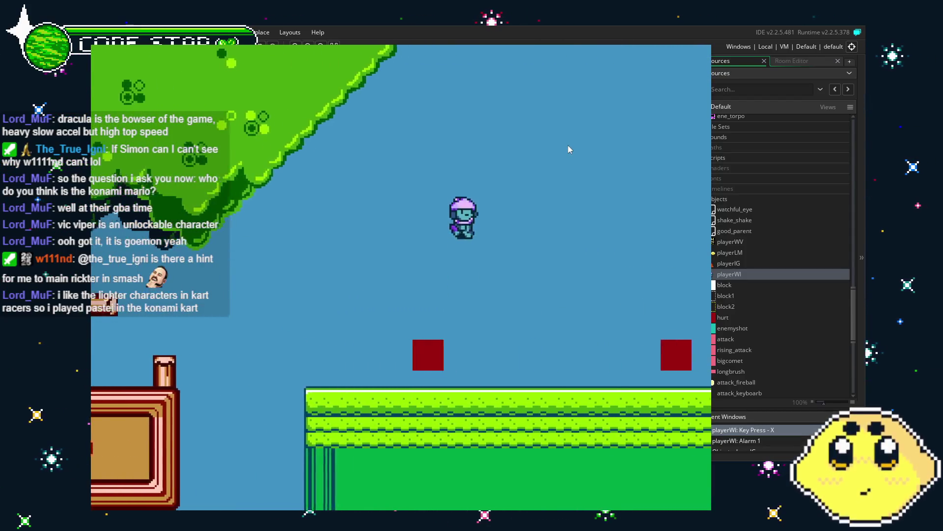
key(x)
key(Right)
key(x)
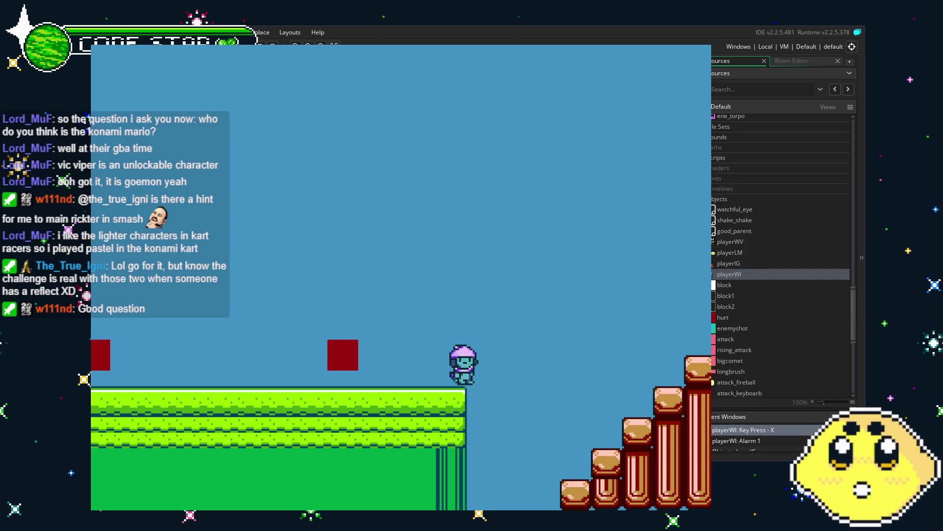
Move between the brick stairs and the grass, firing purple projectiles on the ground and mid-air.
key(Right)
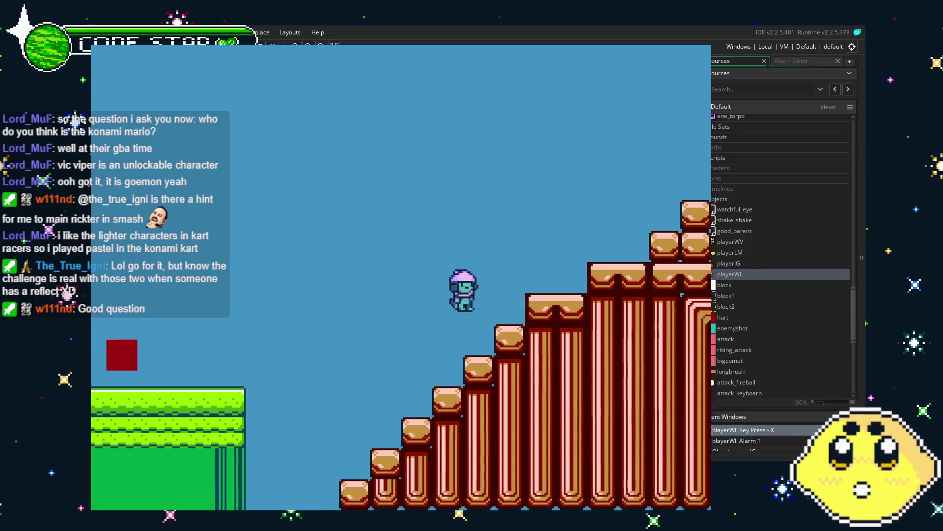
key(z)
key(Left)
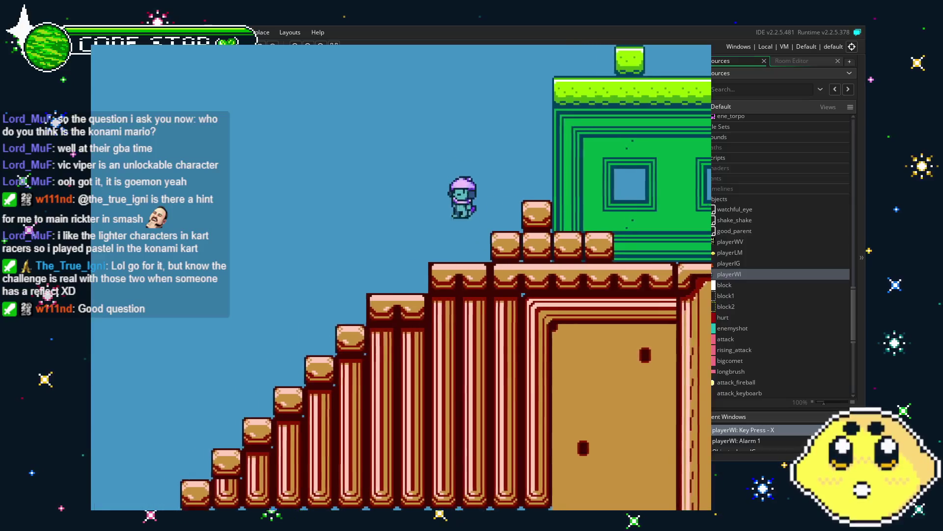
key(Left)
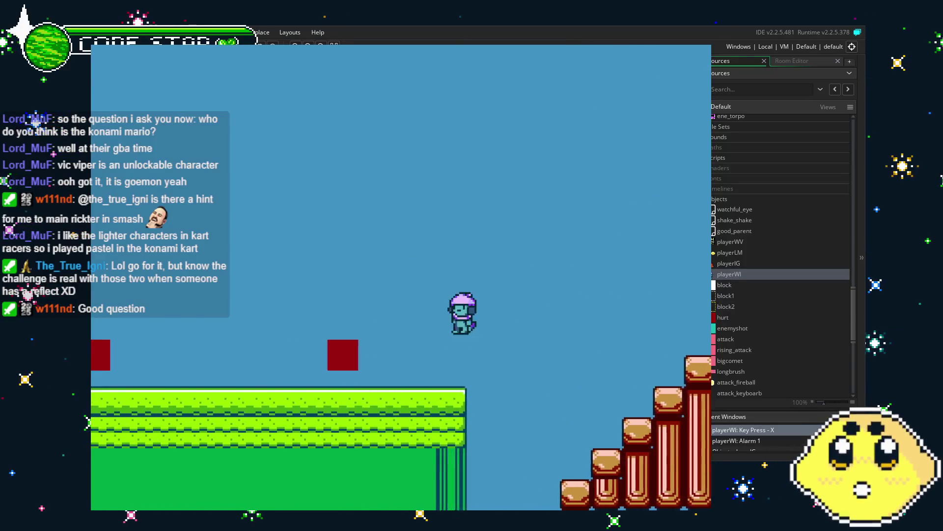
key(Left)
key(x)
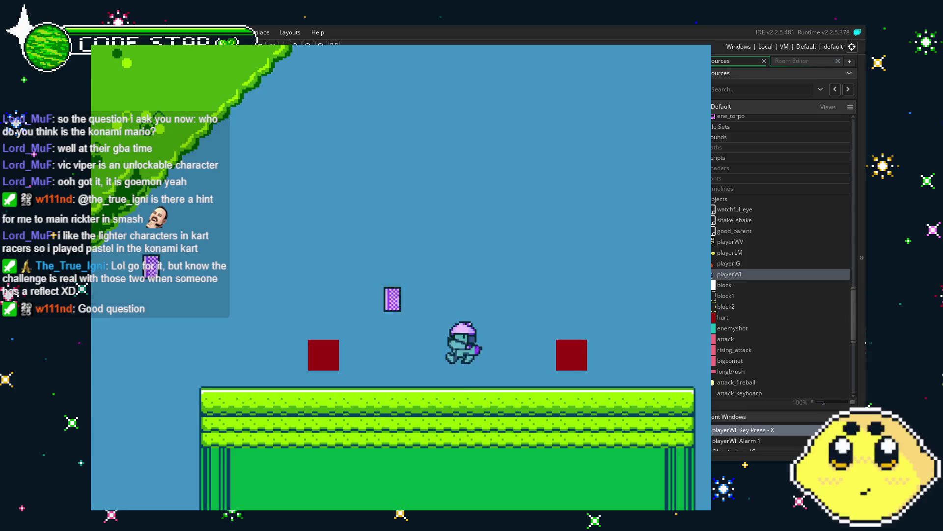
key(z)
key(x)
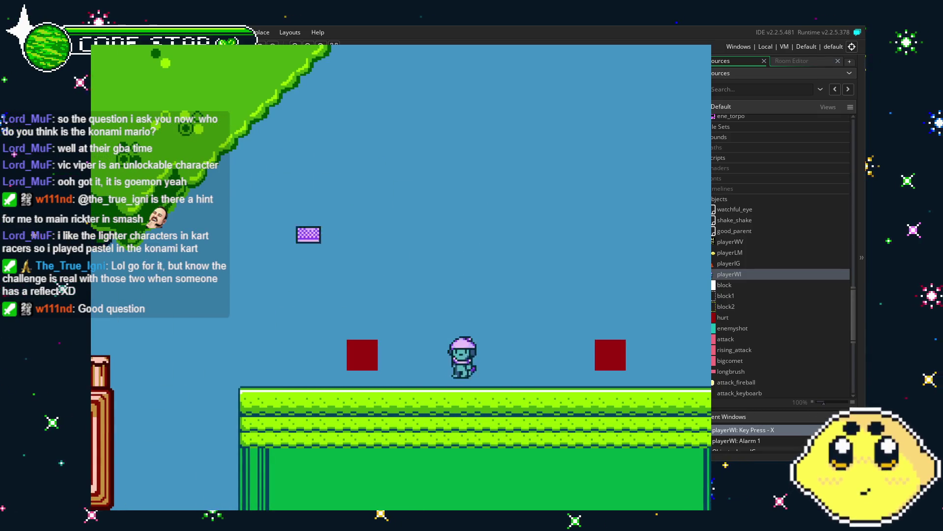
key(Right)
key(z)
key(Right)
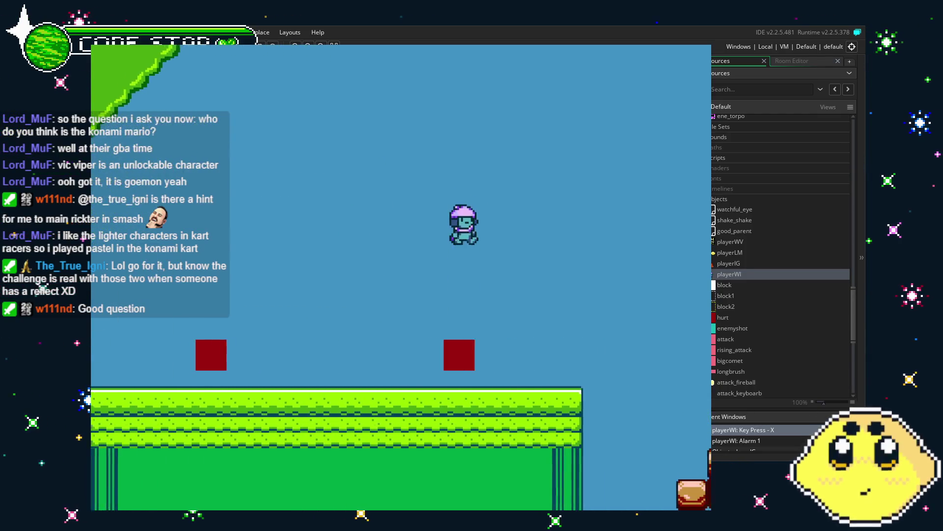
key(z)
key(Right)
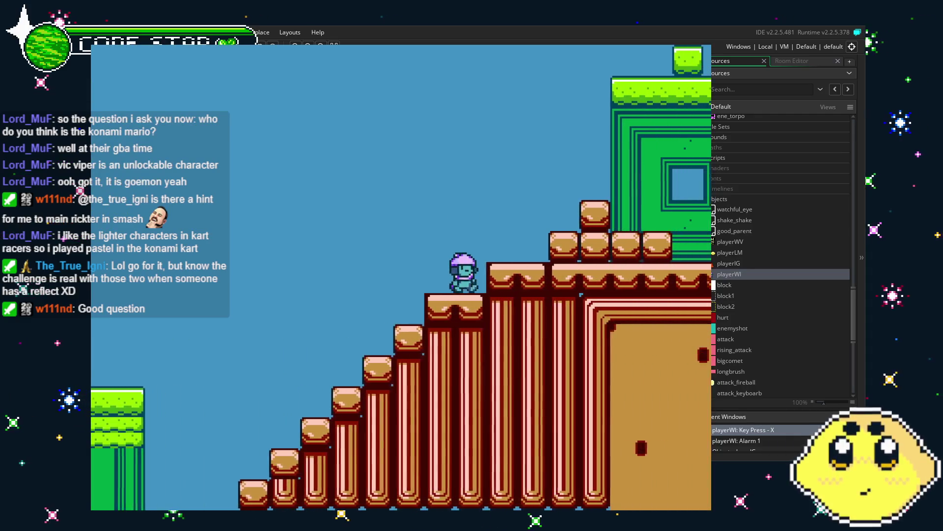
key(z)
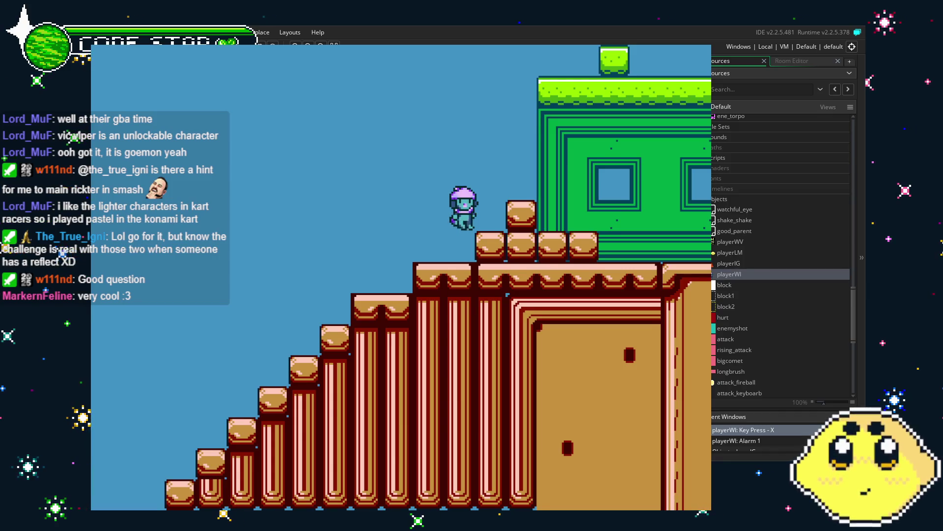
Run right past the green building to the level's edge, come back left, then stop the test with Escape.
key(Right)
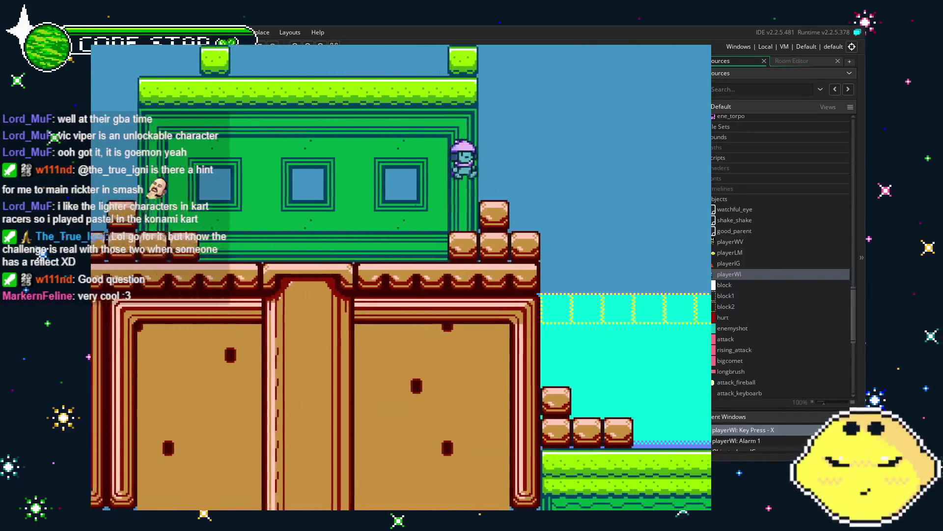
key(Right)
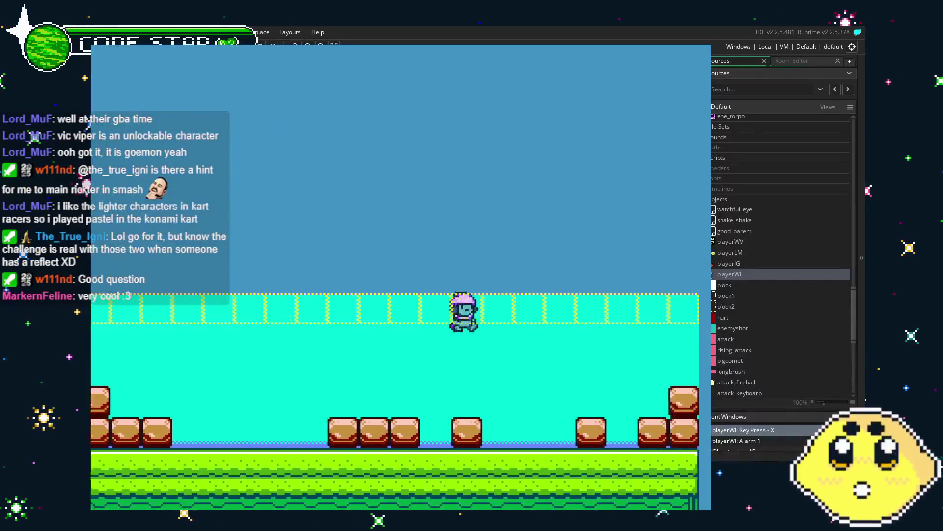
key(Right)
key(Right)
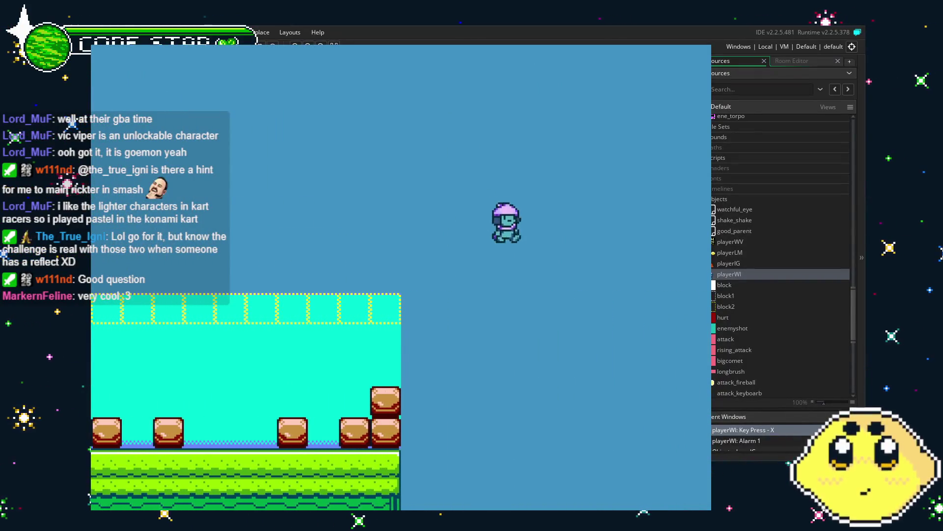
key(Left)
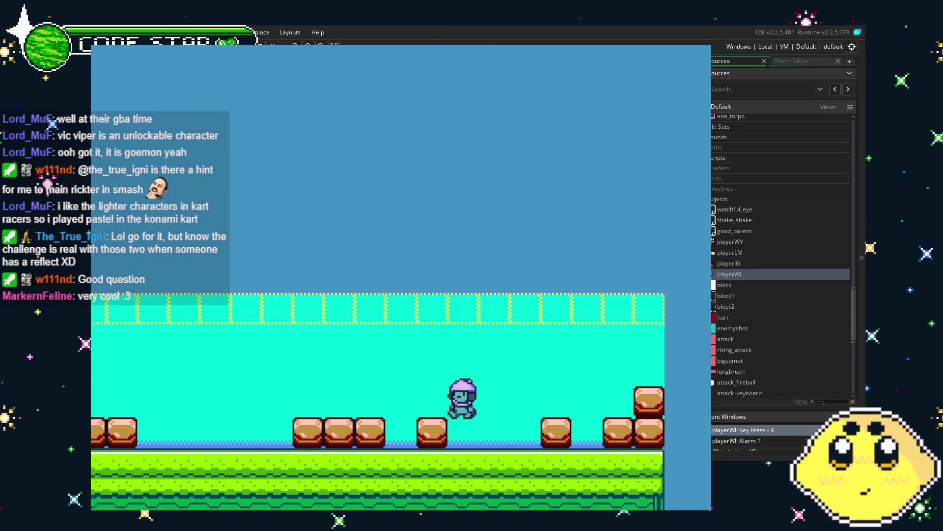
key(Left)
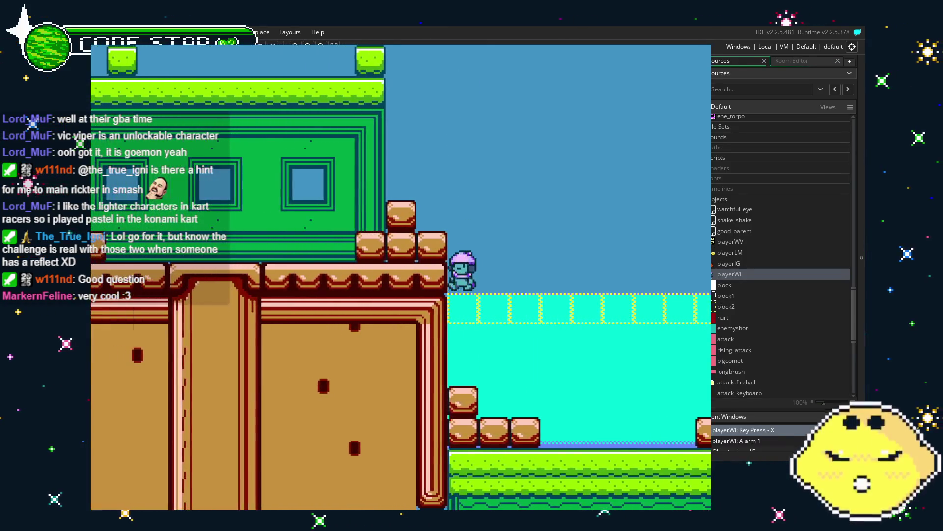
key(Left)
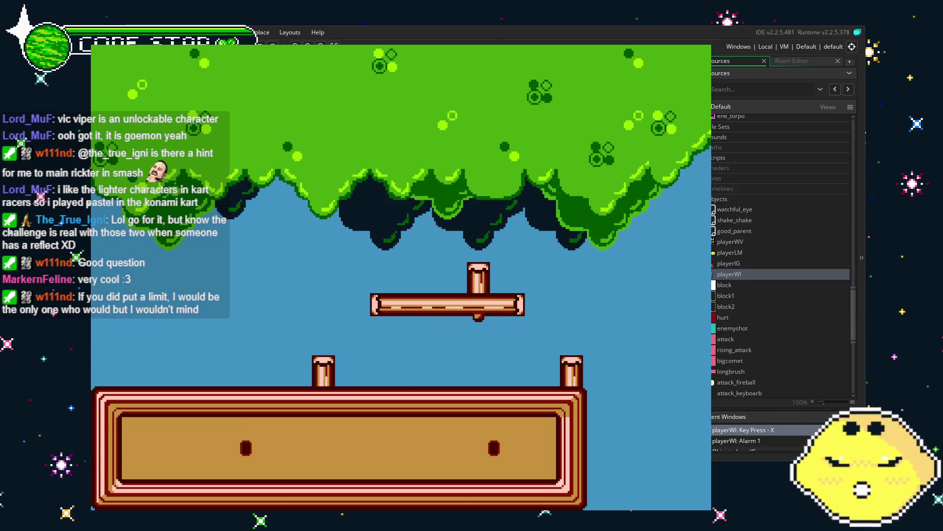
key(Escape)
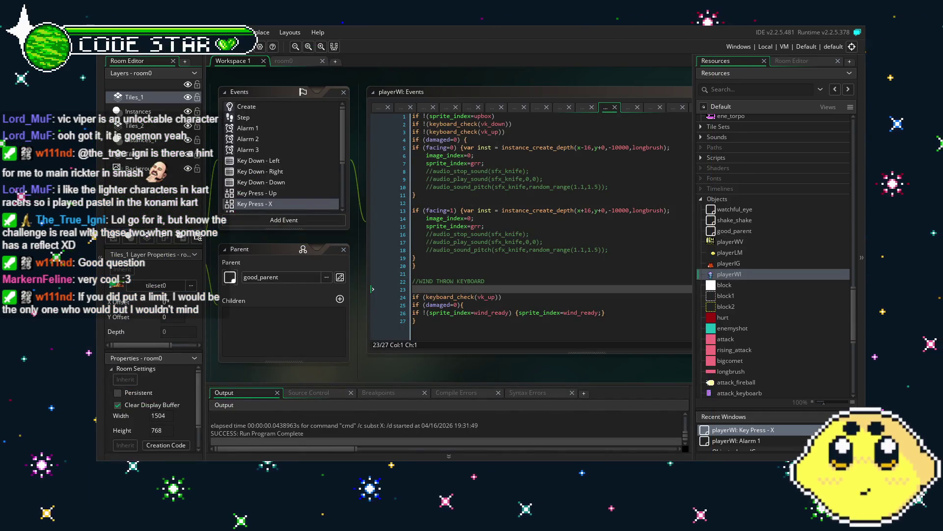
Save the Vault Safes the Day project with Ctrl+S.
key(ctrl+s)
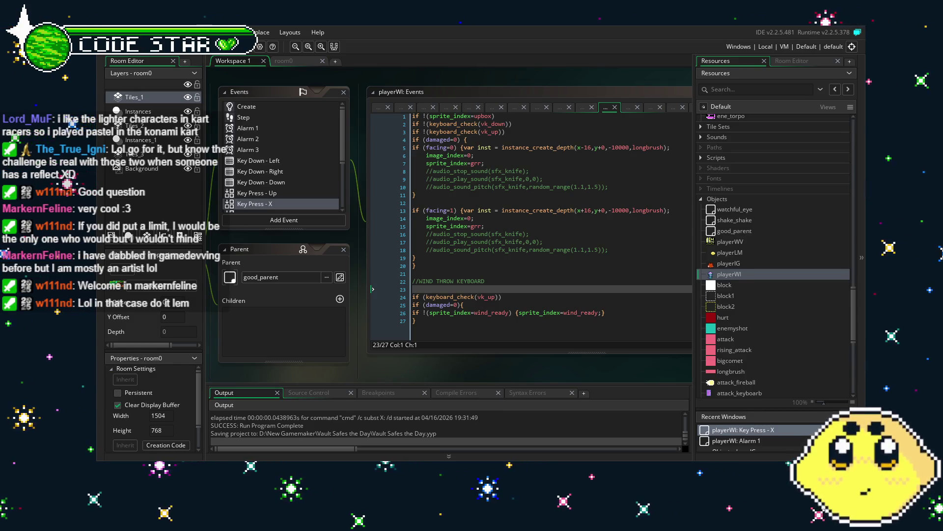
Reposition the workspace panels and show playerWI's Create event with chr_jump=4, chr_gravity=0.10, chr_size=1.
mouse_move(315, 362)
mouse_down()
mouse_move(438, 303)
mouse_move(373, 337)
mouse_move(376, 363)
mouse_move(430, 362)
mouse_move(397, 377)
mouse_up()
drag(230, 356, 273, 358)
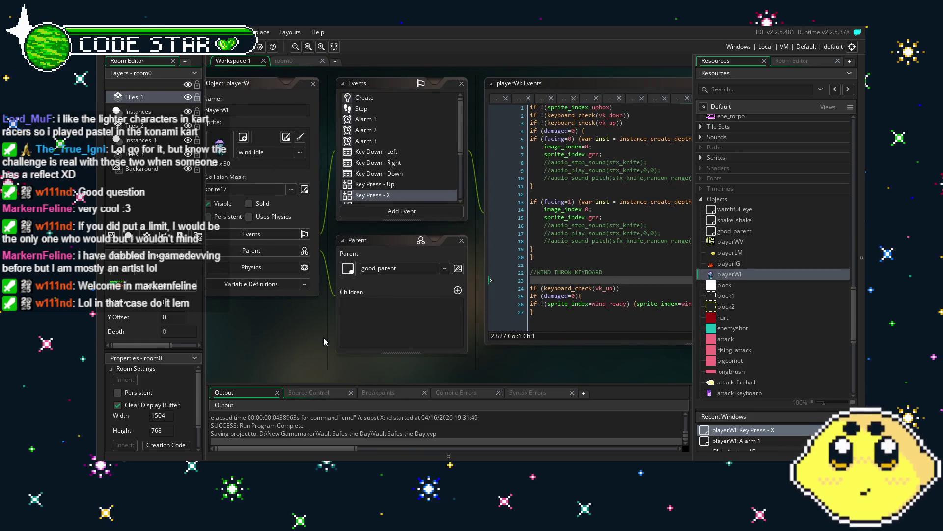
drag(323, 337, 287, 362)
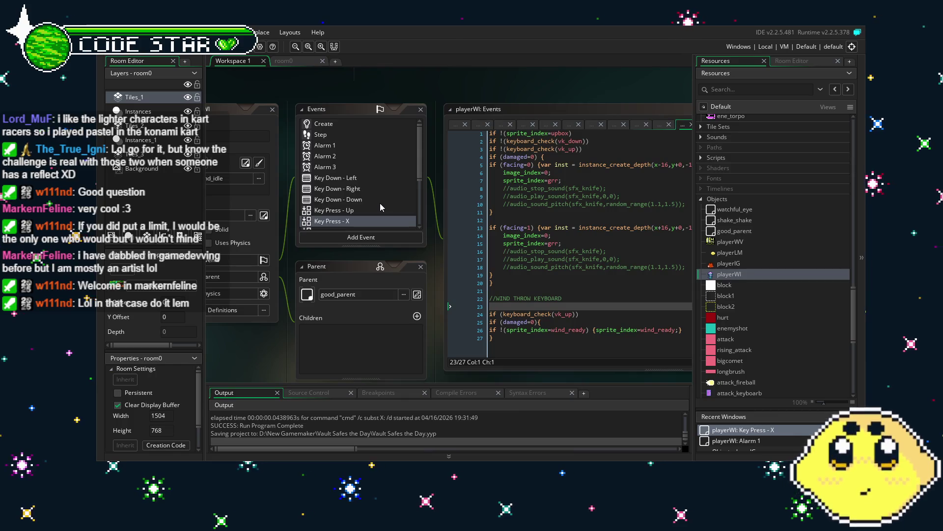
click(346, 124)
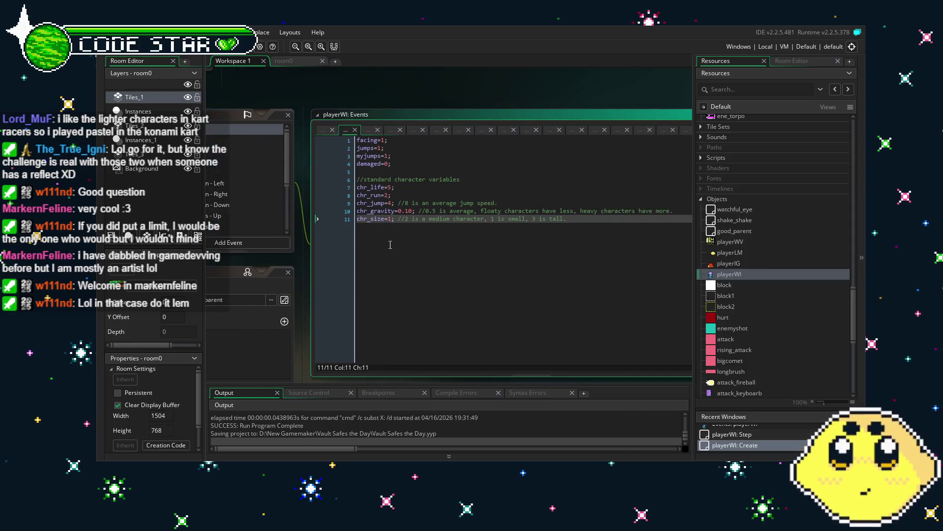
scroll(303, 148, down, 3)
scroll(304, 149, down, 2)
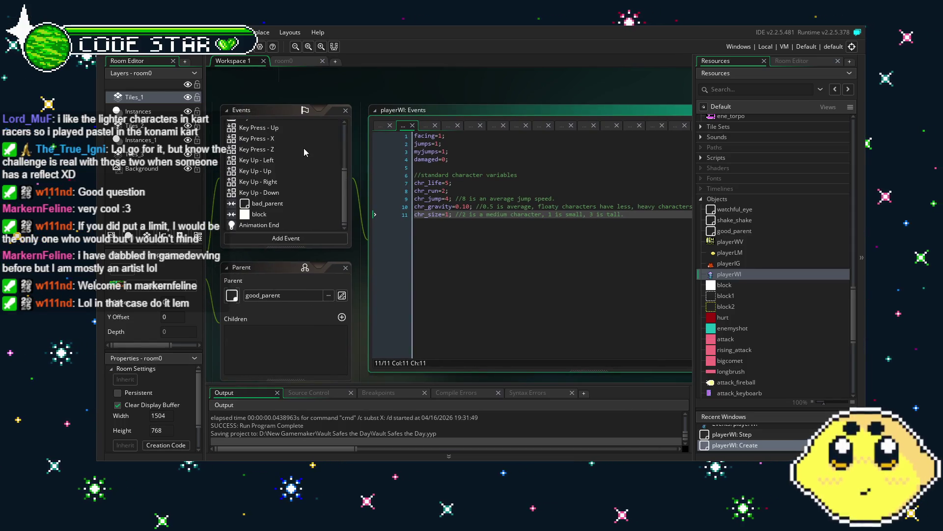
scroll(788, 323, down, 5)
scroll(789, 328, up, 1)
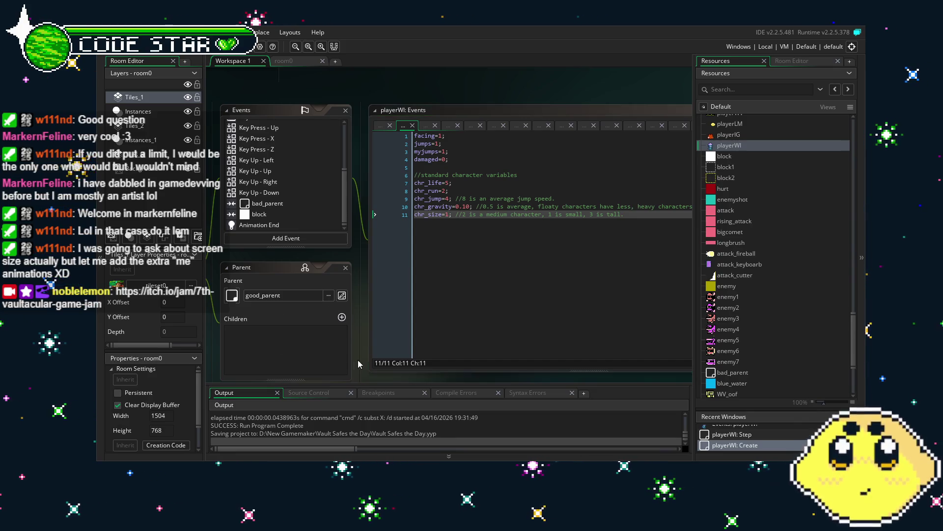
Pan the workspace to look over playerWI's parent and object settings.
drag(357, 361, 372, 349)
click(368, 351)
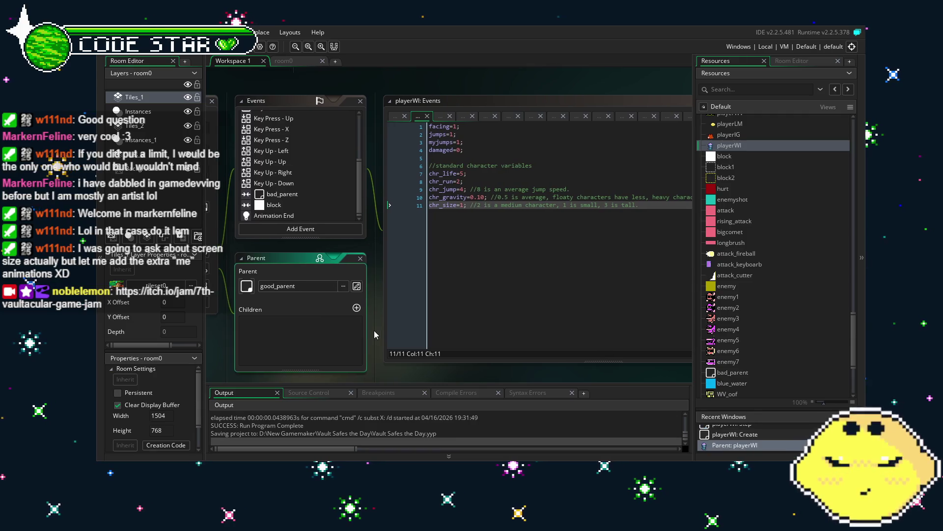
drag(267, 246, 335, 247)
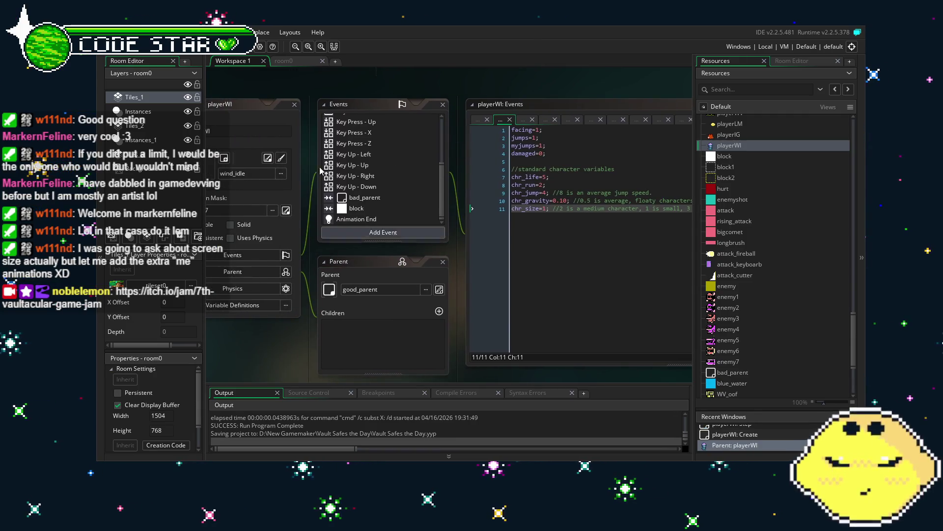
Open room0 with the resource tree showing and survey the treetop platforms area.
click(298, 59)
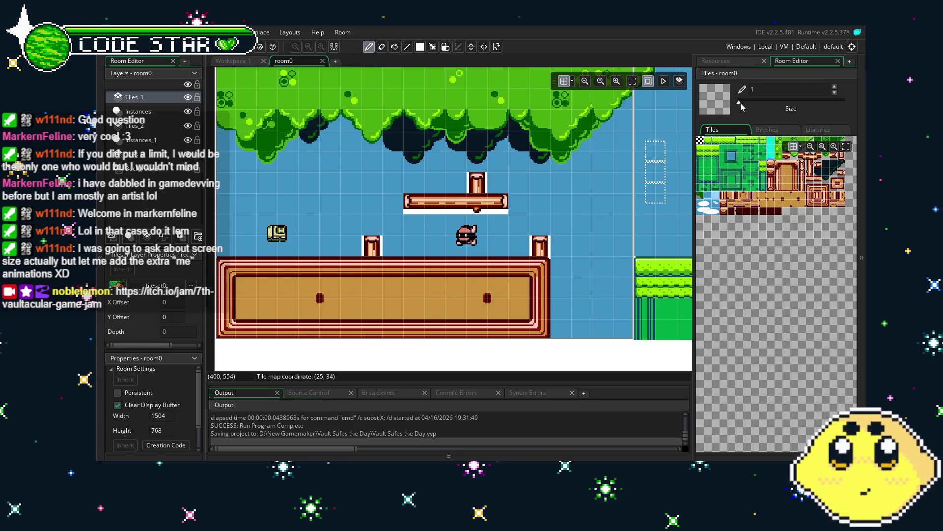
click(732, 61)
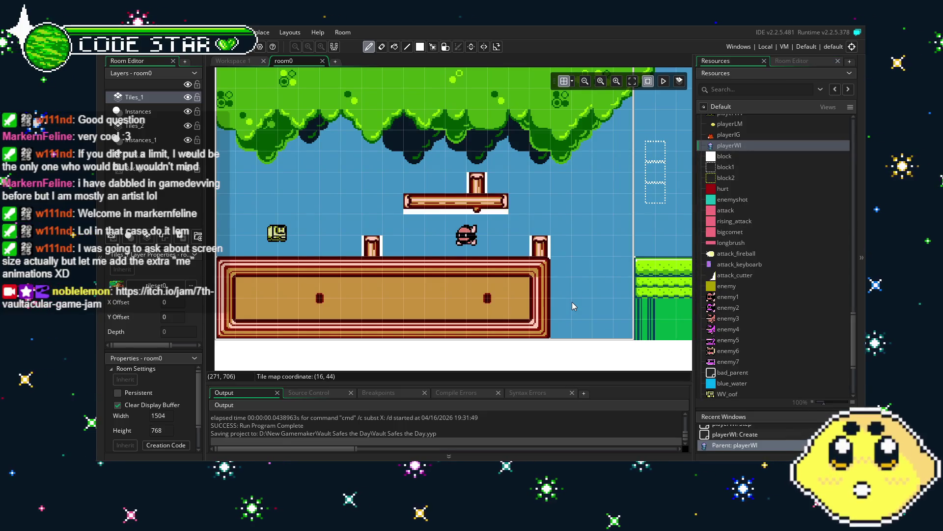
scroll(498, 343, left, 1)
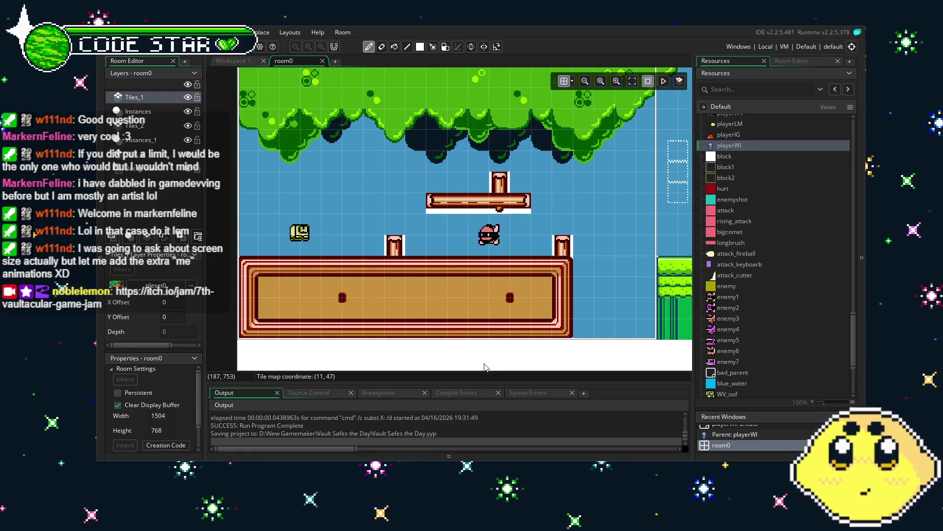
scroll(737, 300, down, 5)
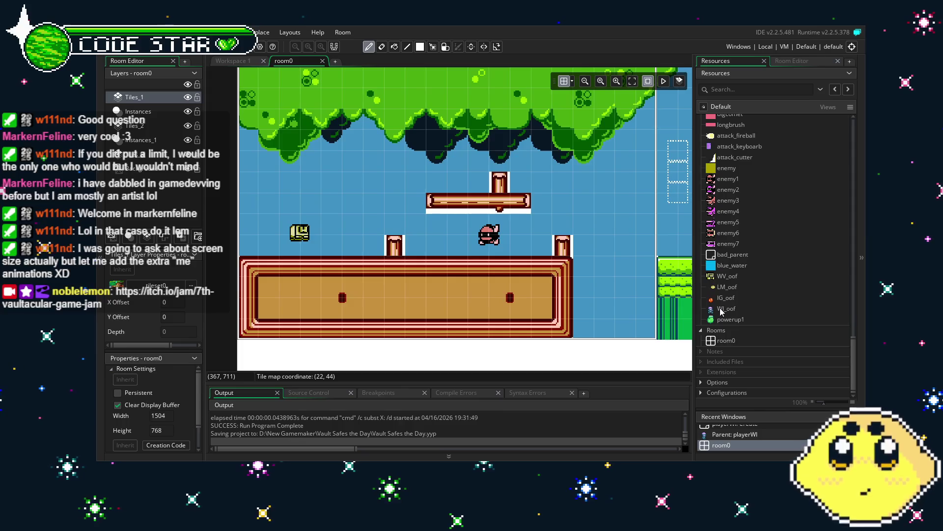
mouse_move(534, 281)
mouse_down()
mouse_move(406, 266)
mouse_move(515, 256)
mouse_move(532, 264)
mouse_move(511, 276)
mouse_up()
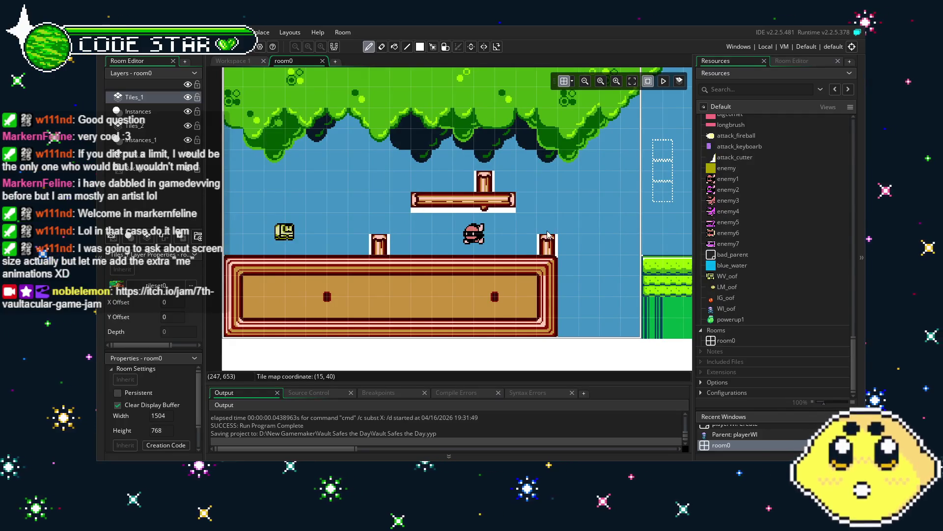
scroll(517, 237, right, 2)
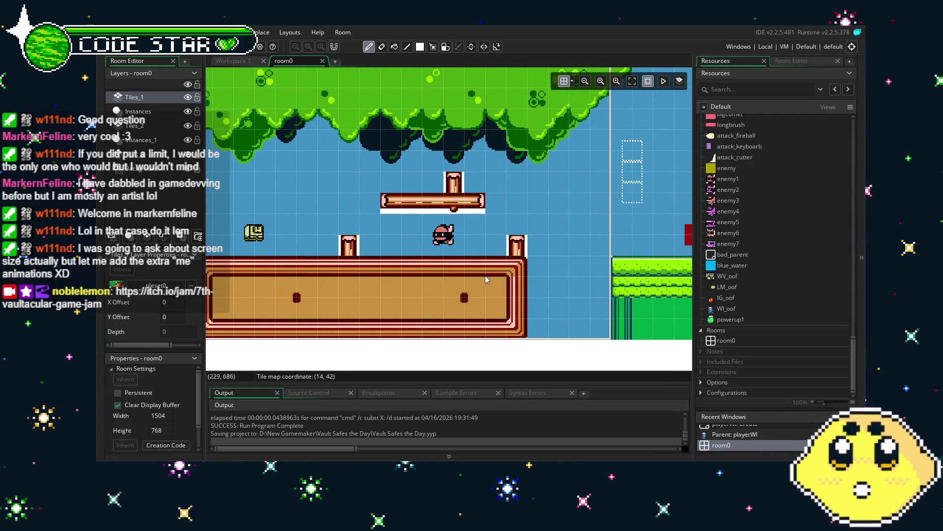
scroll(532, 265, left, 2)
scroll(531, 265, up, 1)
scroll(532, 266, right, 4)
scroll(491, 265, left, 3)
scroll(491, 265, down, 1)
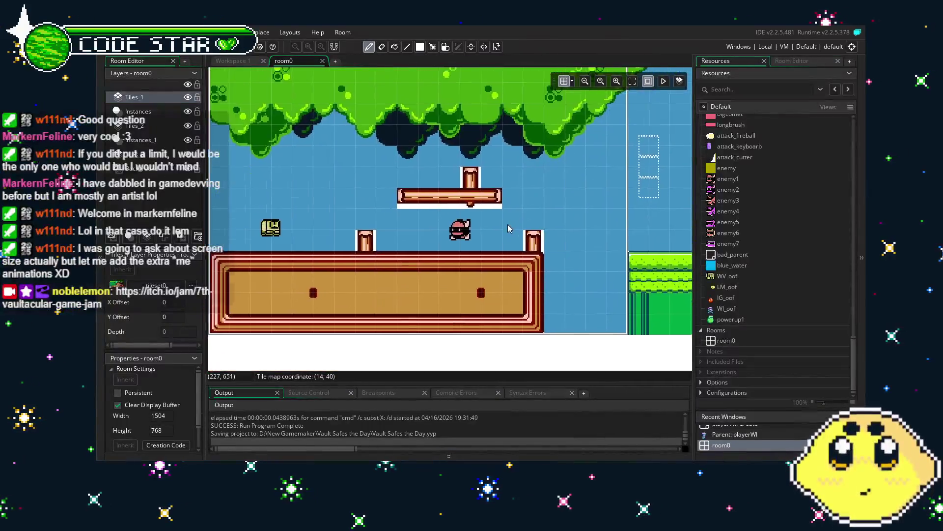
scroll(366, 262, right, 8)
scroll(366, 262, down, 2)
Pan across the level toward its right side and the water section.
drag(561, 248, 482, 252)
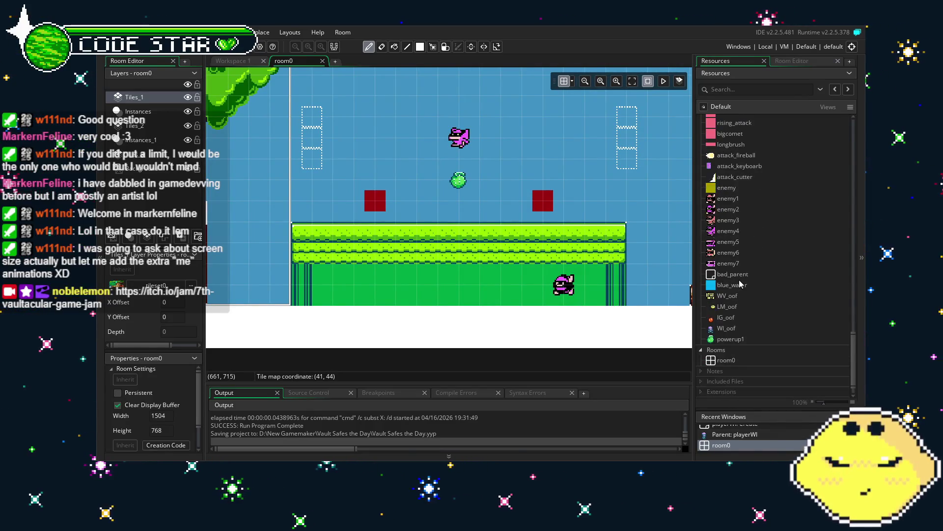
scroll(647, 278, right, 15)
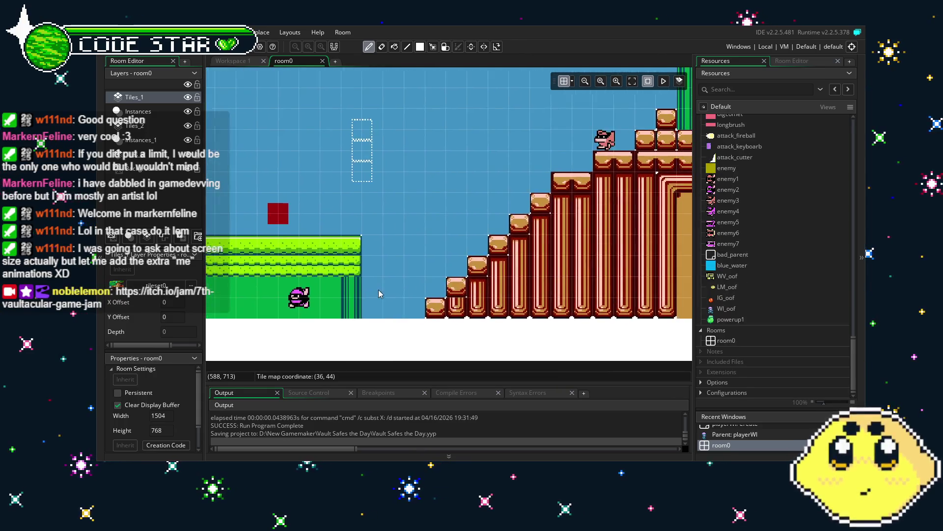
scroll(522, 281, right, 6)
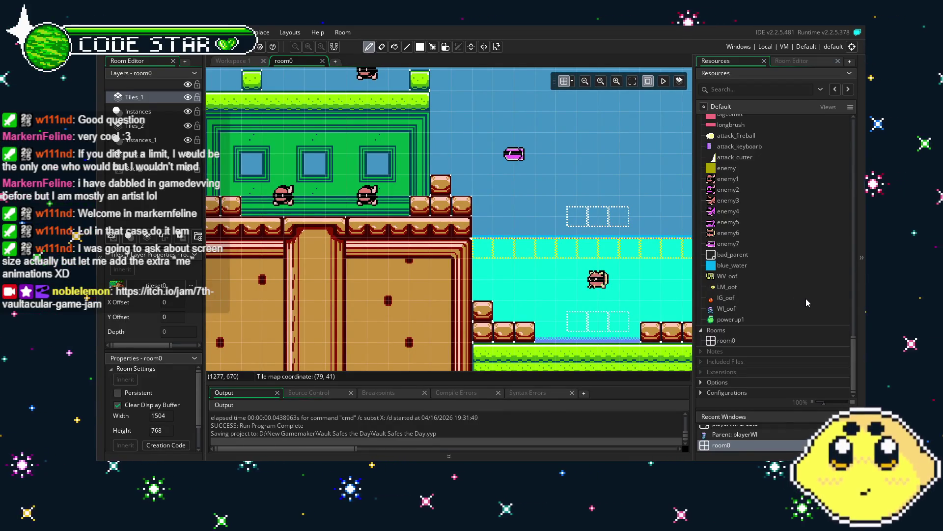
scroll(781, 313, up, 2)
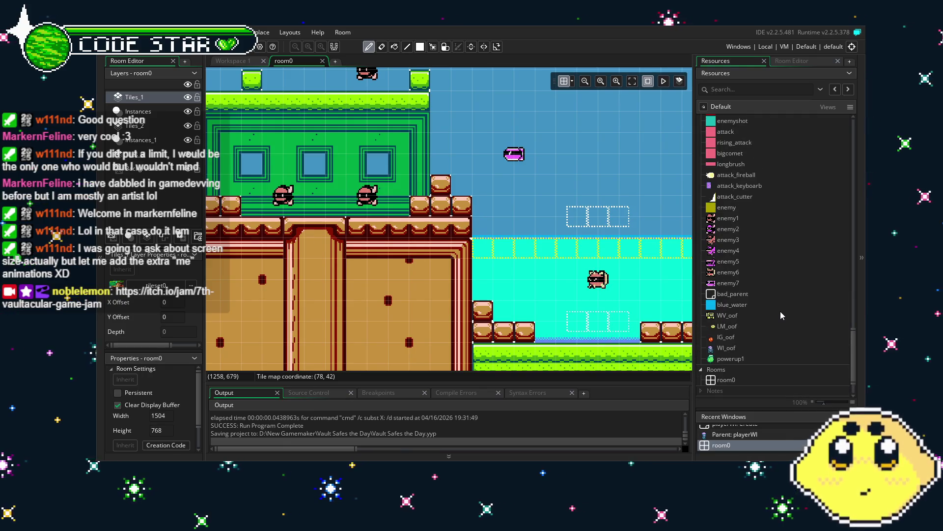
scroll(781, 311, down, 2)
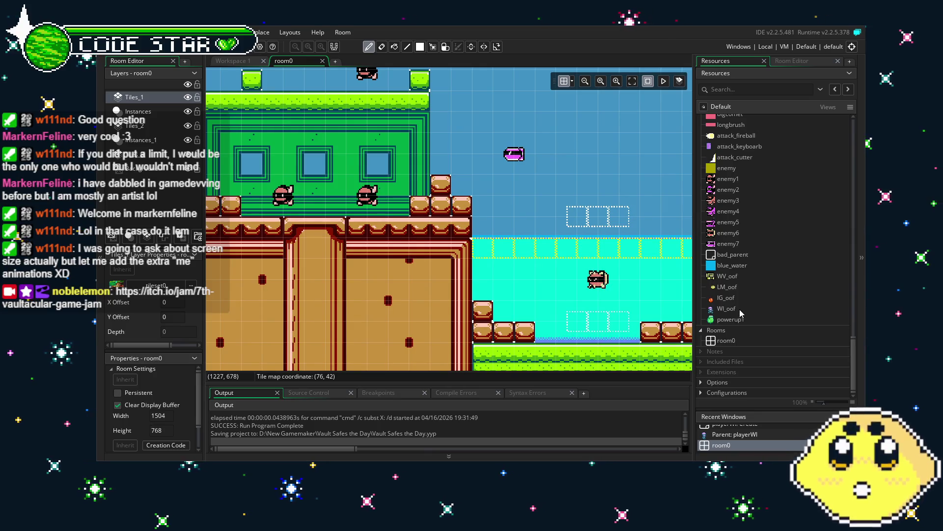
Glance at WI_oof, then open playerWI's Step event code at the commented vspeed check.
double_click(739, 309)
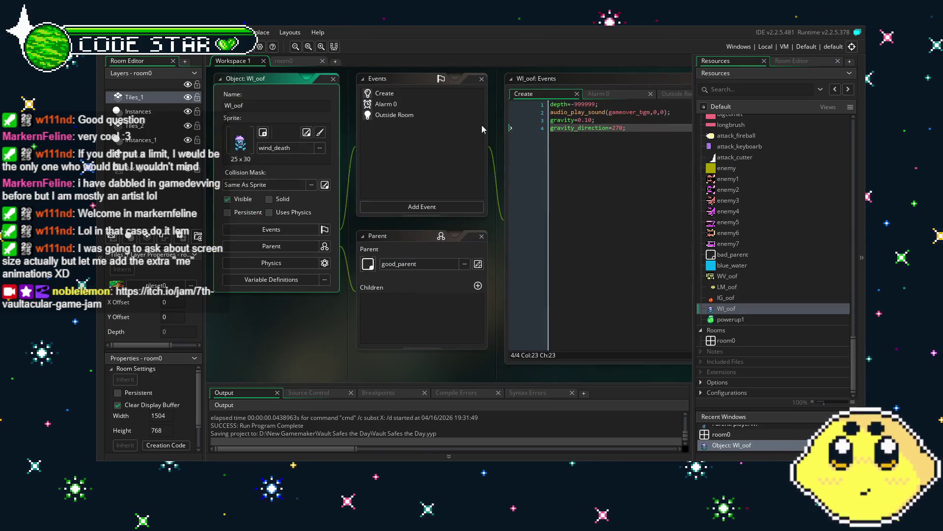
scroll(785, 277, up, 8)
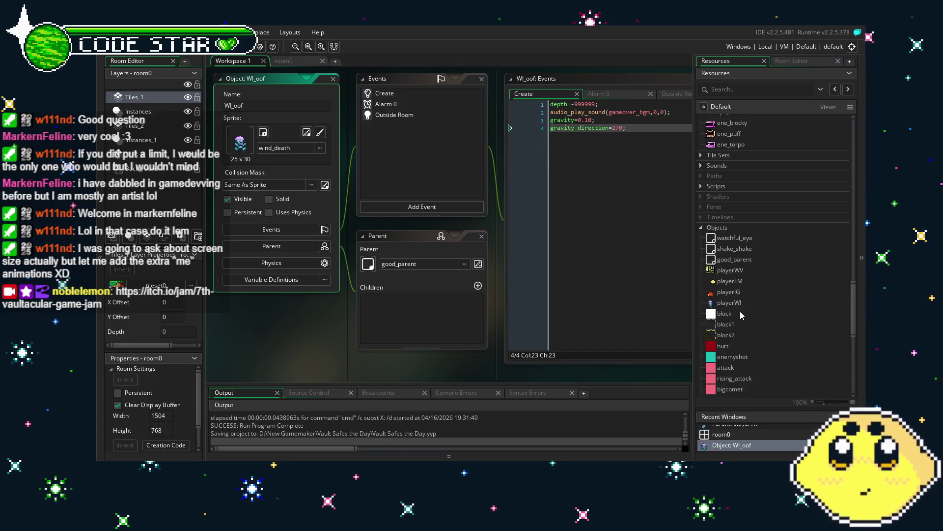
double_click(734, 302)
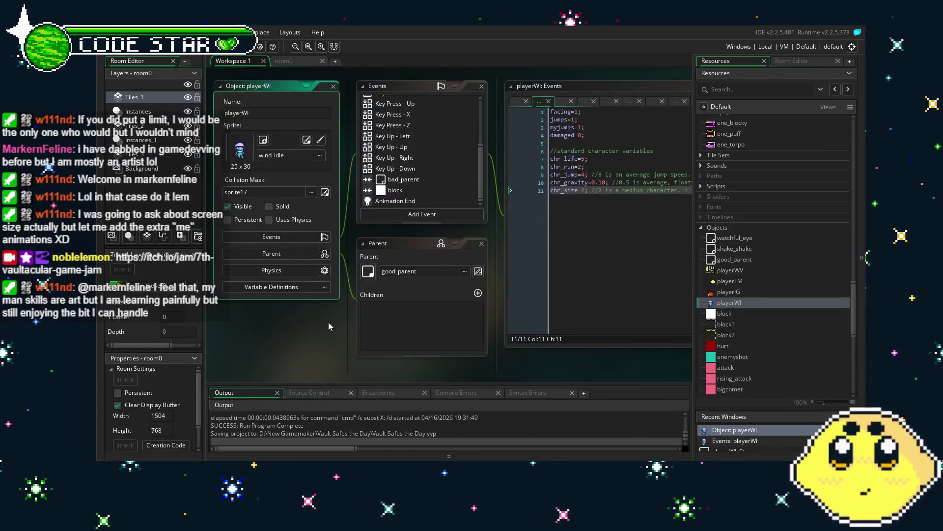
scroll(389, 186, up, 3)
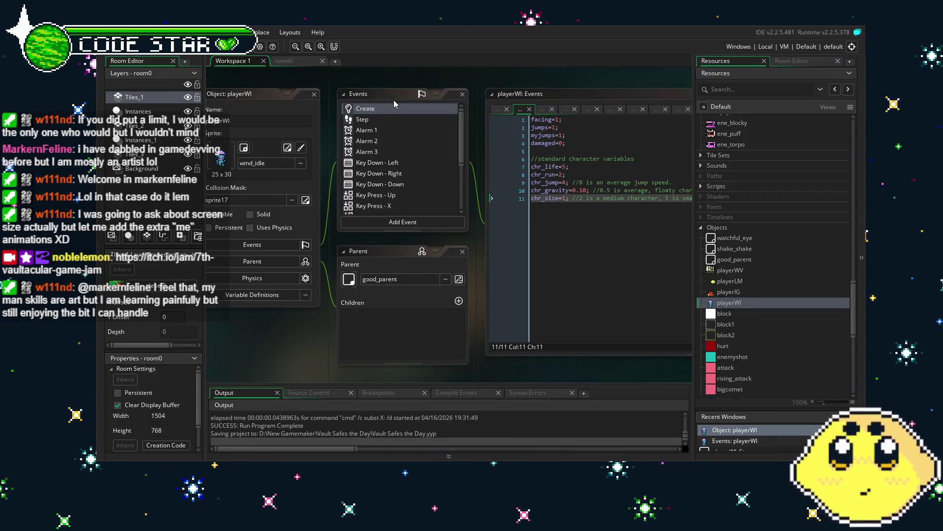
double_click(377, 119)
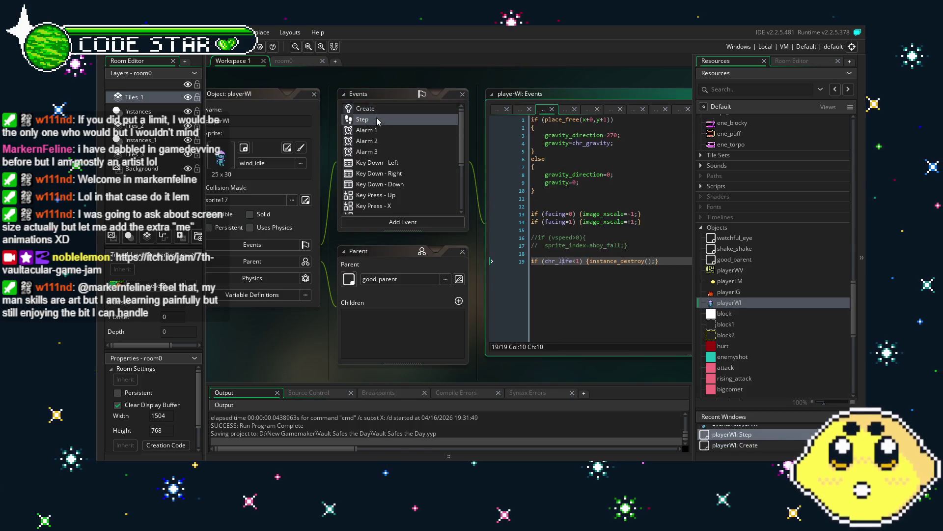
click(617, 238)
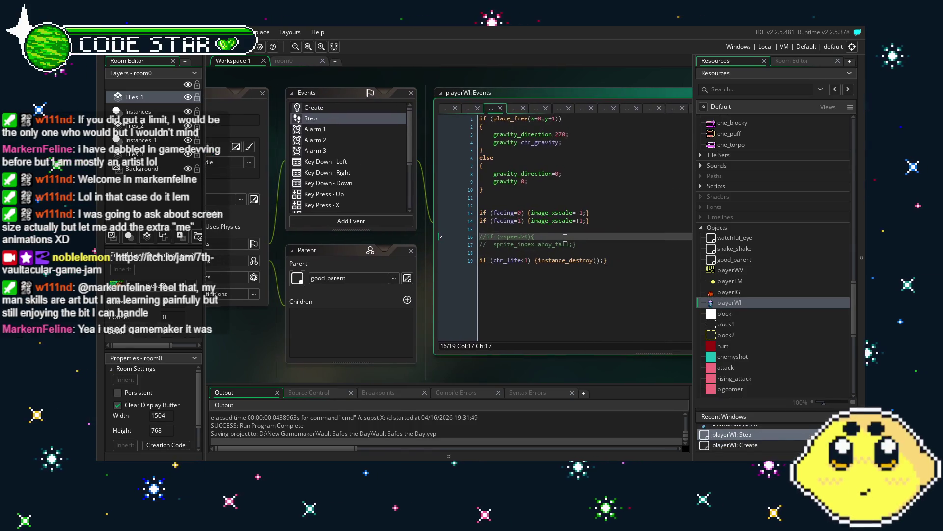
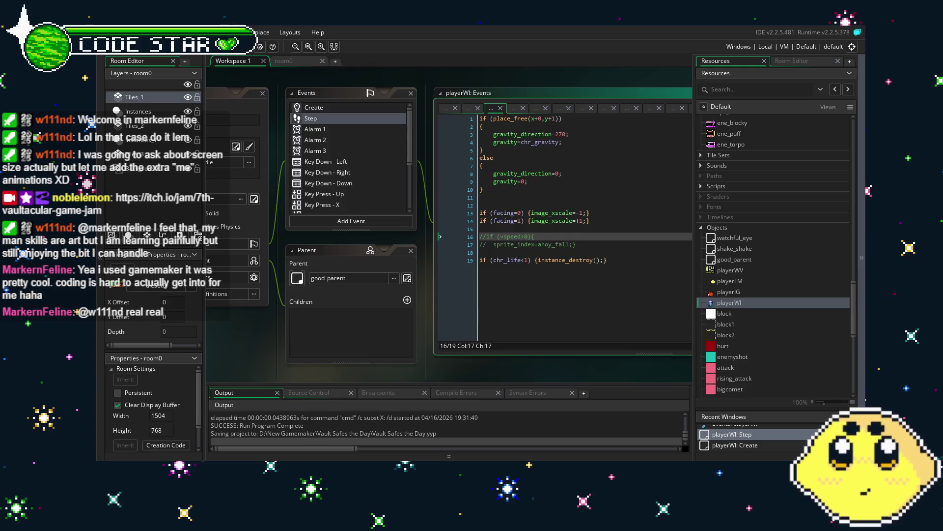
Bring the full playerWI object panel into view and open its Key Down - Left code.
mouse_move(274, 367)
mouse_down()
mouse_move(373, 328)
mouse_move(329, 314)
mouse_up()
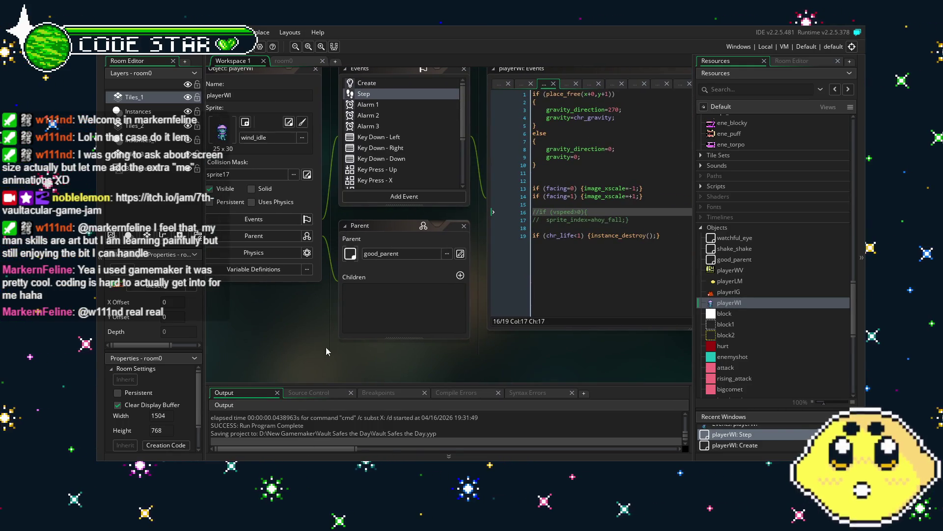
scroll(397, 122, down, 3)
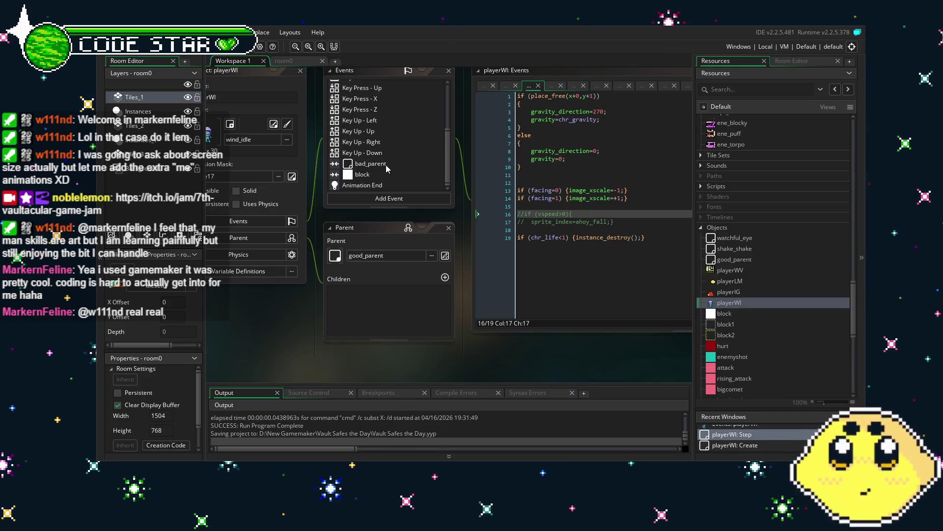
scroll(370, 160, up, 2)
scroll(371, 160, up, 2)
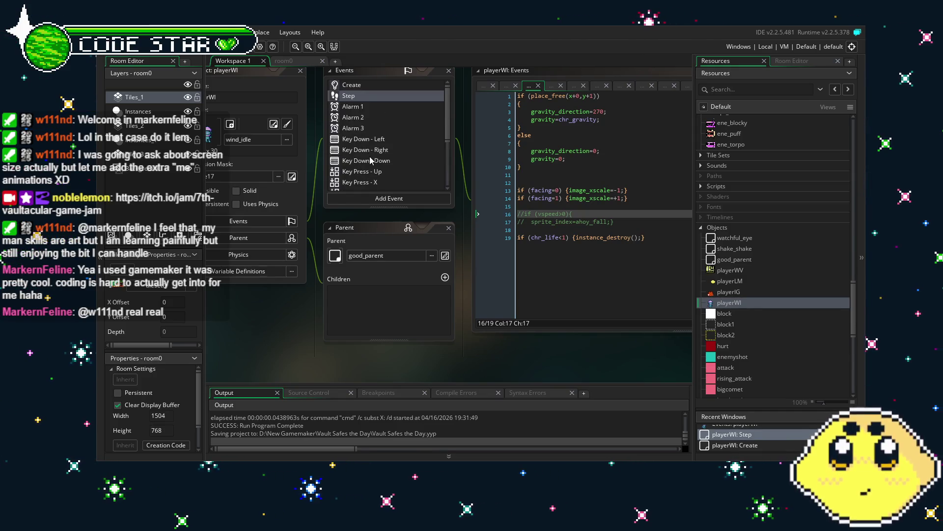
drag(323, 327, 293, 328)
scroll(294, 328, up, 1)
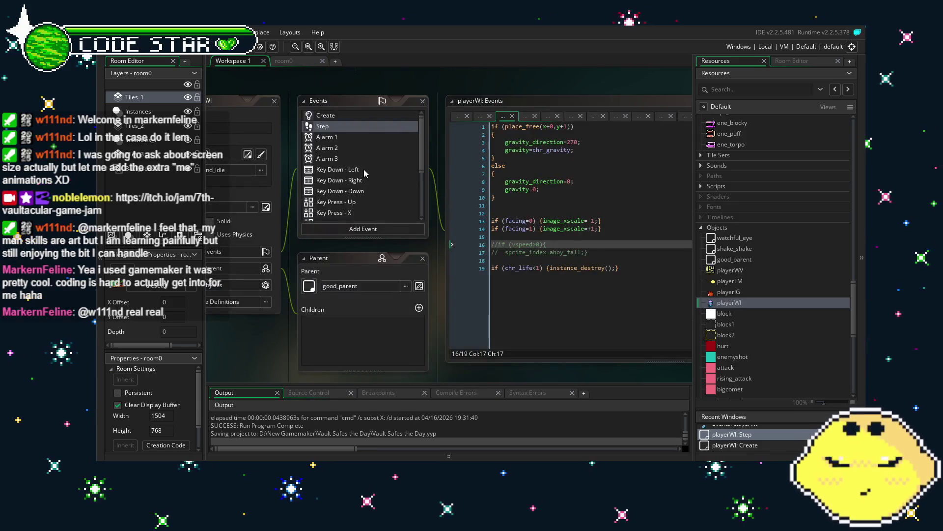
scroll(360, 180, down, 4)
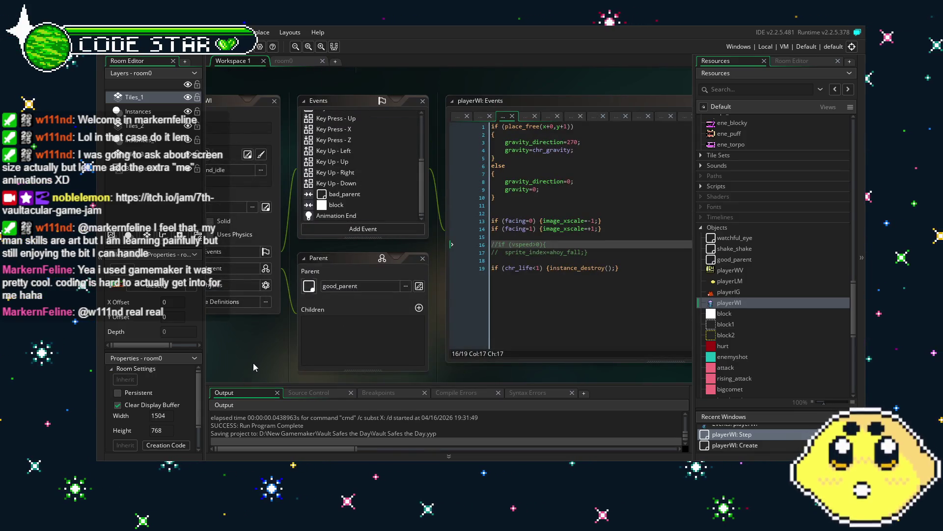
drag(251, 366, 298, 305)
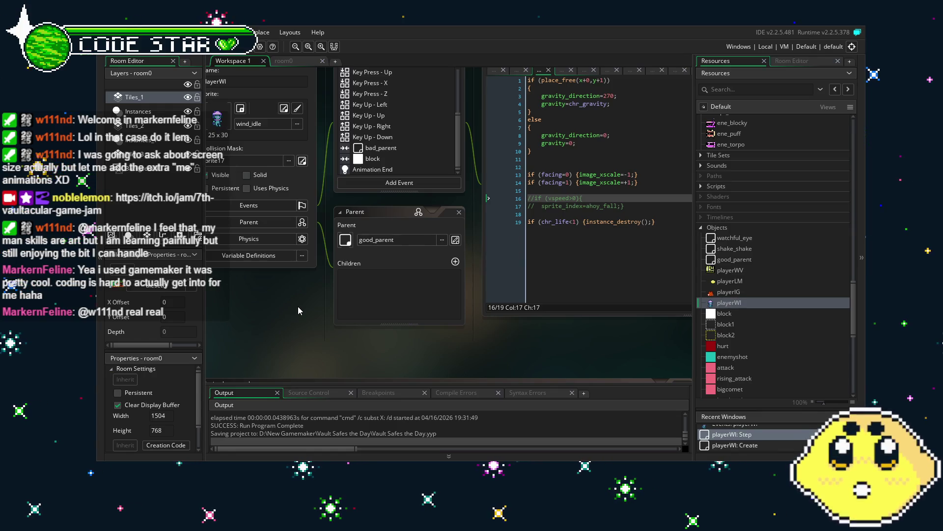
scroll(299, 310, up, 2)
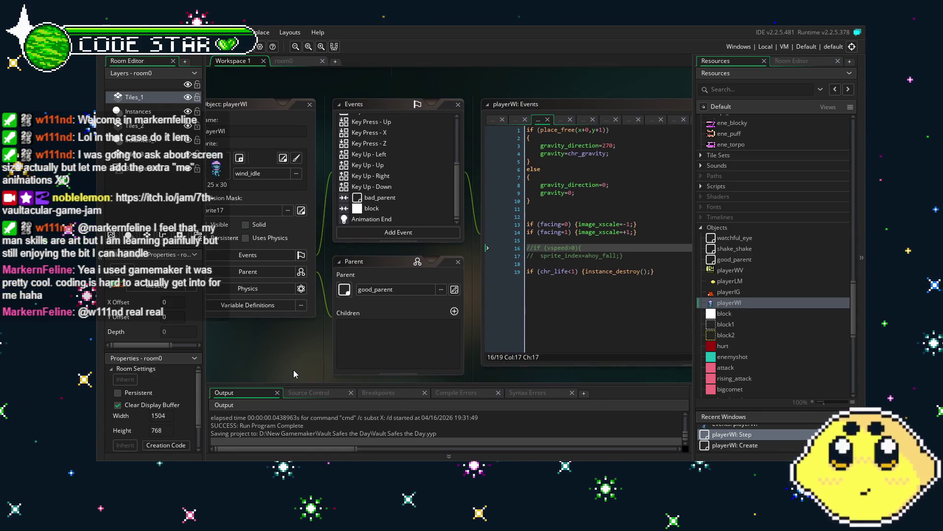
scroll(372, 199, up, 3)
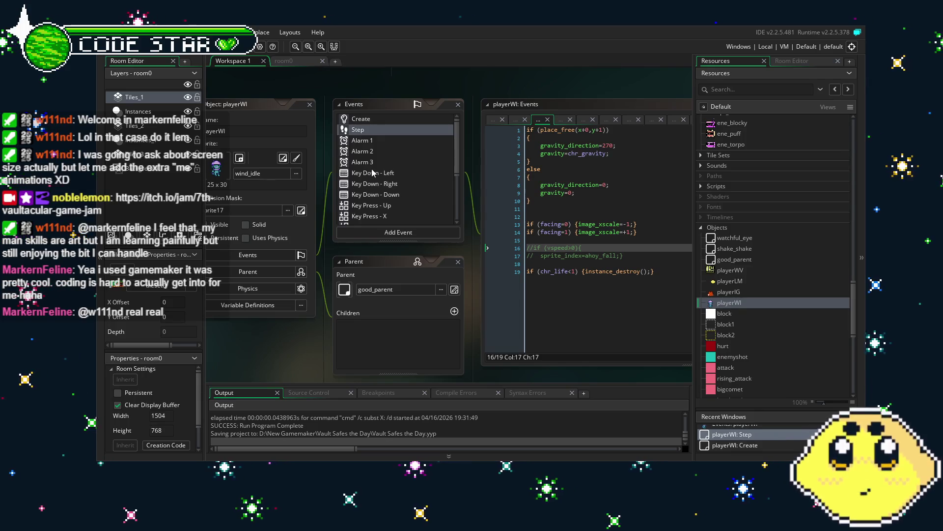
scroll(372, 172, down, 3)
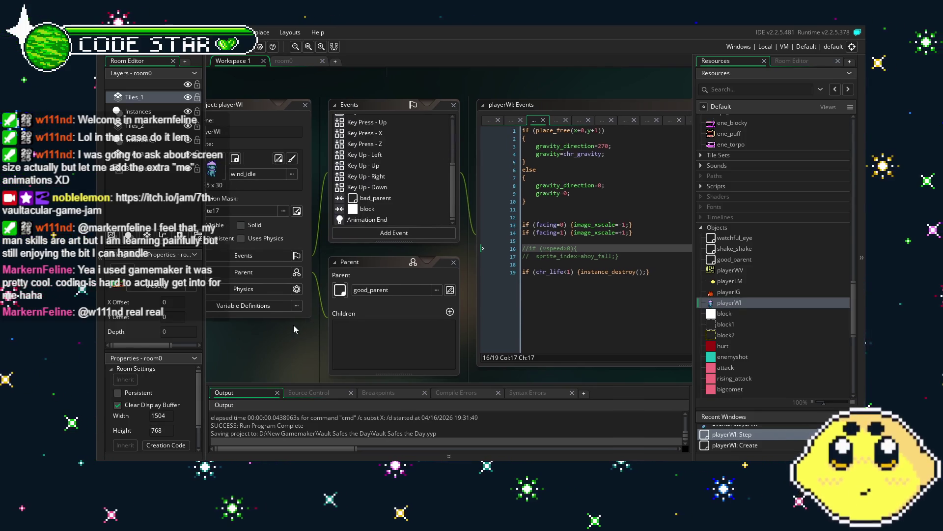
scroll(388, 217, up, 3)
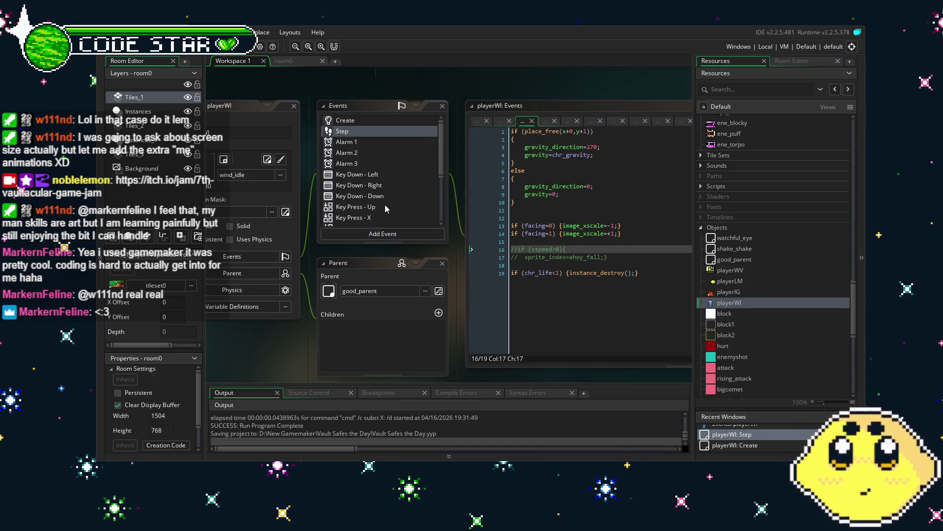
scroll(384, 206, down, 3)
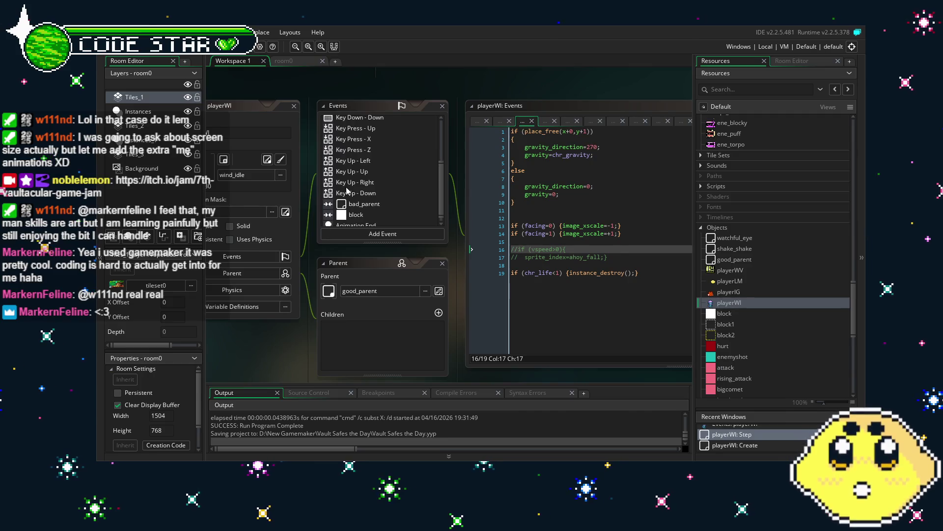
scroll(379, 182, down, 1)
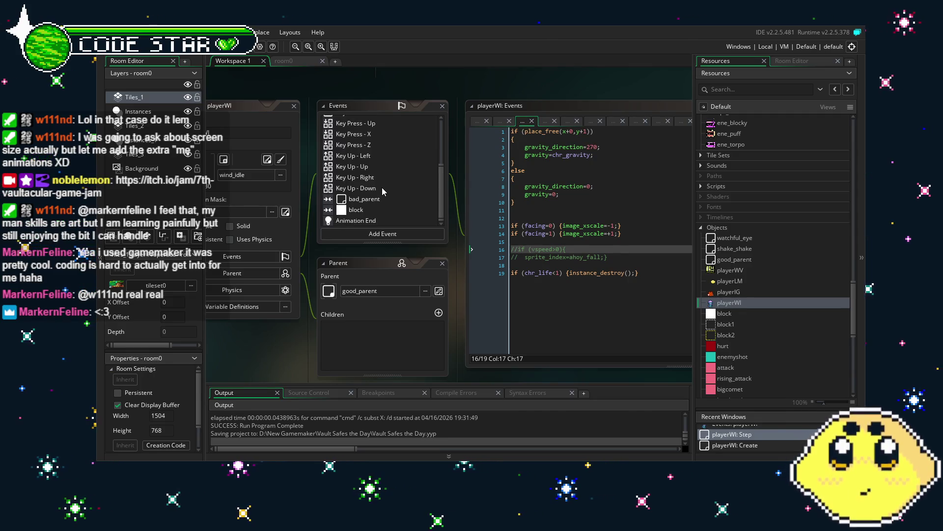
scroll(382, 203, up, 3)
scroll(341, 362, left, 2)
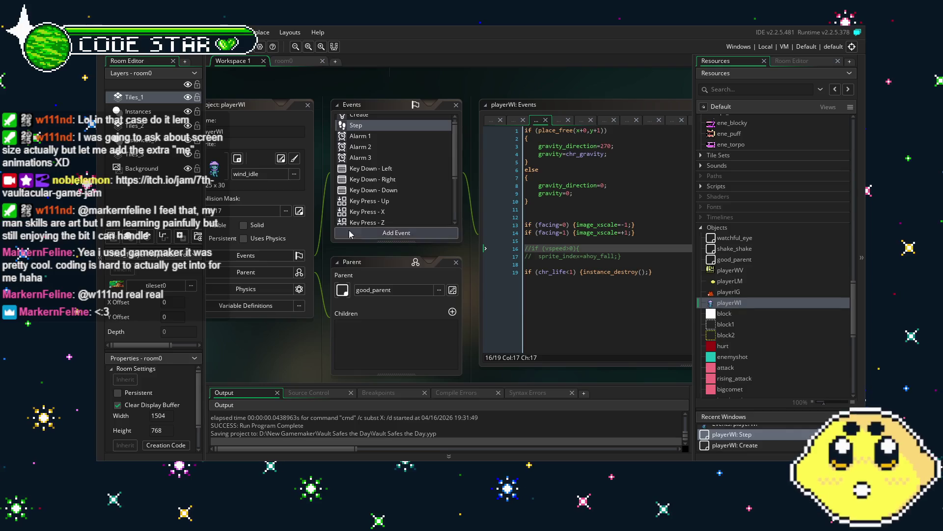
click(403, 168)
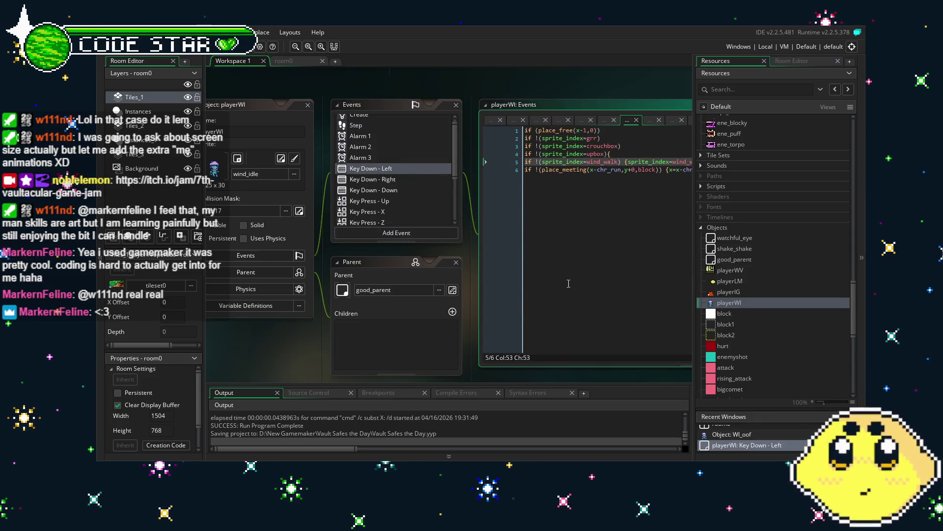
click(463, 287)
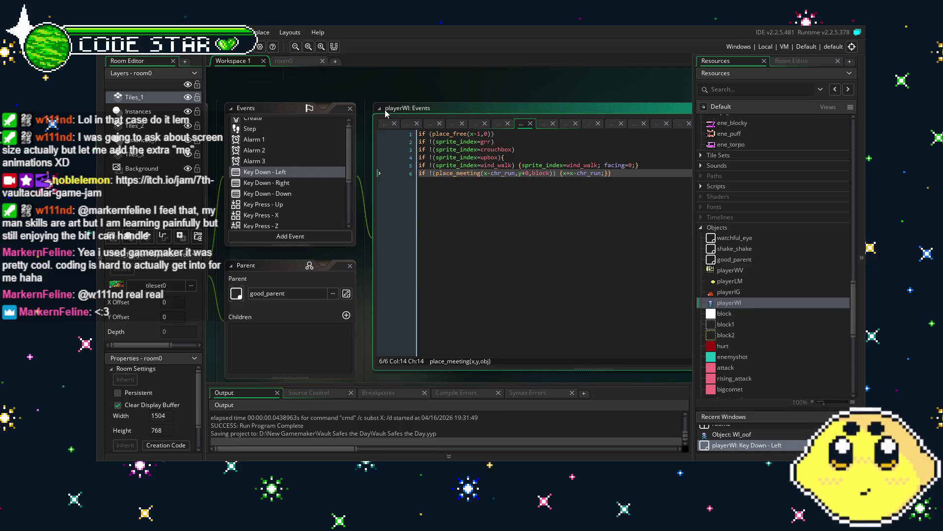
Copy playerIG's igni_hit and igni_death guard lines and paste them after line 1 of playerWI's Key Down - Left.
double_click(737, 292)
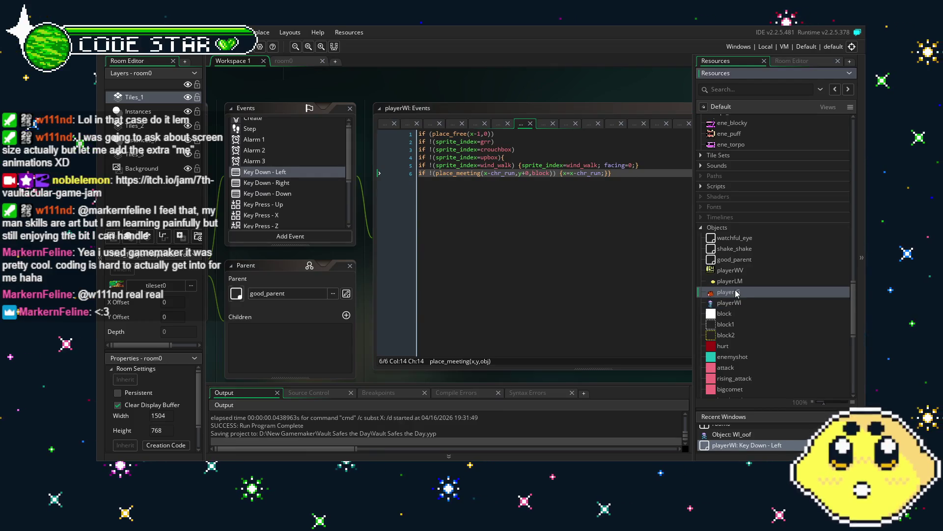
click(475, 178)
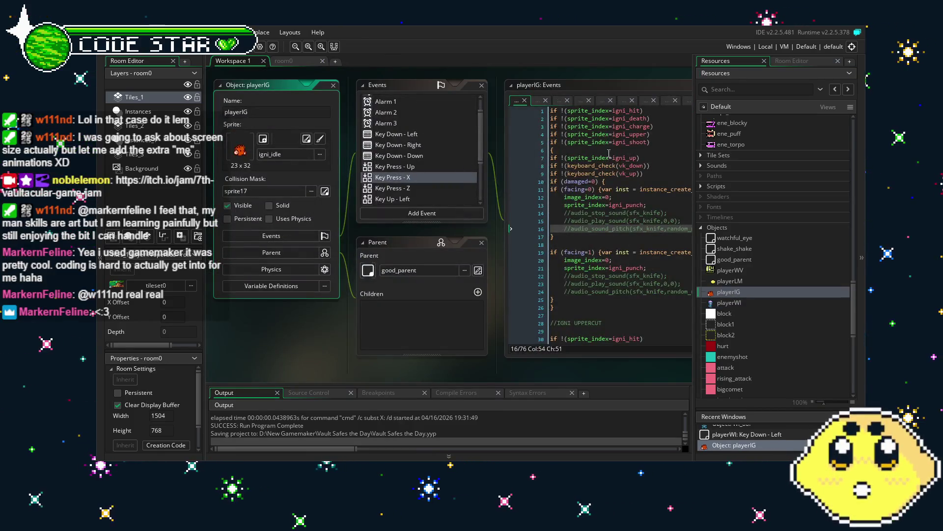
drag(659, 115, 511, 105)
key(ctrl+c)
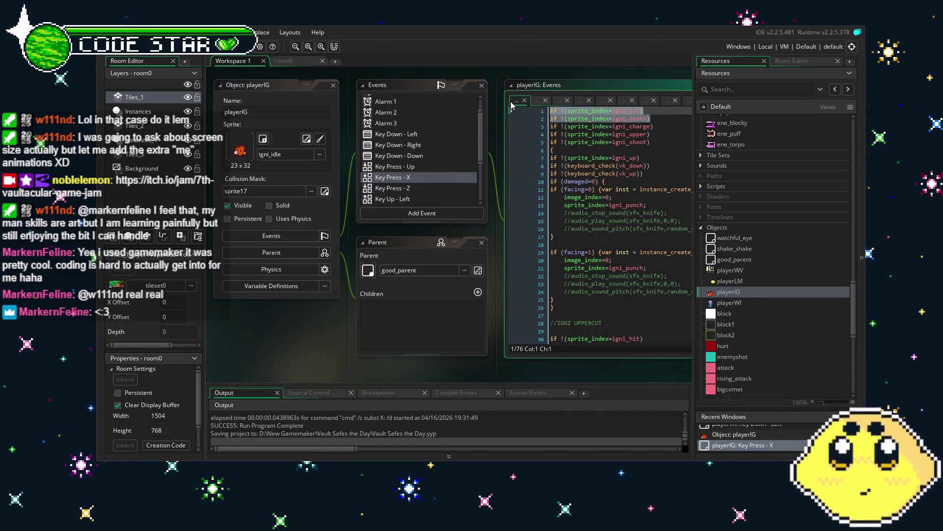
double_click(742, 302)
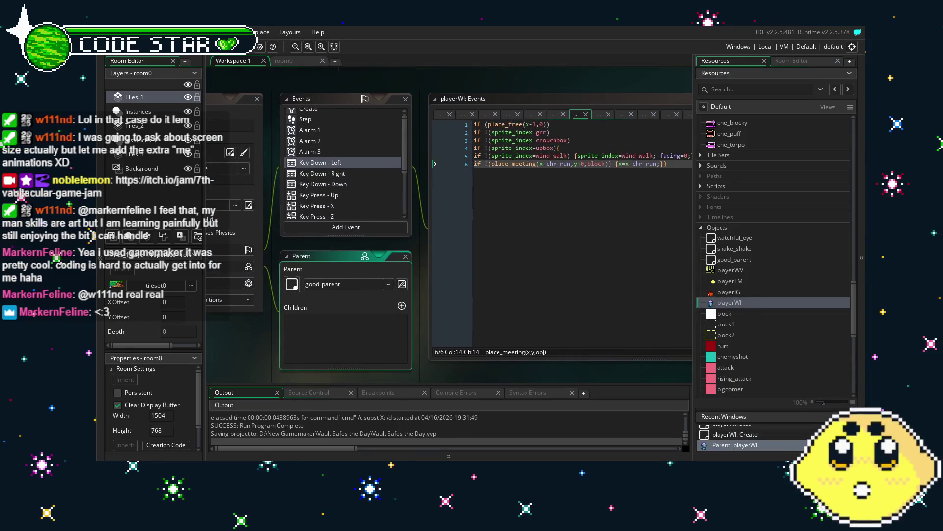
click(564, 124)
key(ctrl+v)
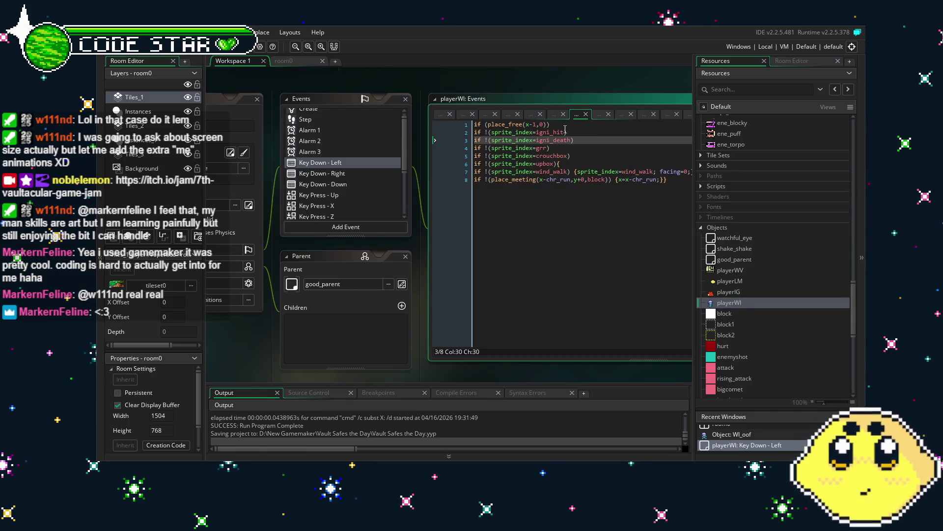
click(565, 132)
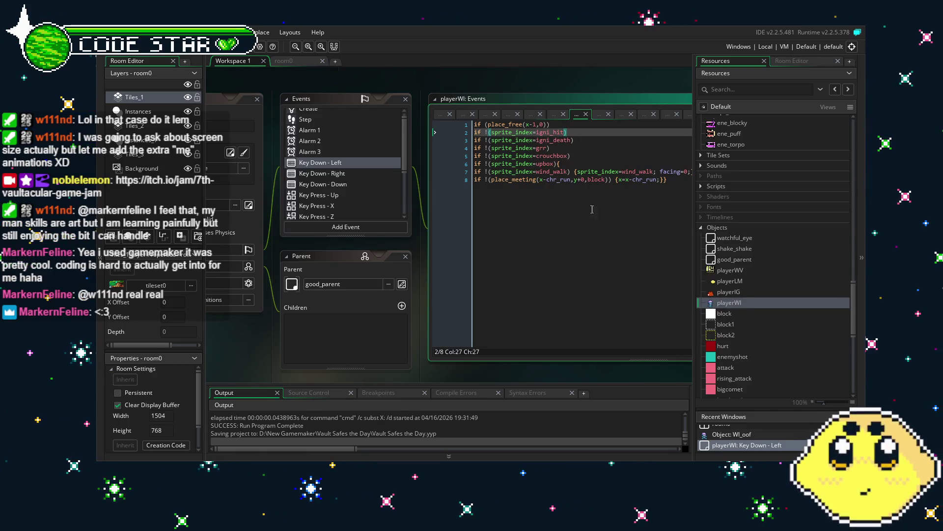
key(ctrl+z)
key(ctrl+z)
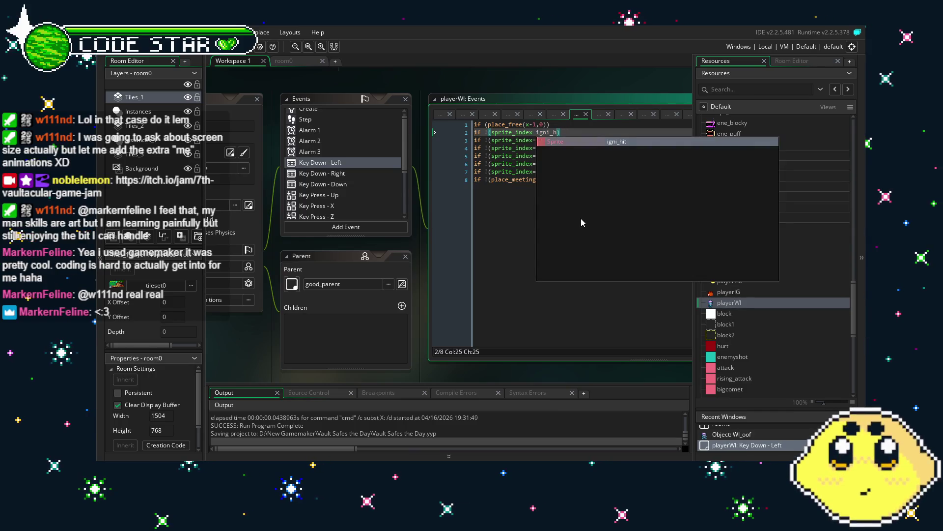
key(ctrl+v)
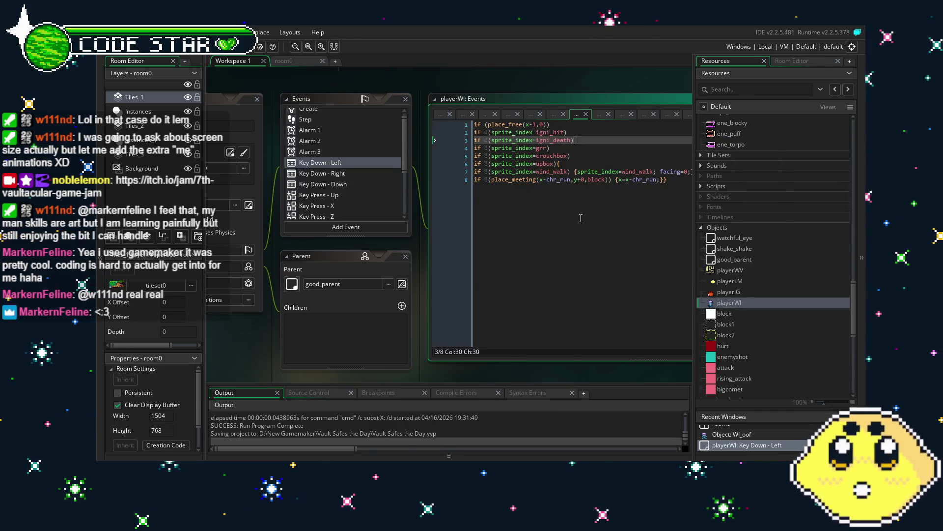
Bring up playerIG's Key Down - Left code for reference.
click(736, 292)
double_click(736, 292)
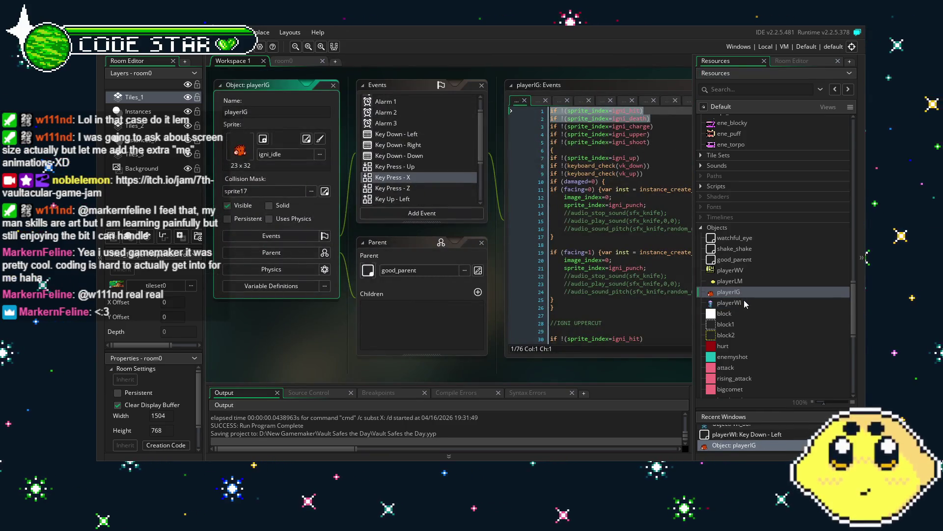
click(396, 134)
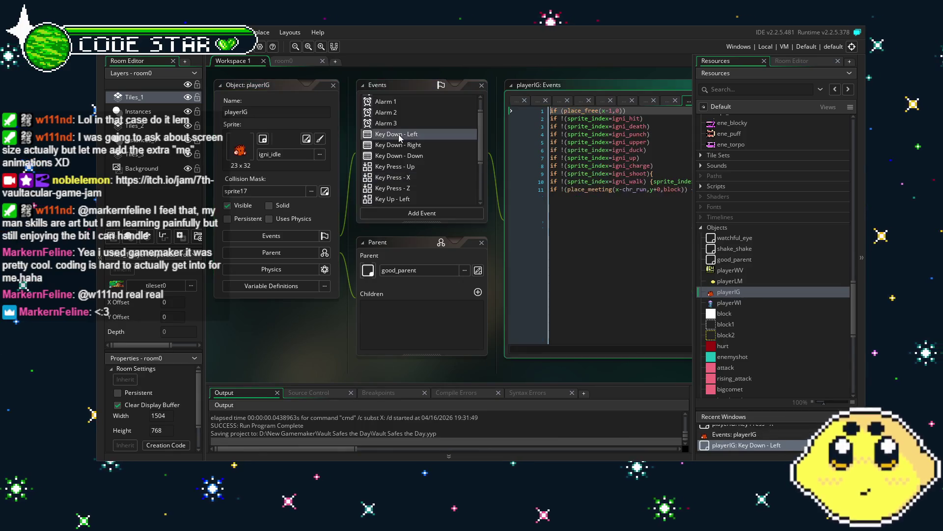
Rename the pasted guards in playerWI's Key Down - Left to wind_hit and wind_death, then select them.
drag(578, 243, 468, 246)
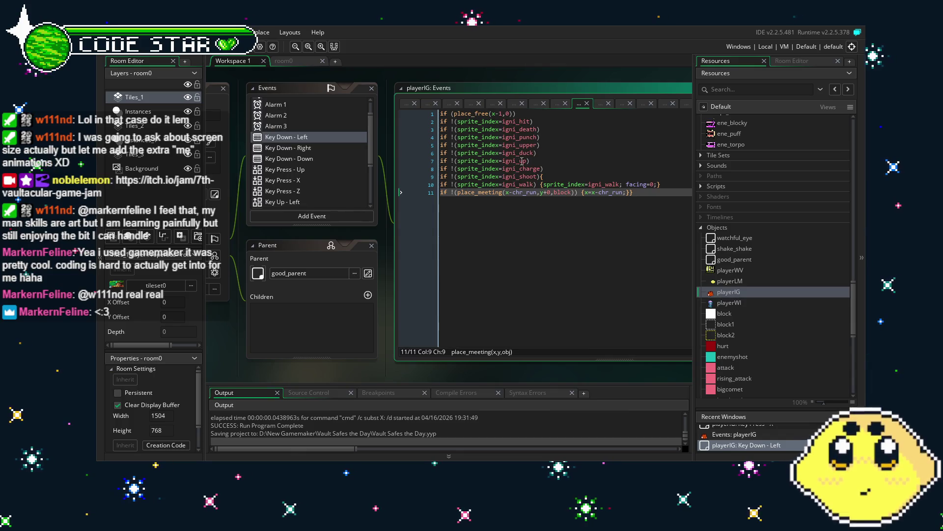
double_click(729, 302)
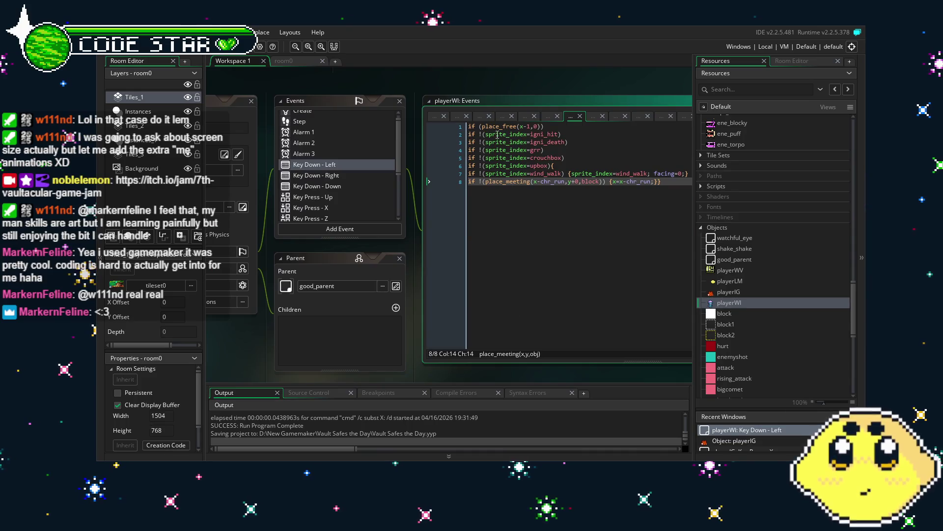
click(544, 142)
key(BackSpace)
key(BackSpace)
key(BackSpace)
text(wind)
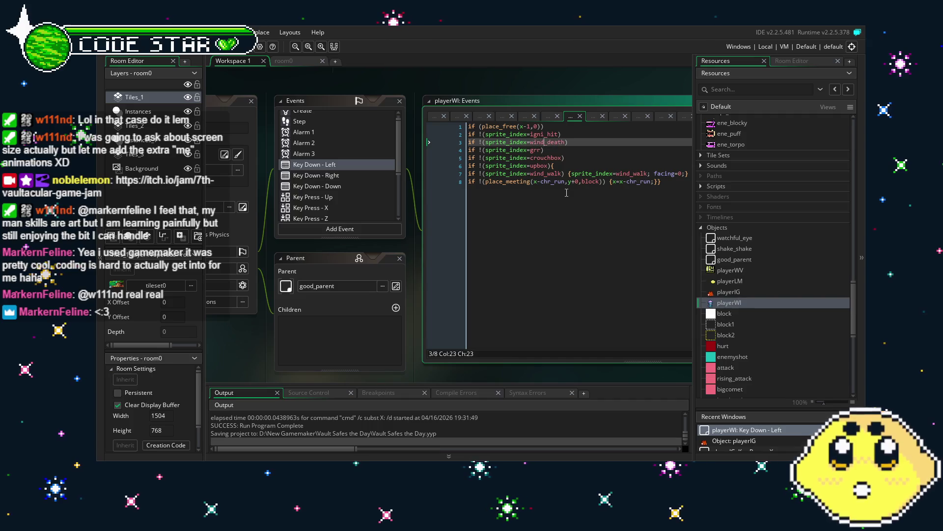
key(Up)
key(BackSpace)
key(BackSpace)
key(BackSpace)
text(wind)
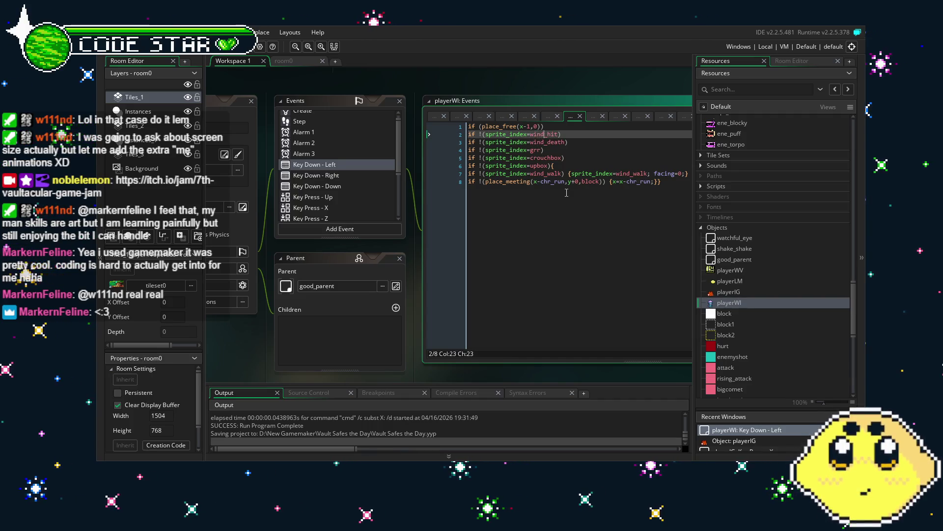
drag(583, 147, 429, 136)
key(ctrl+c)
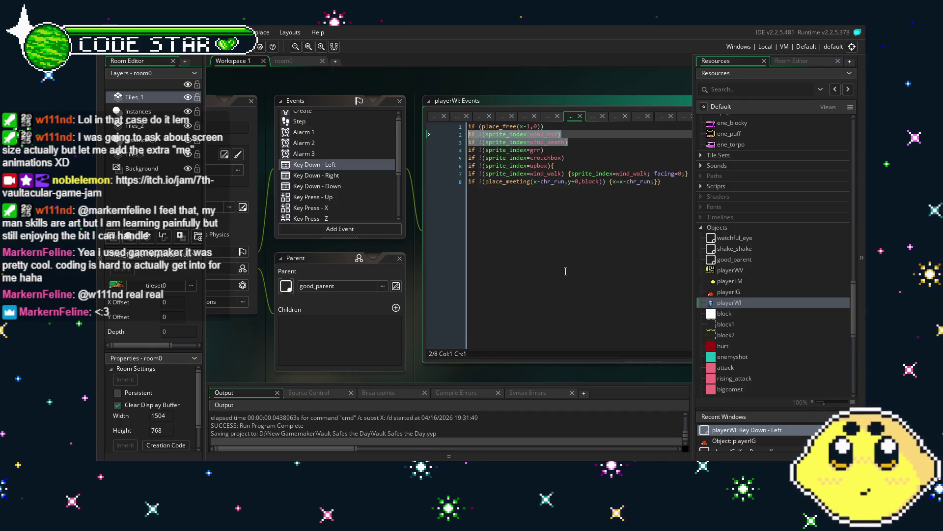
Check the collision test on line 8, then move to the Key Down - Right code.
click(565, 182)
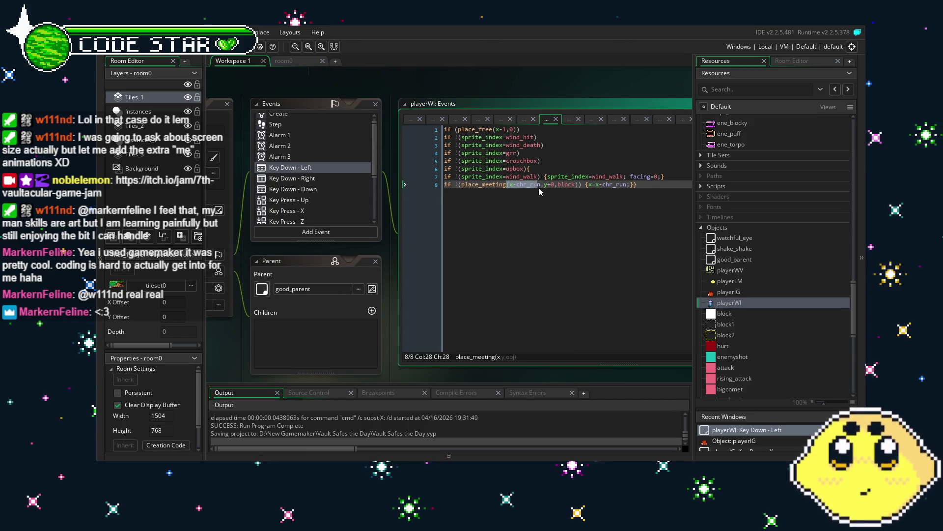
drag(472, 186, 520, 189)
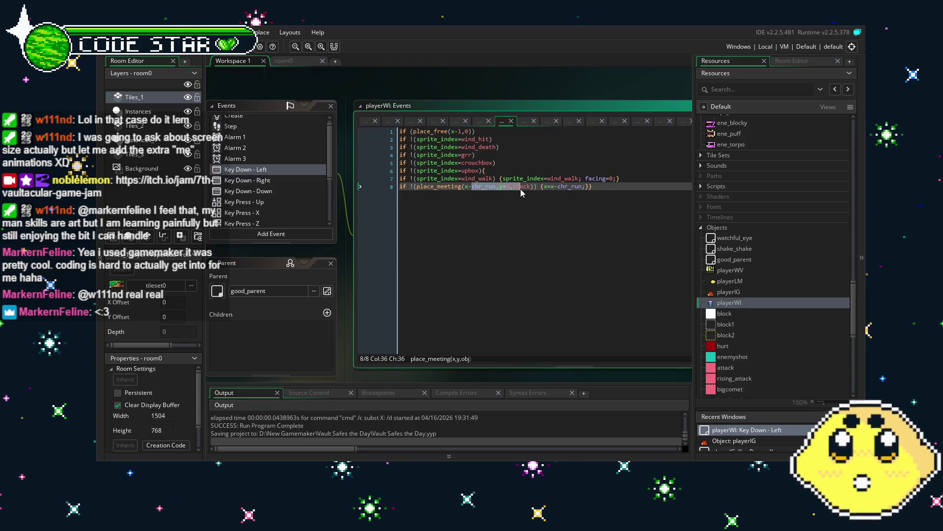
click(503, 187)
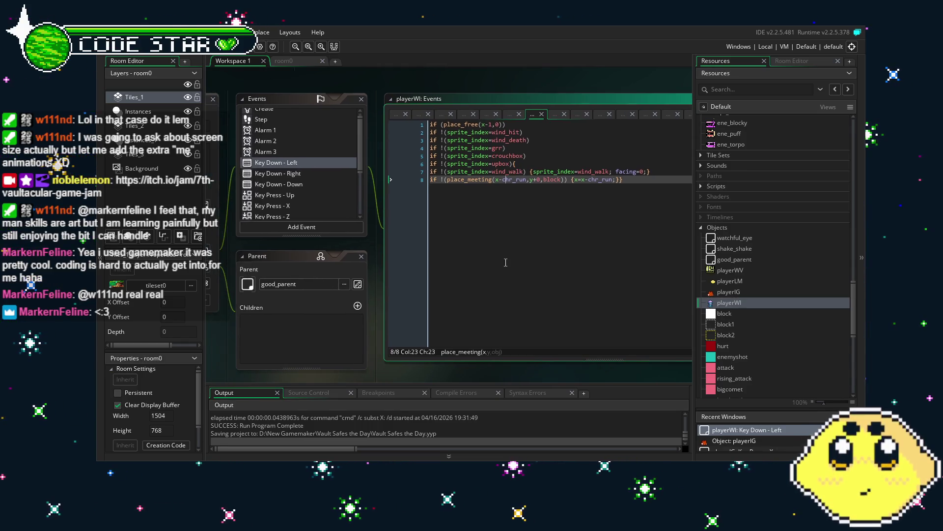
key(ctrl+Tab)
key(Right)
key(Right)
key(Right)
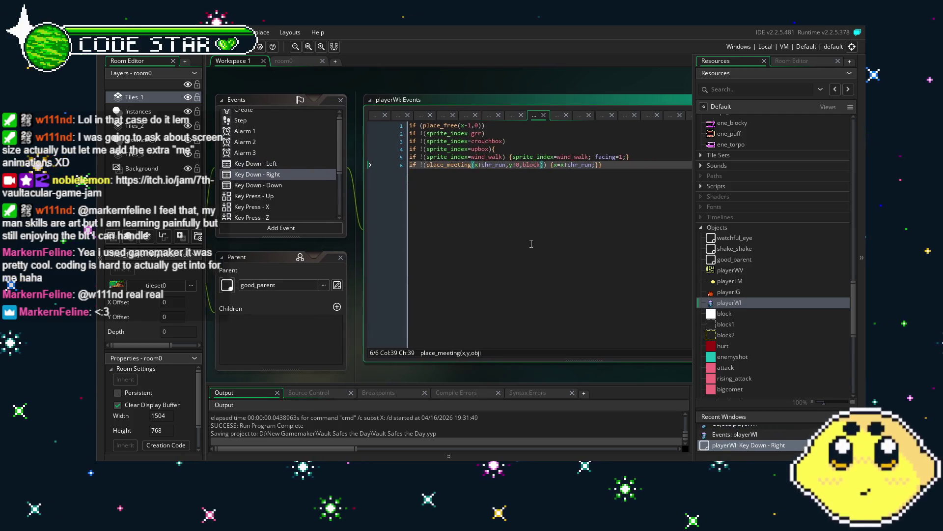
Paste the wind guards into Key Down - Right and add a brace block after Key Down - Down's wind_death check.
click(484, 127)
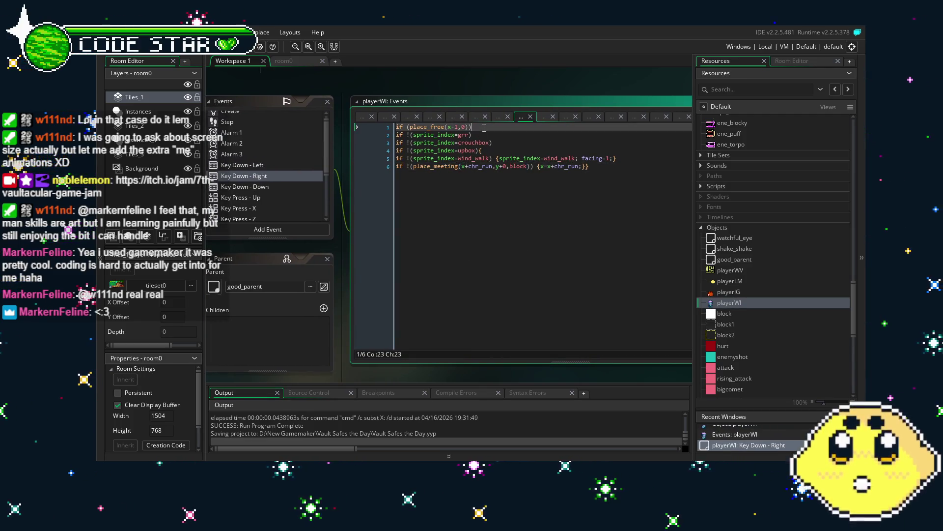
key(ctrl+v)
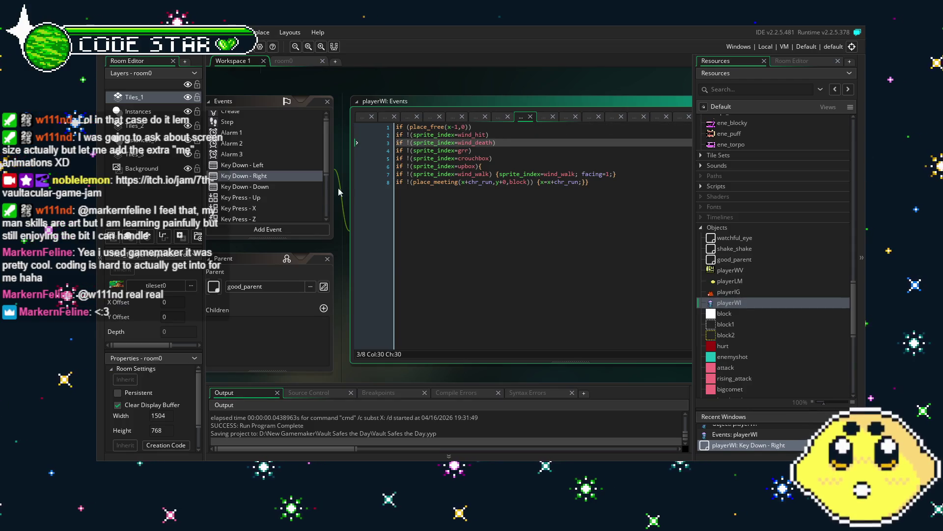
click(256, 187)
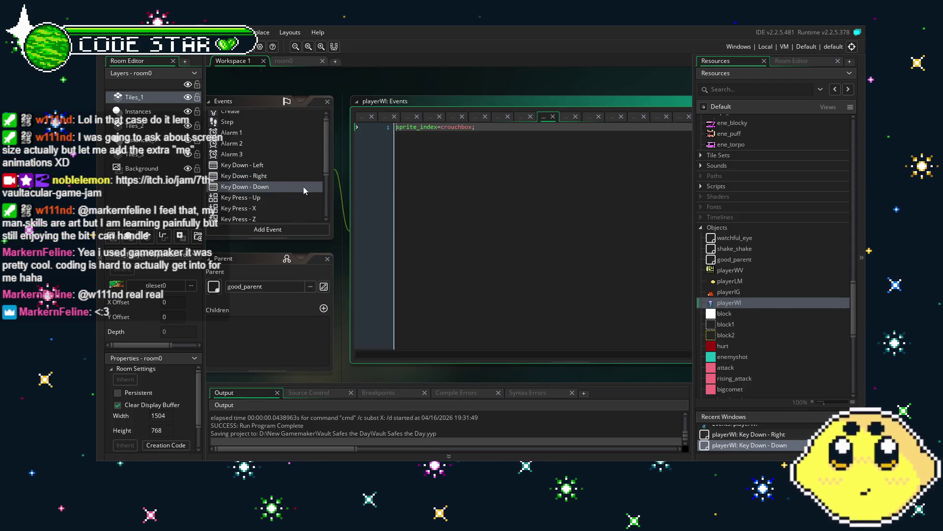
click(269, 196)
click(269, 187)
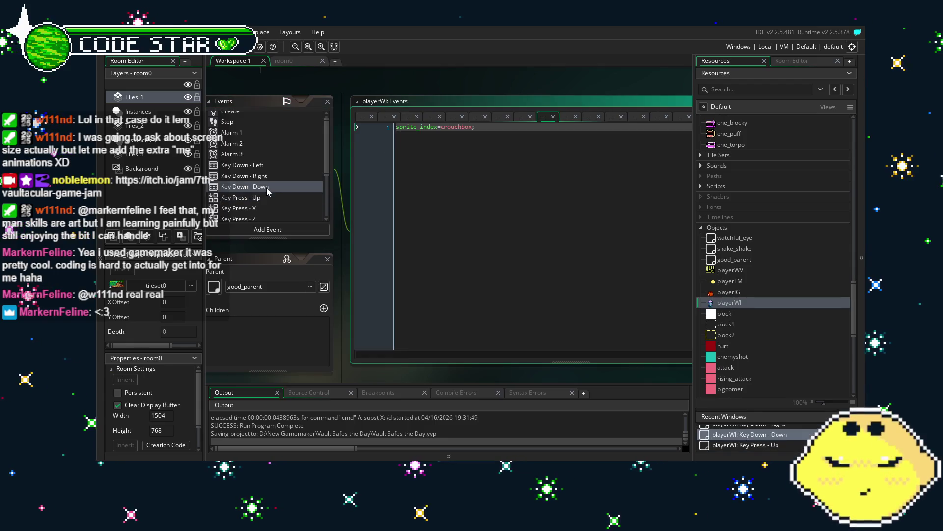
text(/)
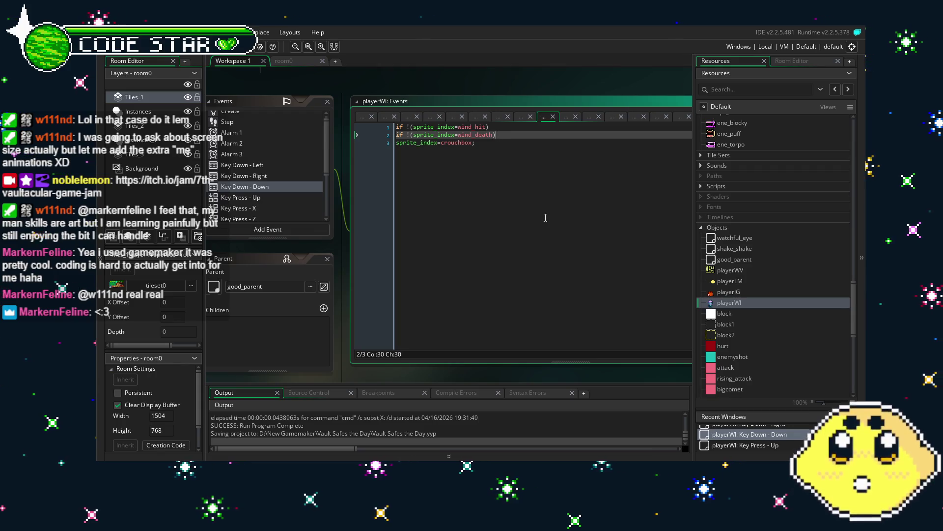
key(BackSpace)
text({)
key(Down)
key(End)
key(Return)
text(})
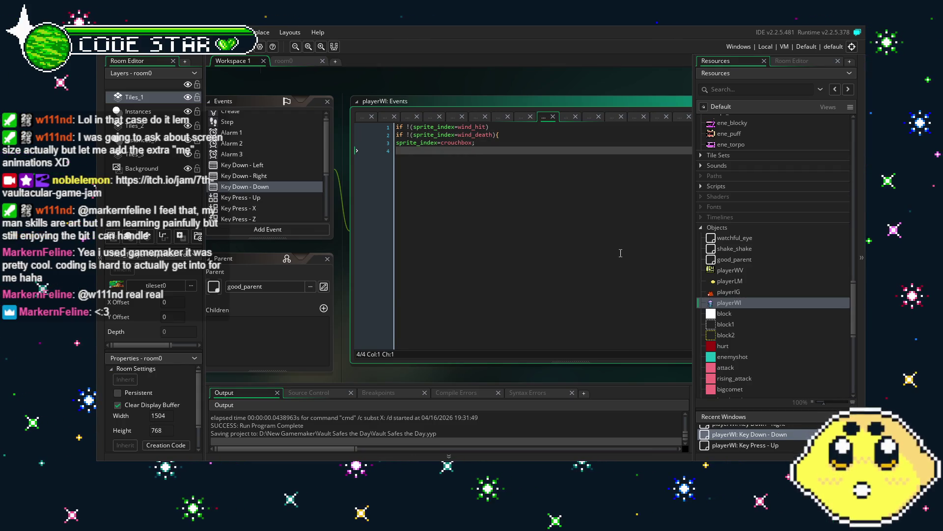
Paste the wind_hit/wind_death guards atop Key Press - Up and Key Press - X, and above X's wind-throw check.
click(258, 199)
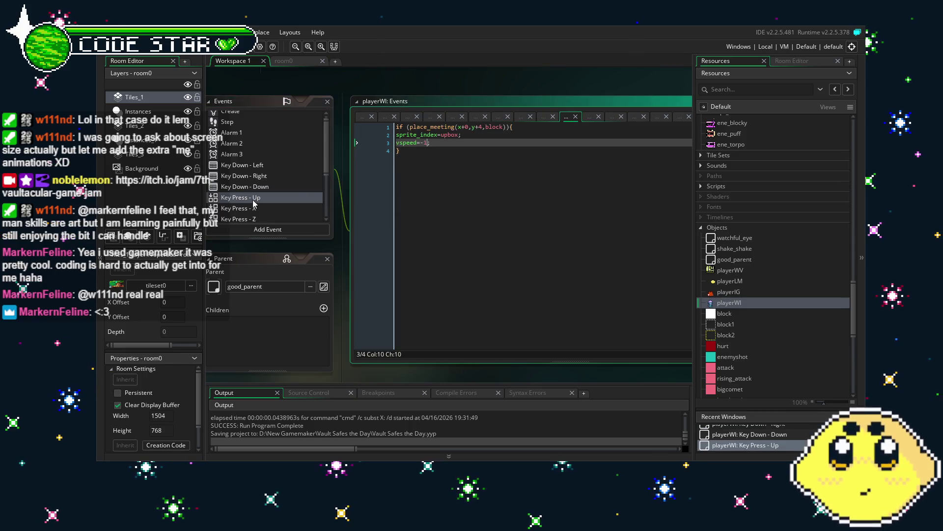
click(397, 126)
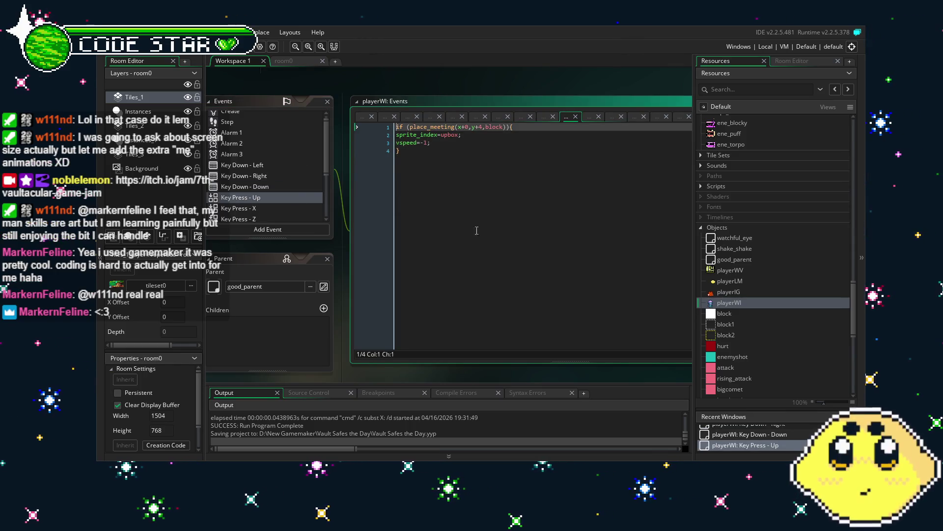
key(ctrl+v)
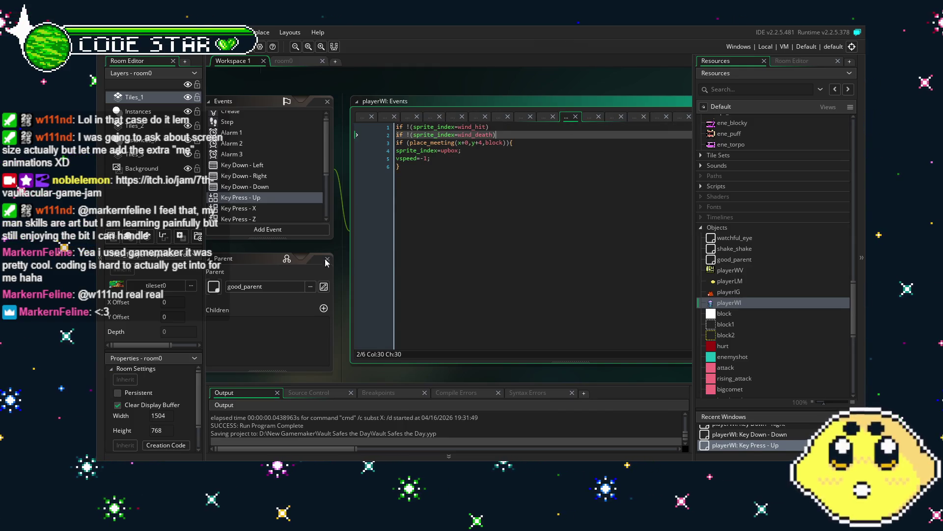
click(259, 207)
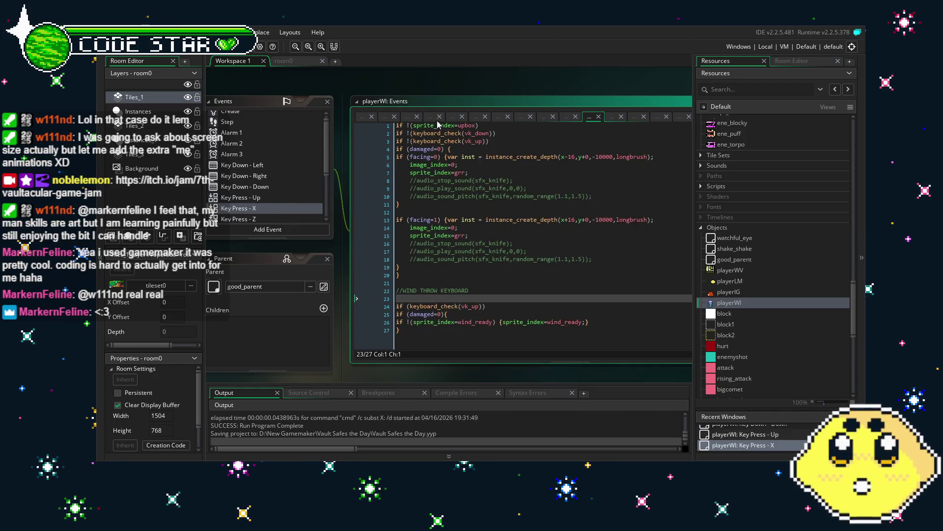
key(ctrl+Home)
key(ctrl+v)
scroll(492, 209, down, 1)
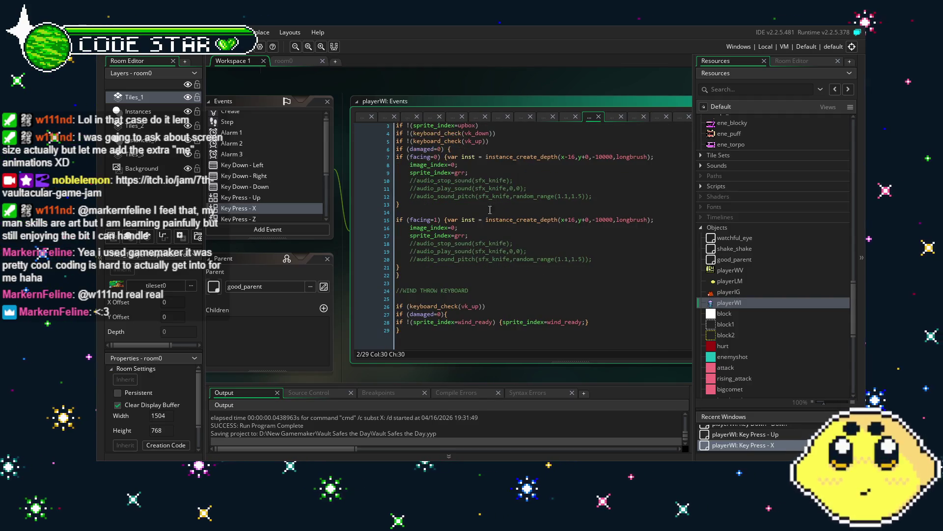
click(409, 306)
click(397, 299)
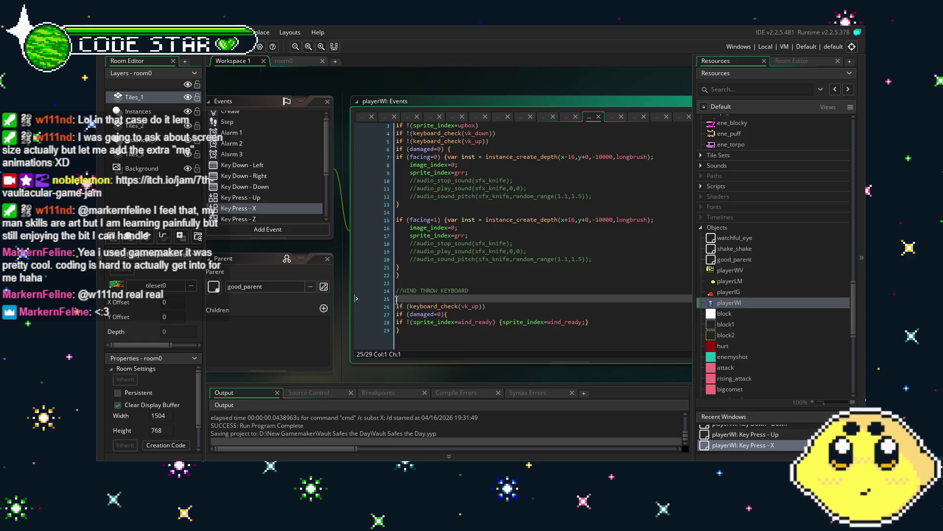
key(ctrl+v)
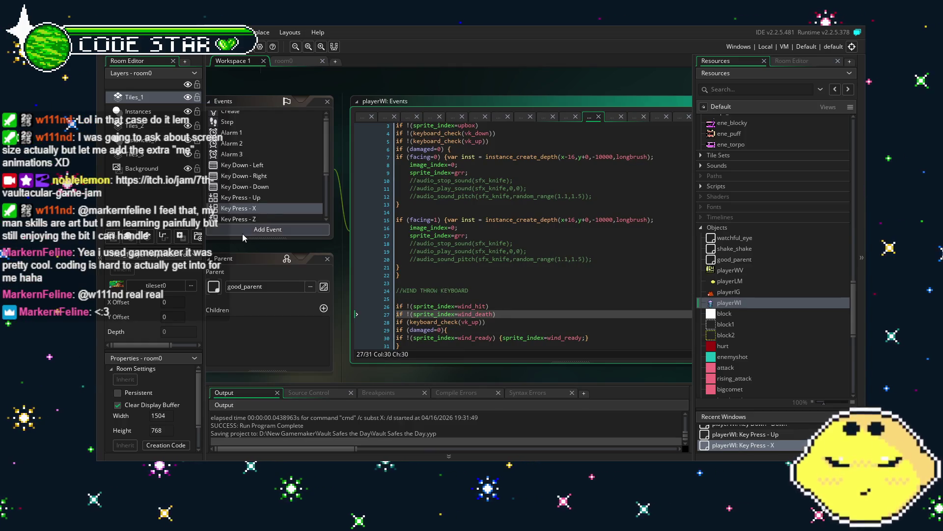
Paste the wind_hit/wind_death guards after line 3 of Key Press - Z.
click(262, 219)
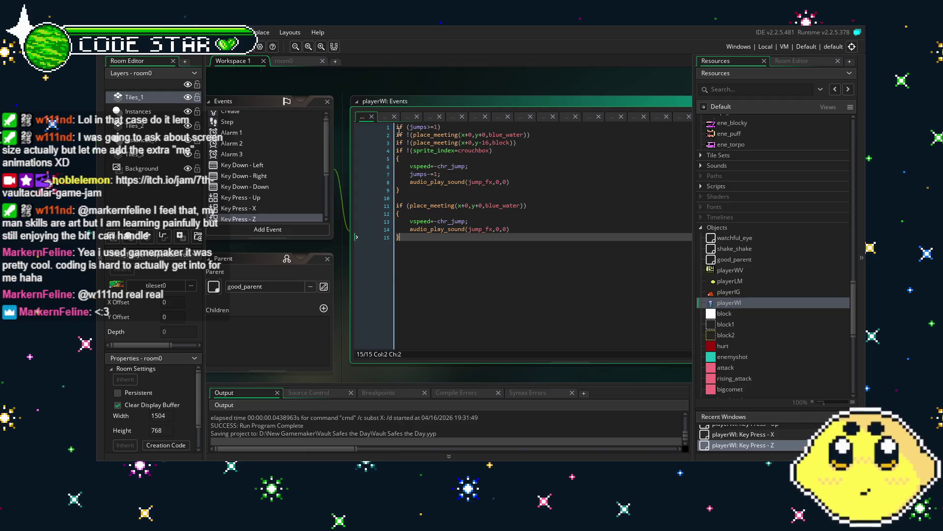
click(522, 143)
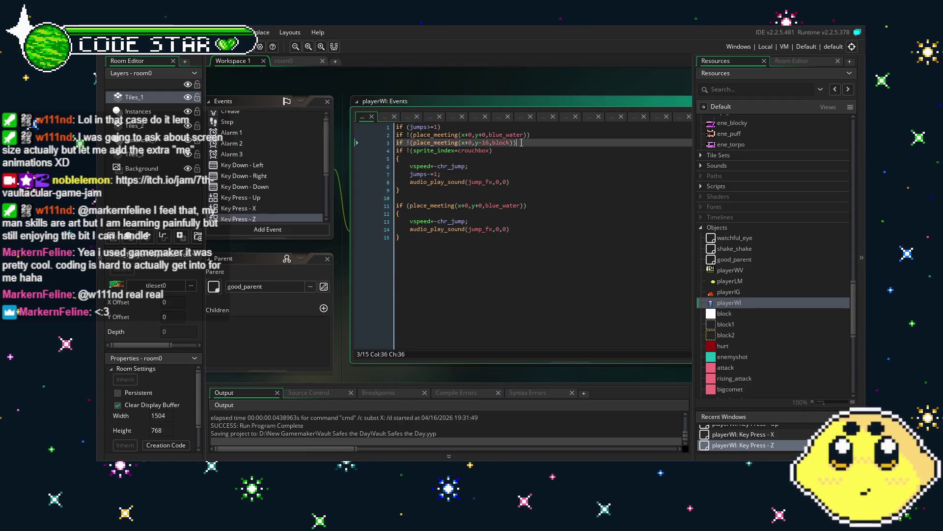
key(ctrl+v)
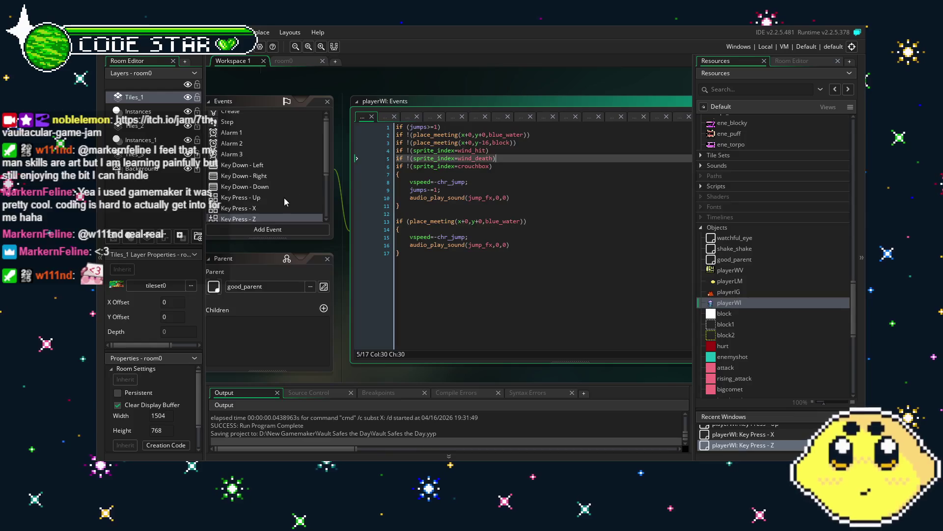
scroll(284, 198, down, 3)
click(256, 152)
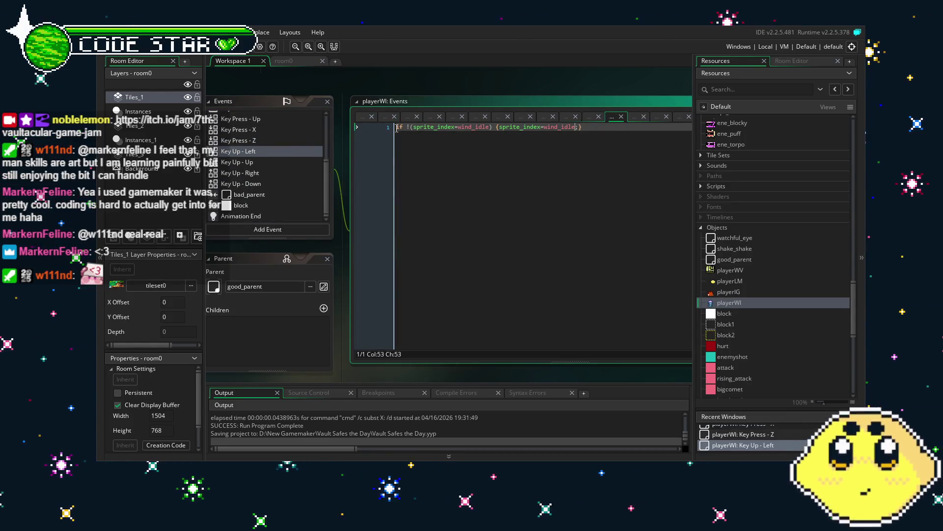
Paste the wind_hit/wind_death guards at the top of Key Up - Left and Key Up - Up.
key(Return)
key(Up)
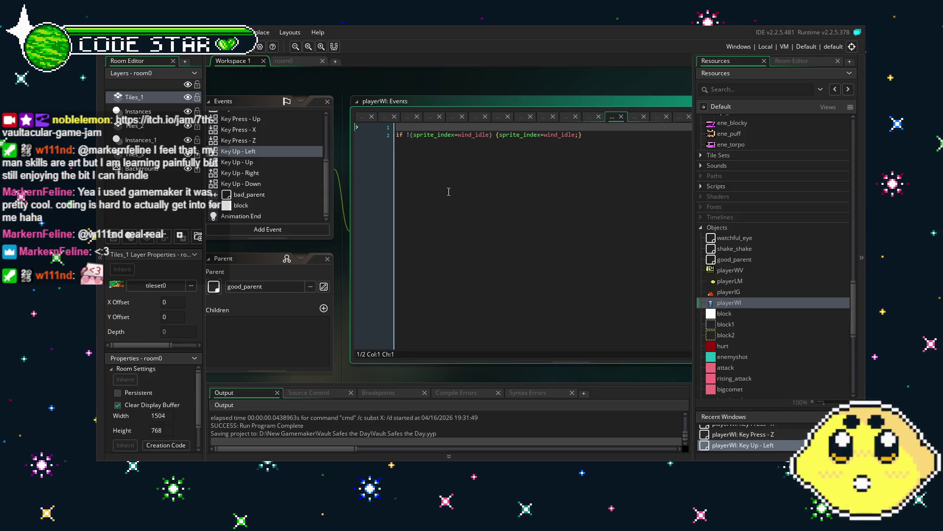
text(if !(sprite_index=wind_hit) if !(sprite_index=wind_death))
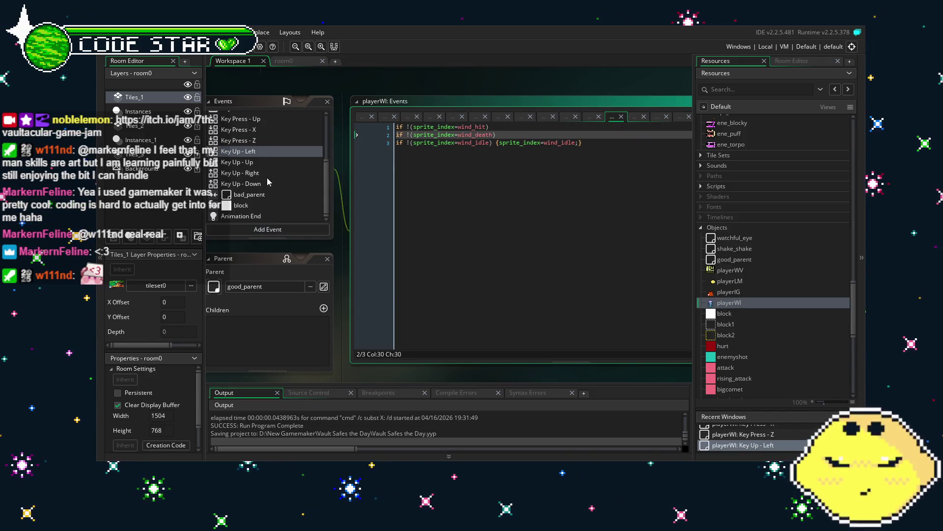
click(241, 163)
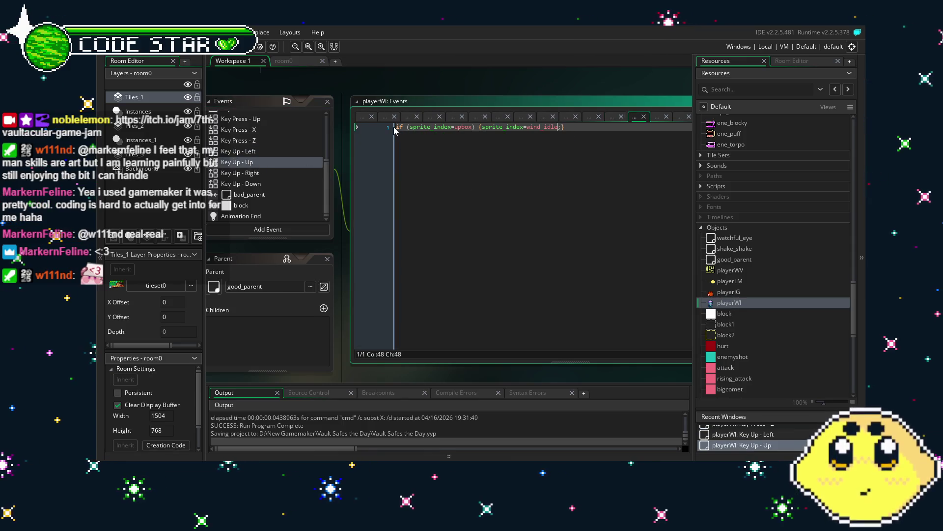
key(Return)
key(Up)
text(if !(sprite_index=wind_hit) if !(sprite_index=wind_death))
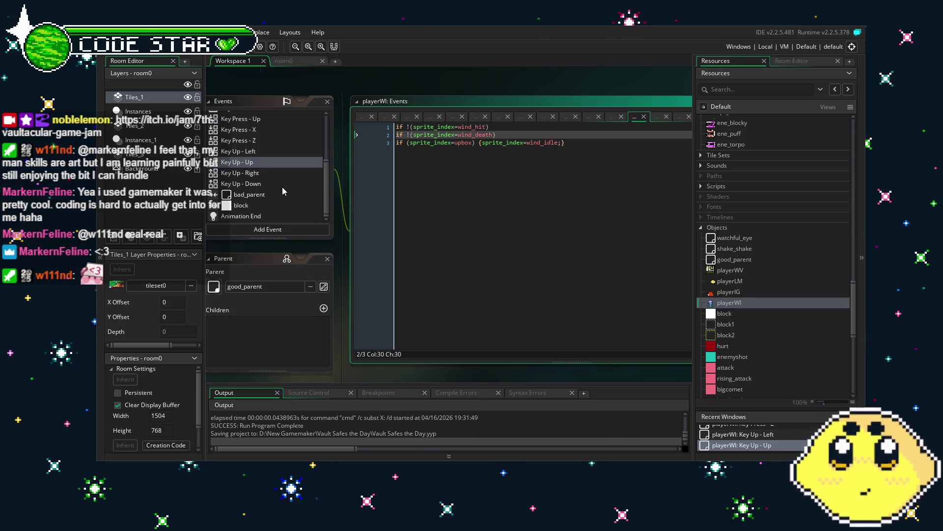
Add the same wind guards to the Key Up - Right and Key Up - Down code.
click(271, 176)
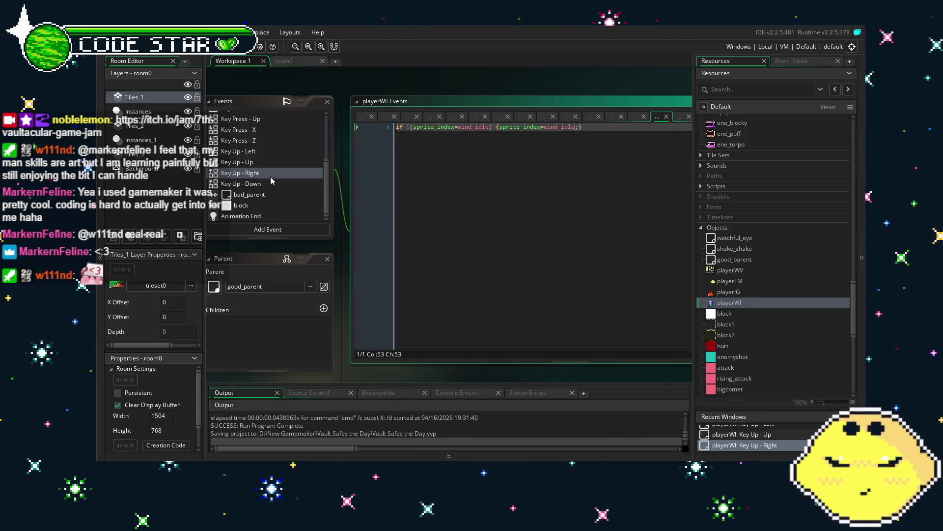
click(270, 167)
click(276, 175)
double_click(276, 175)
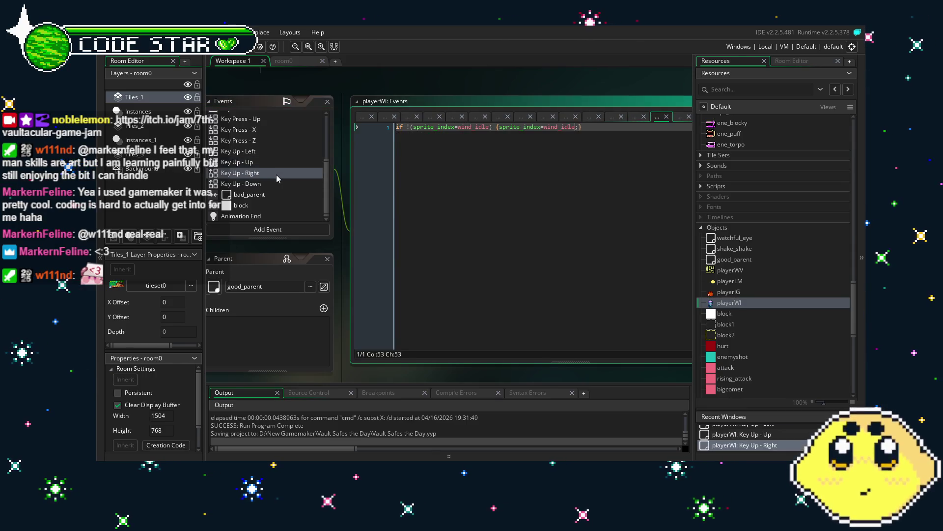
key(ctrl+v)
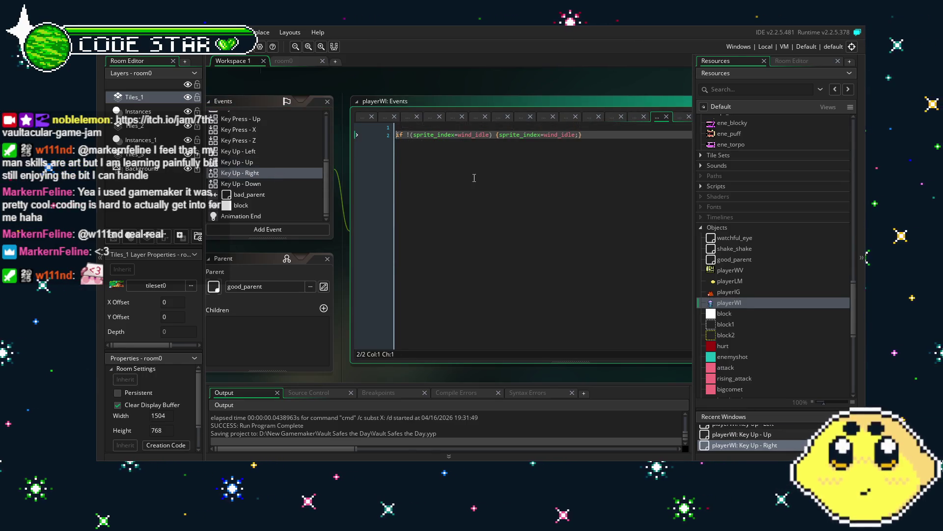
click(284, 186)
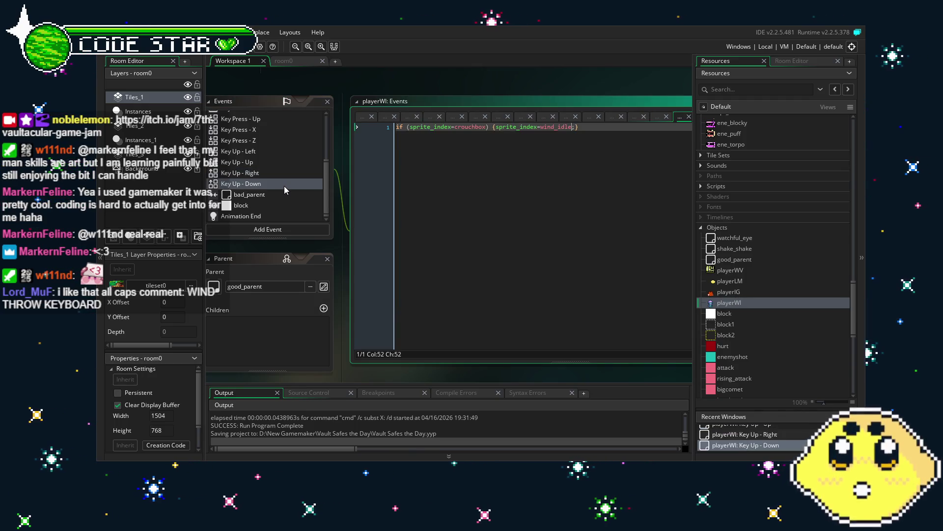
key(ctrl+v)
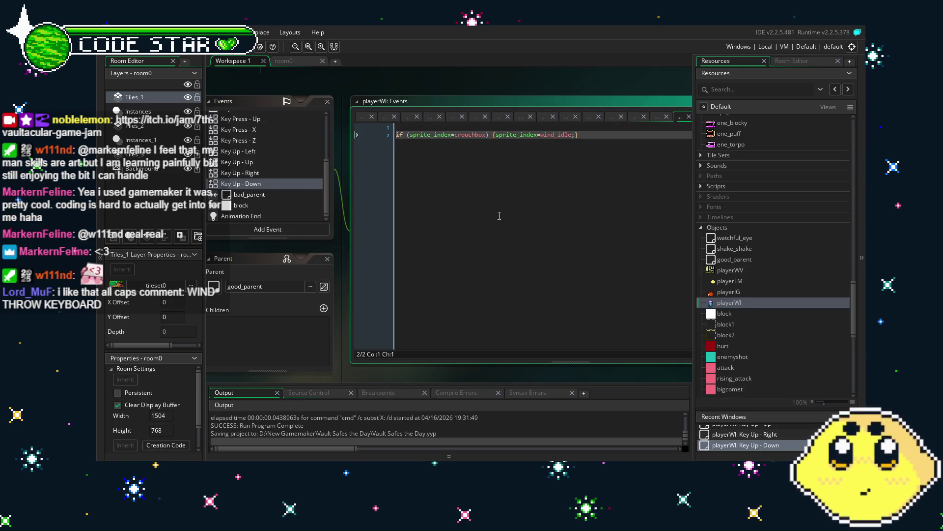
Insert wind_death and wind_hit guards after line 1 of the bad_parent collision code, deleting the duplicate line.
click(258, 196)
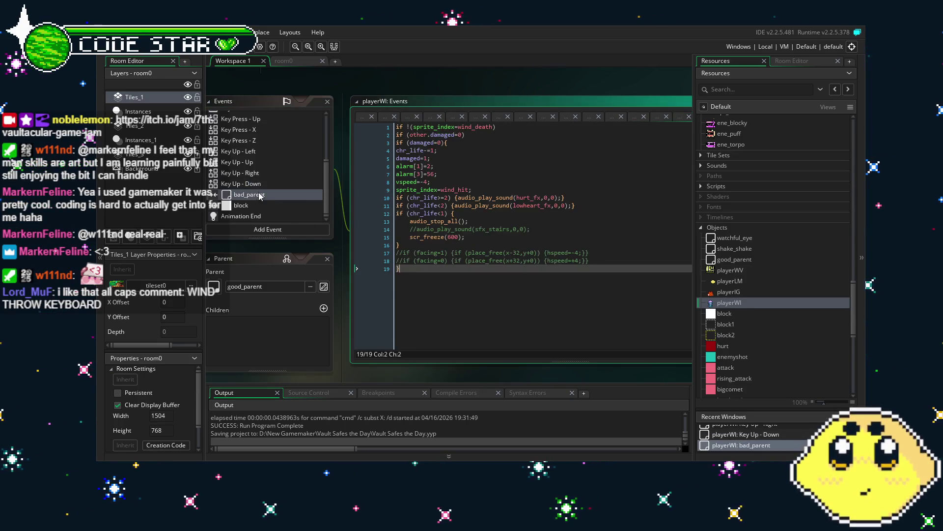
click(511, 130)
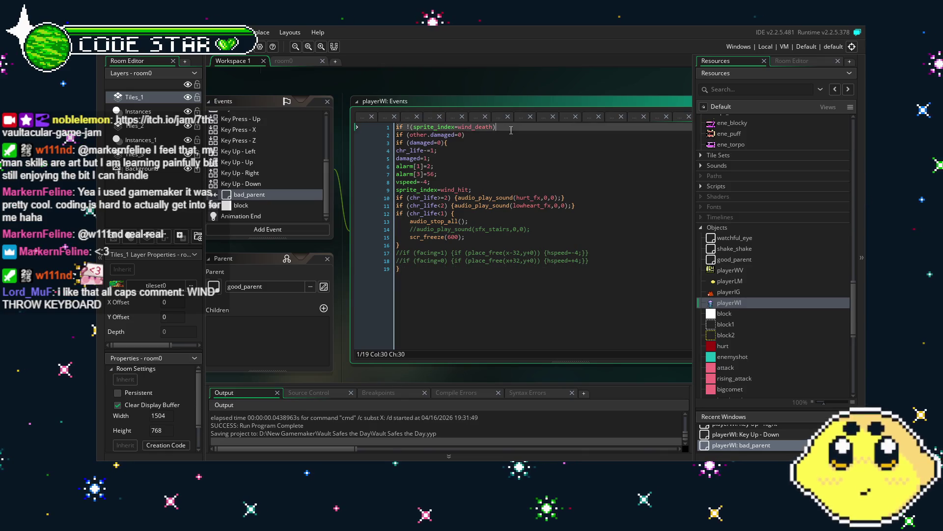
text(if !(sprite_index=wind_hit) if !(sprite_index=wind_death))
drag(513, 144, 396, 143)
key(BackSpace)
key(BackSpace)
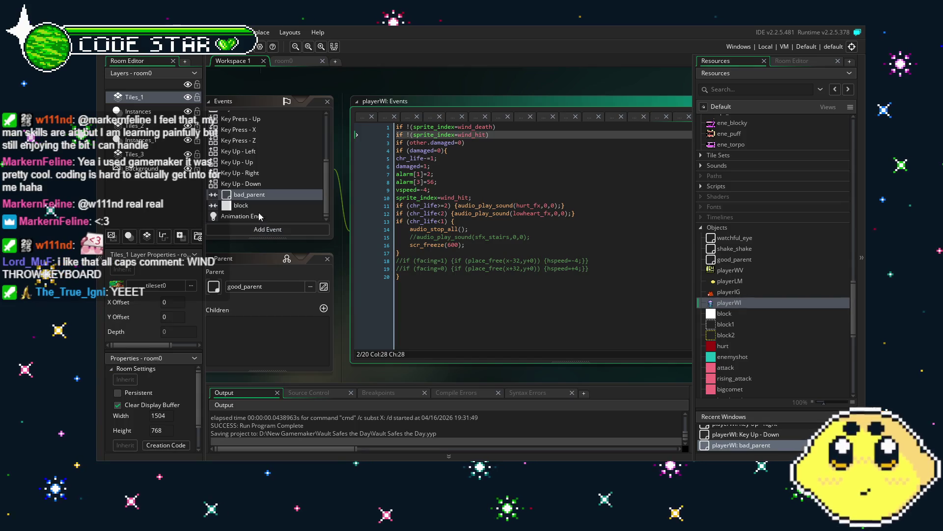
click(270, 205)
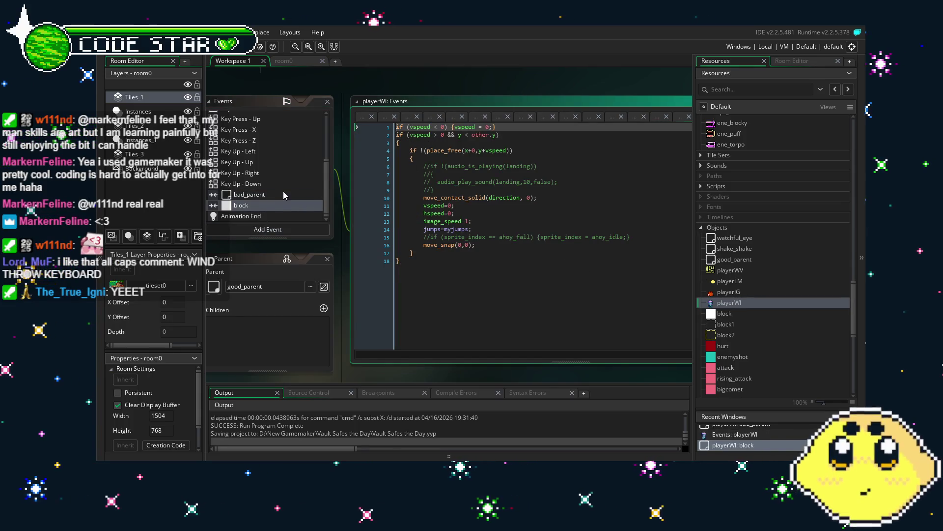
click(282, 215)
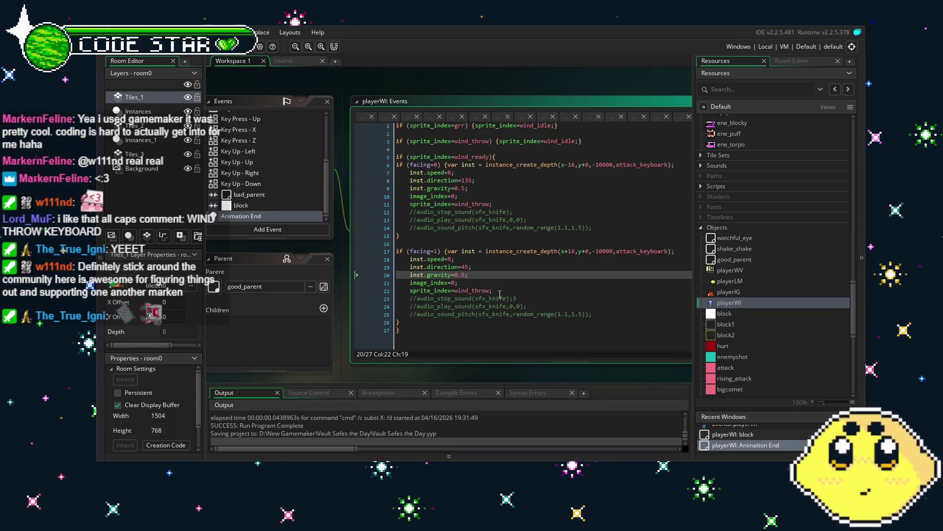
Save the project and pan the workspace until the whole playerWI object panel is visible.
key(ctrl+s)
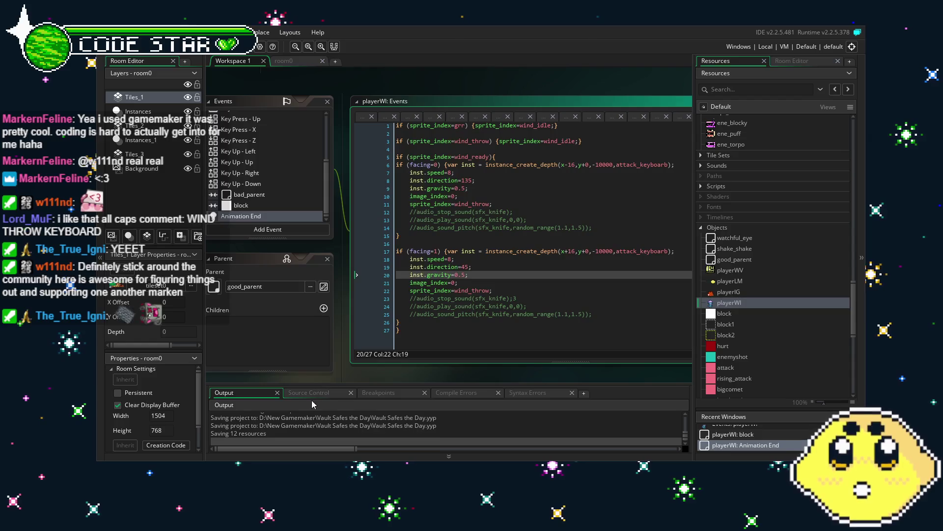
mouse_move(354, 374)
mouse_down()
mouse_move(408, 361)
mouse_move(384, 360)
mouse_up()
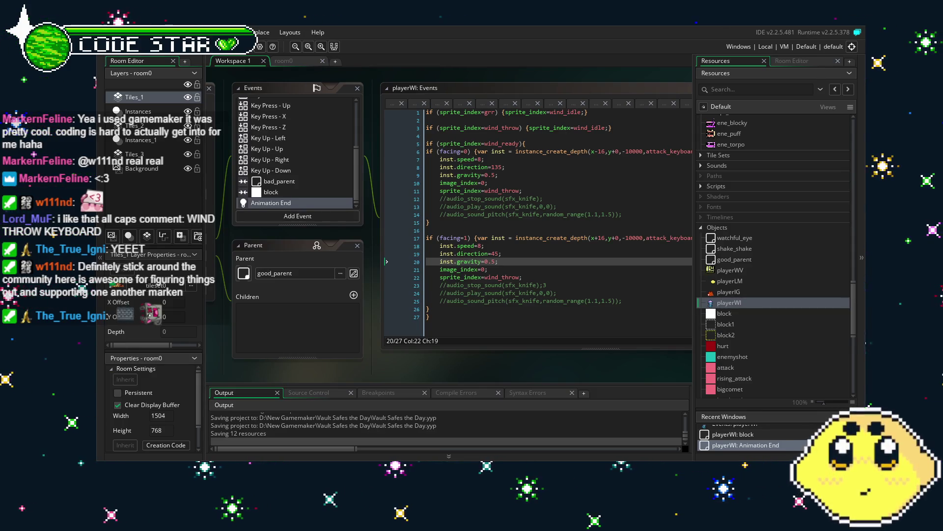
mouse_move(370, 376)
mouse_down()
mouse_move(340, 373)
mouse_move(407, 373)
mouse_up()
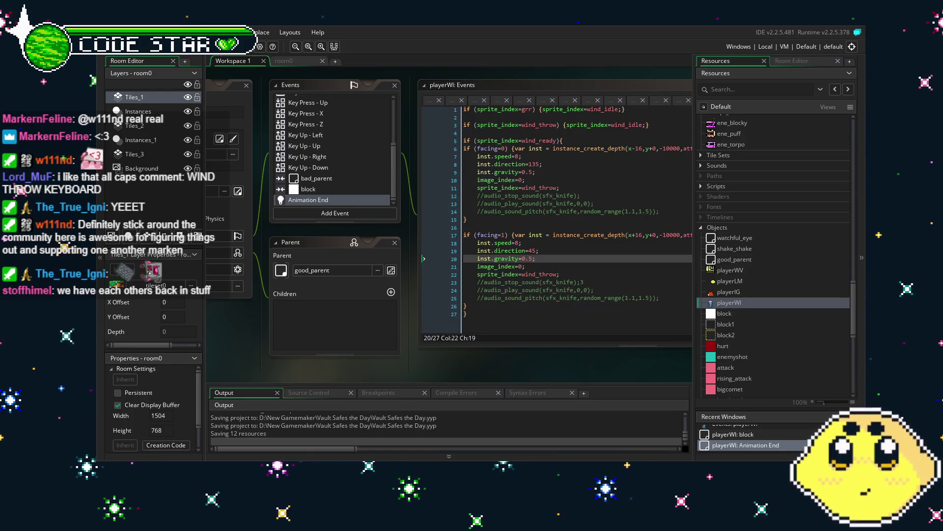
mouse_move(261, 361)
mouse_down()
mouse_move(334, 361)
mouse_move(325, 361)
mouse_up()
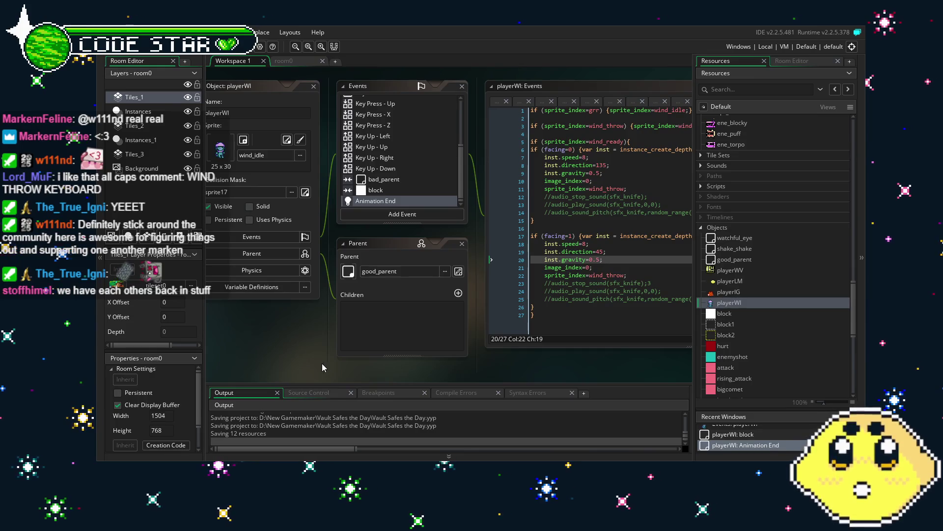
Review playerWI's Create, Step and Animation End event code.
scroll(317, 368, left, 1)
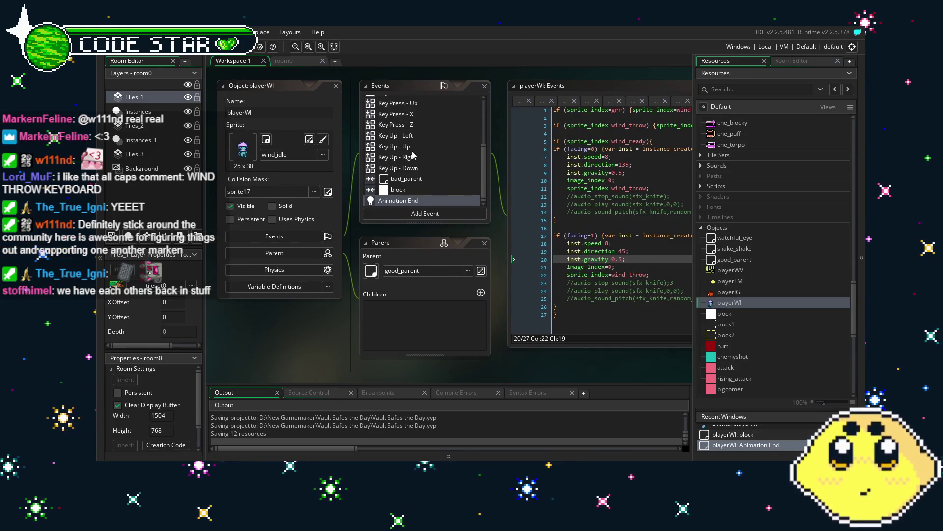
scroll(412, 153, up, 5)
click(398, 101)
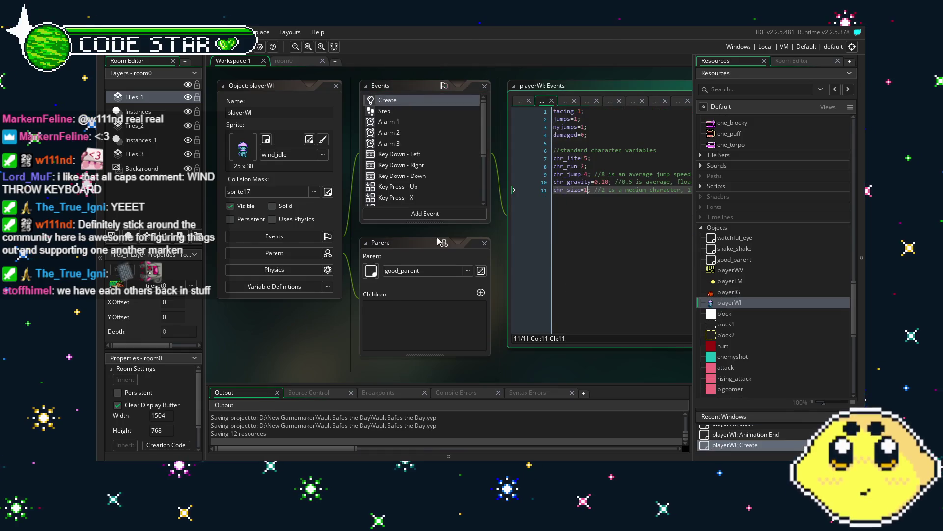
click(601, 302)
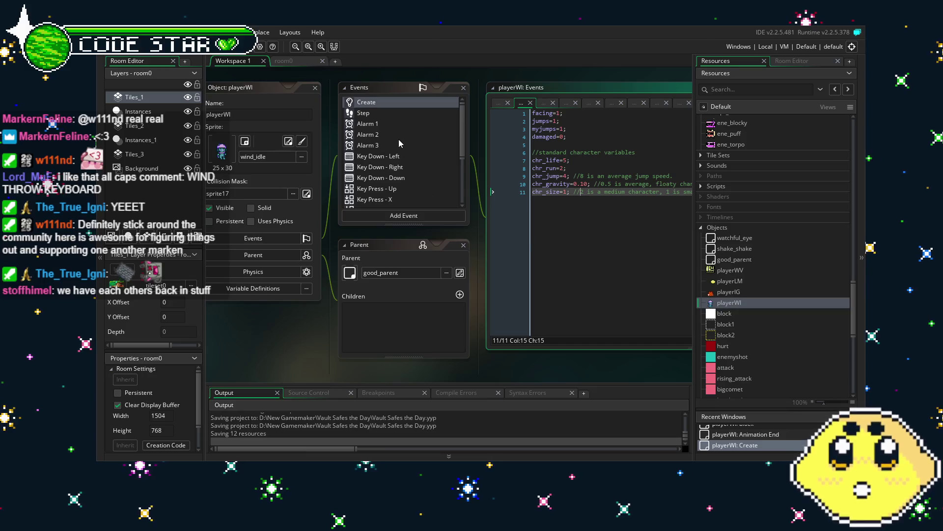
click(397, 110)
click(553, 231)
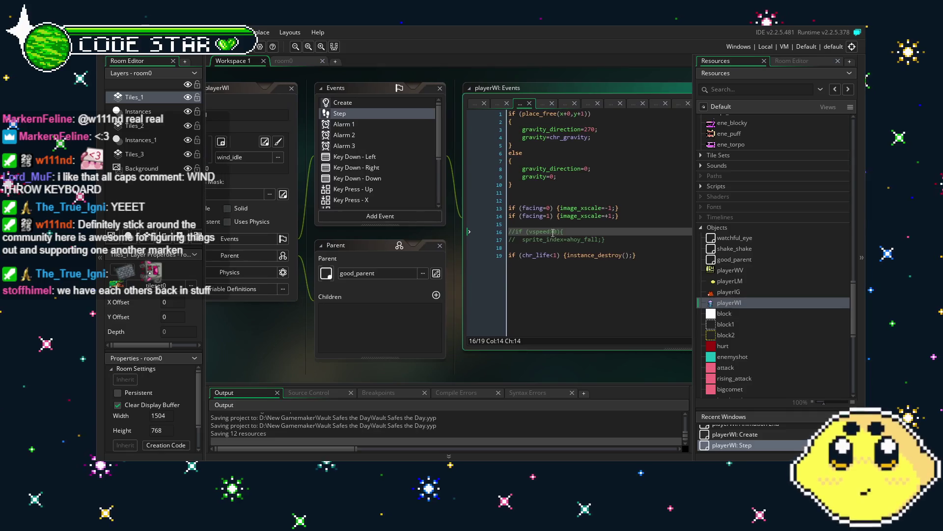
scroll(364, 151, down, 3)
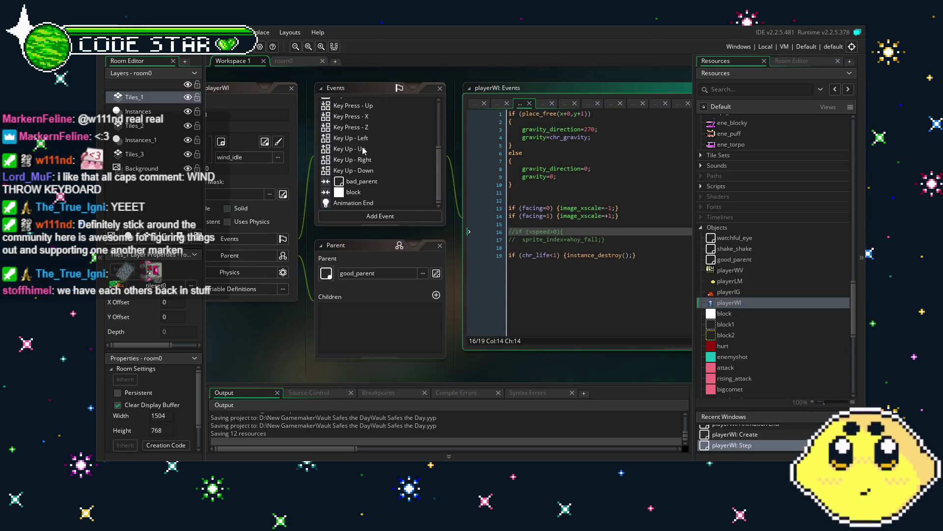
click(354, 203)
mouse_move(519, 377)
mouse_down()
mouse_move(425, 370)
mouse_move(537, 368)
mouse_up()
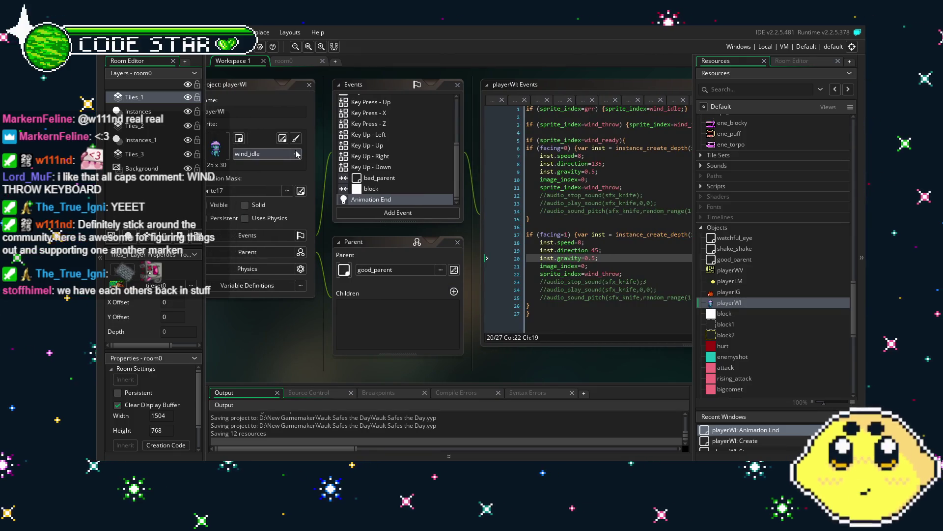
Save the project and switch to the room0 layout.
key(ctrl+s)
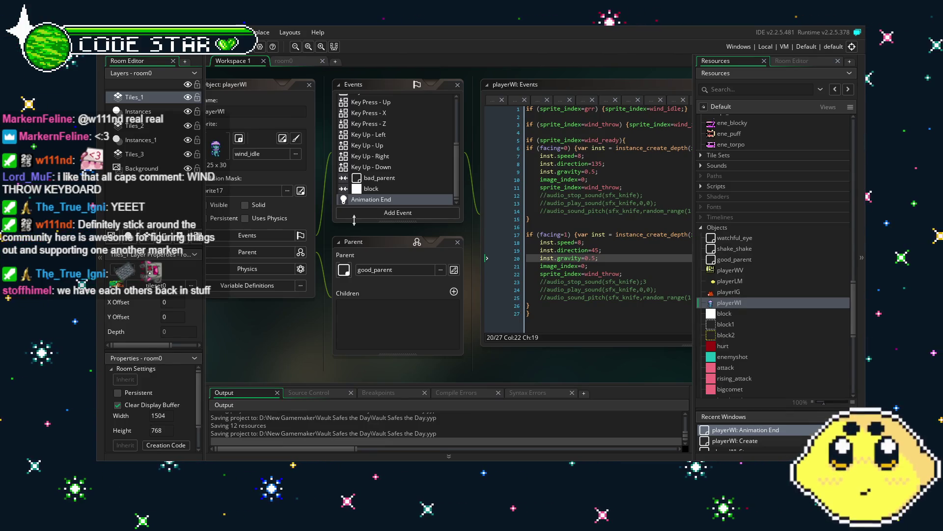
drag(555, 352, 502, 346)
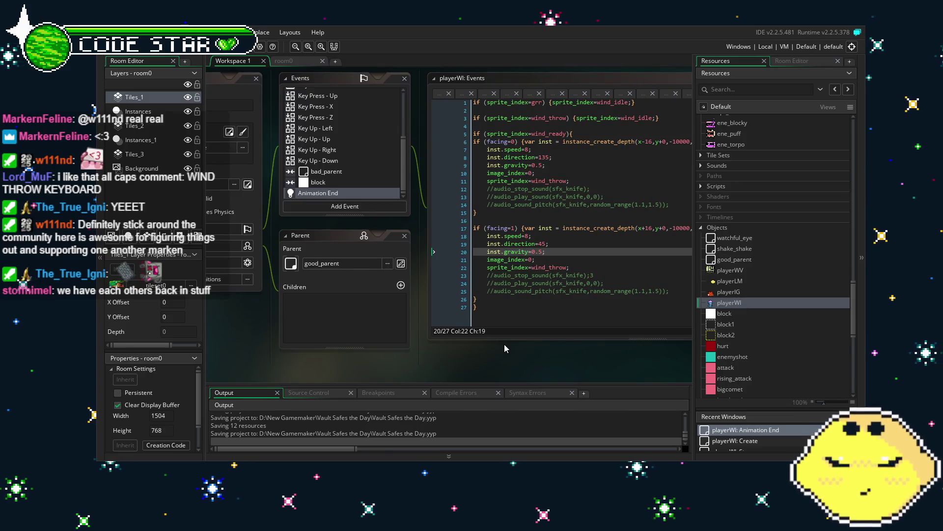
click(289, 64)
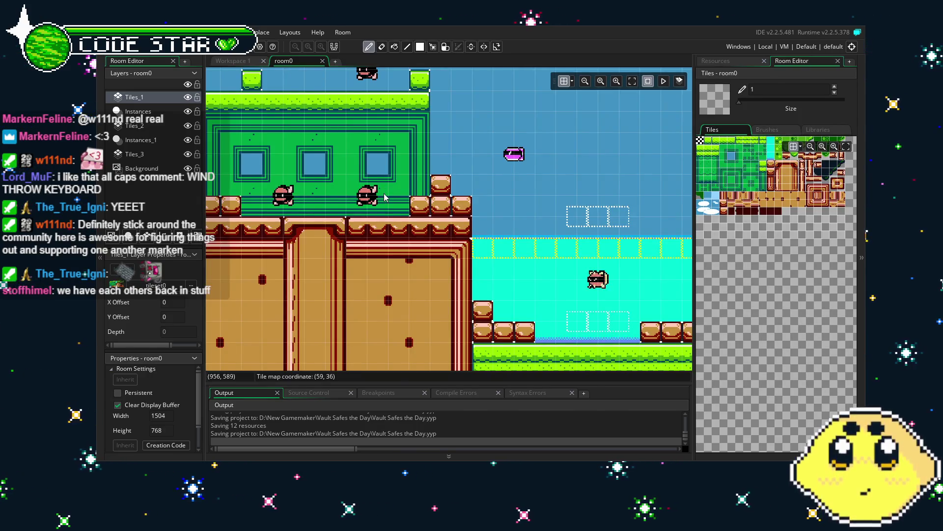
Test-run the game, close it with Escape, and show the Resources tree beside room0.
scroll(385, 197, left, 15)
scroll(636, 260, left, 2)
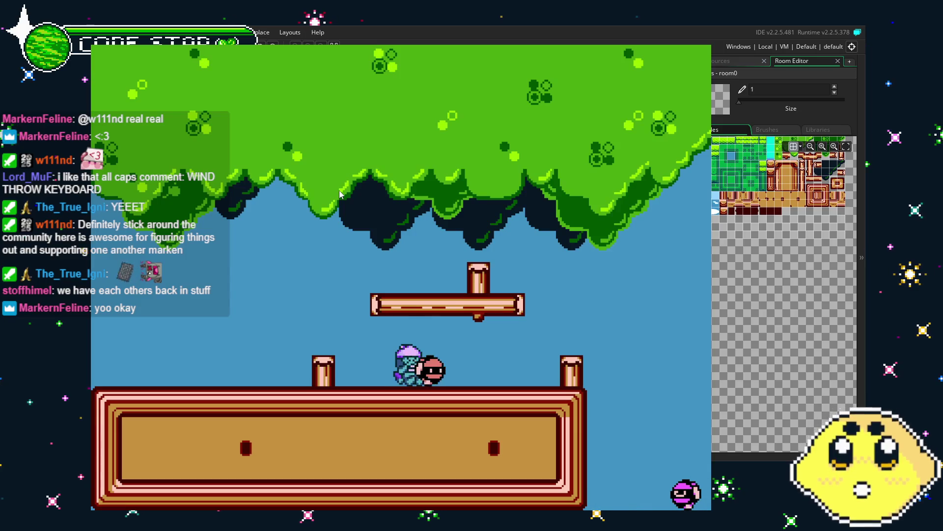
key(Escape)
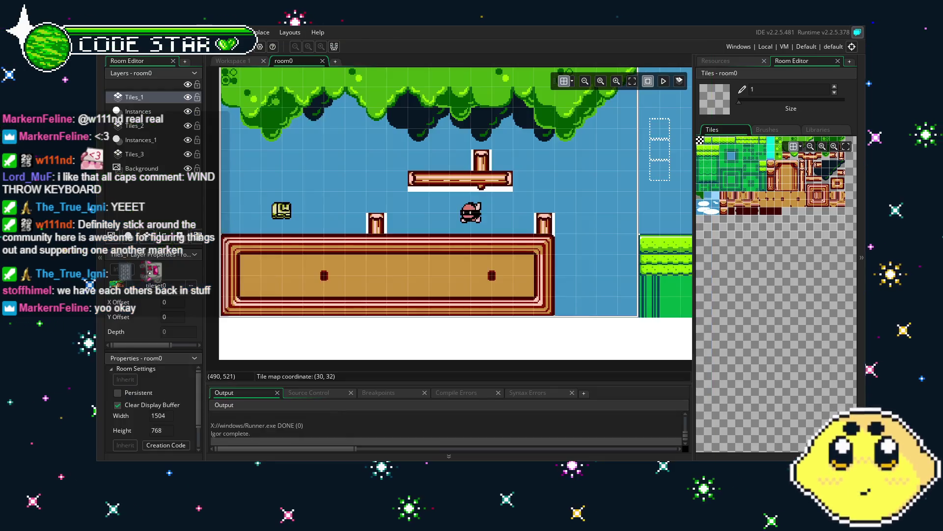
click(738, 62)
mouse_move(427, 264)
mouse_down()
mouse_move(529, 269)
mouse_move(509, 269)
mouse_up()
scroll(511, 261, up, 2)
scroll(485, 281, down, 1)
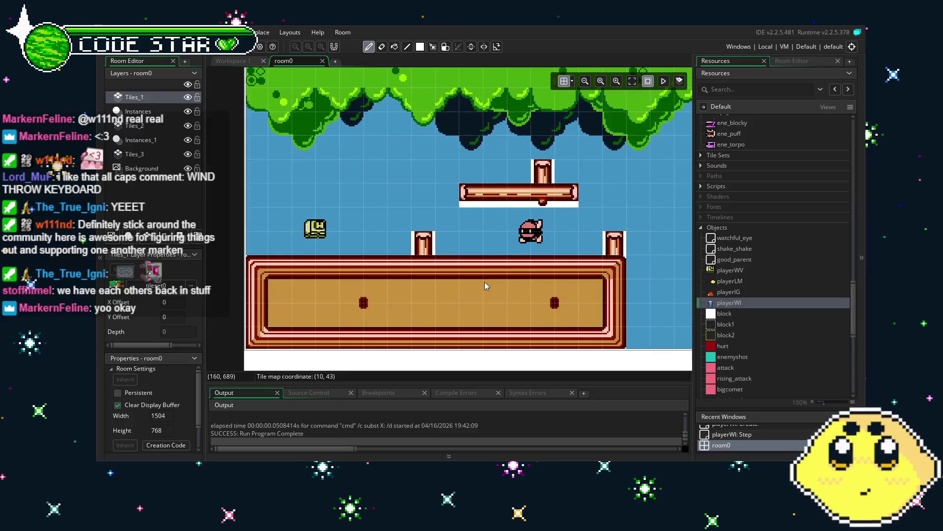
scroll(715, 293, down, 2)
scroll(716, 292, down, 3)
double_click(741, 185)
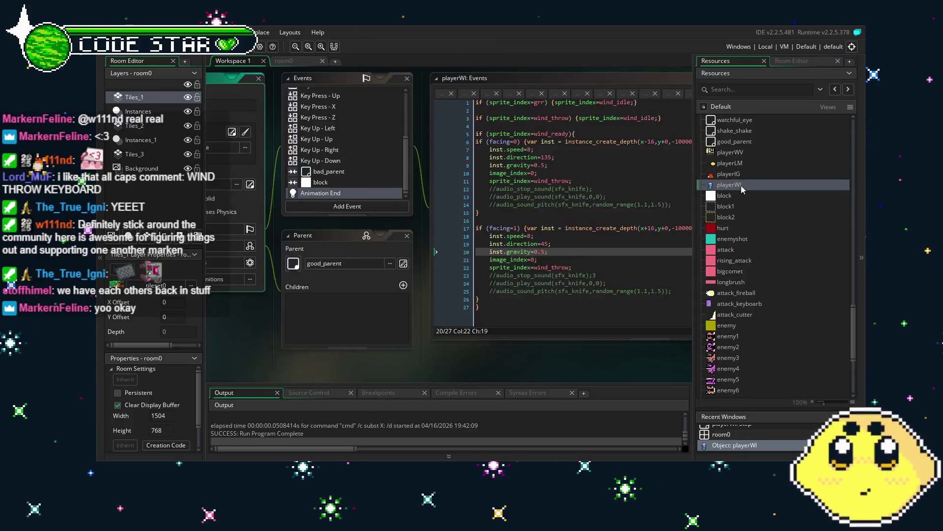
mouse_move(378, 339)
mouse_down()
mouse_move(331, 349)
mouse_move(346, 330)
mouse_up()
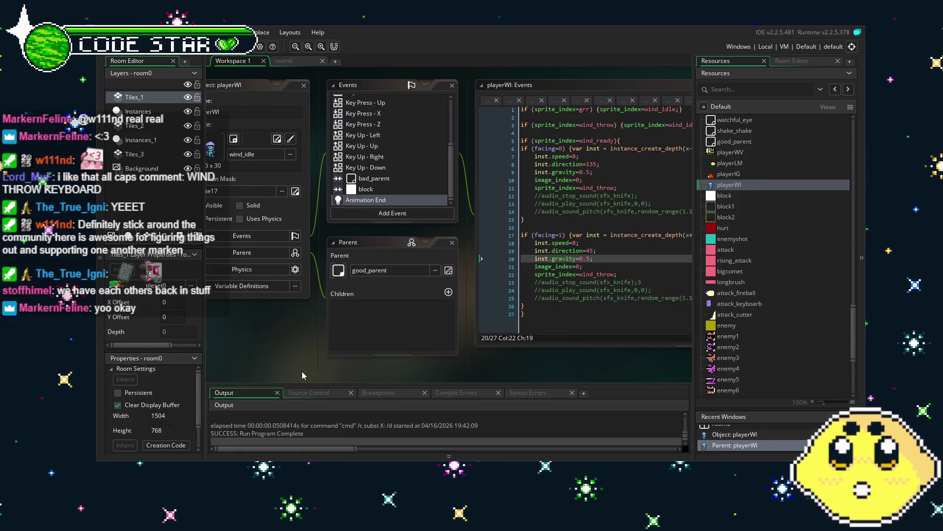
drag(294, 372, 343, 369)
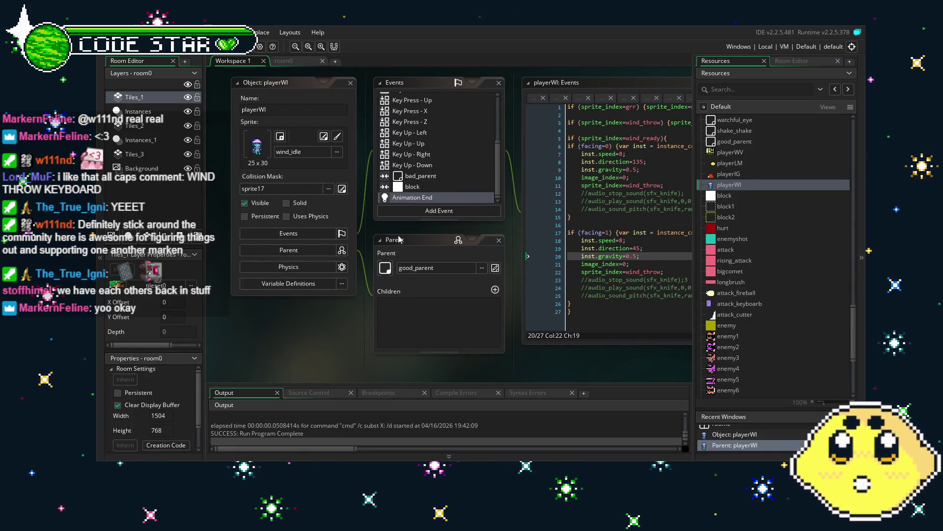
drag(343, 337, 287, 345)
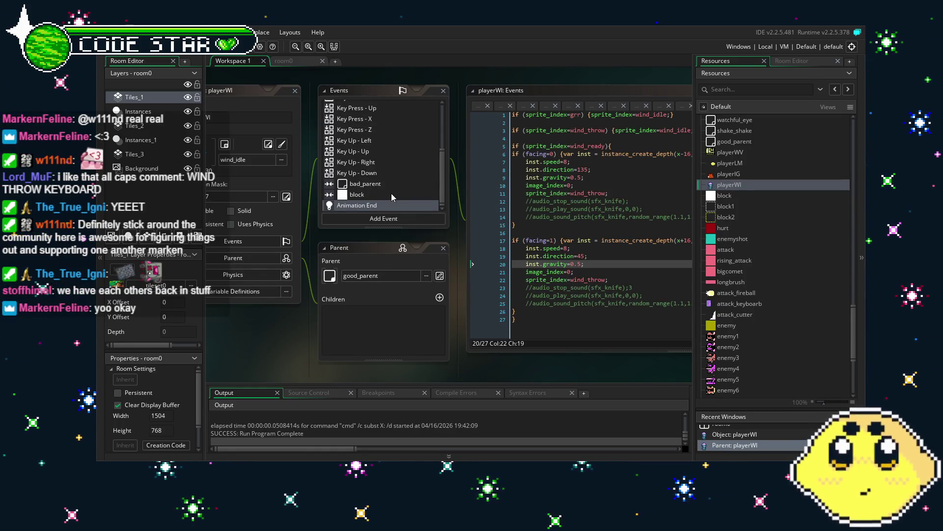
scroll(391, 193, up, 2)
scroll(392, 194, up, 2)
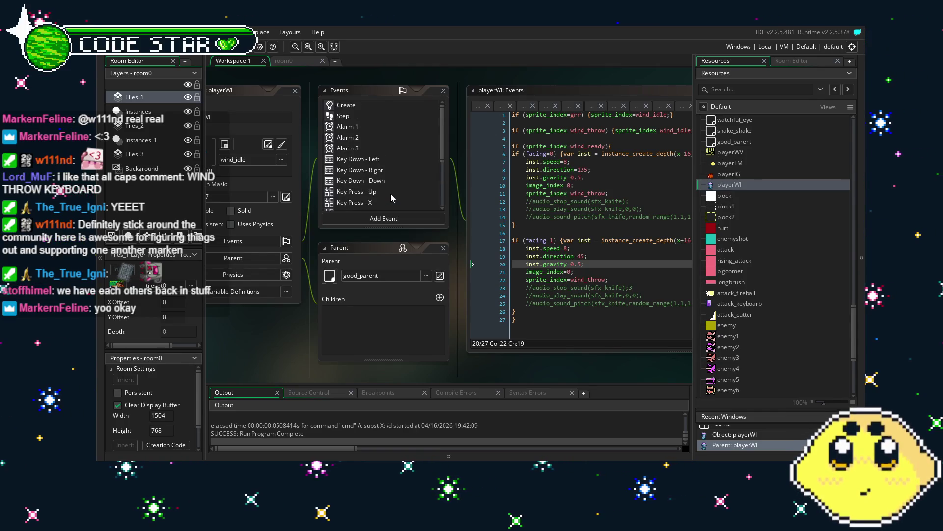
mouse_move(298, 339)
mouse_down()
mouse_move(319, 334)
mouse_move(305, 335)
mouse_up()
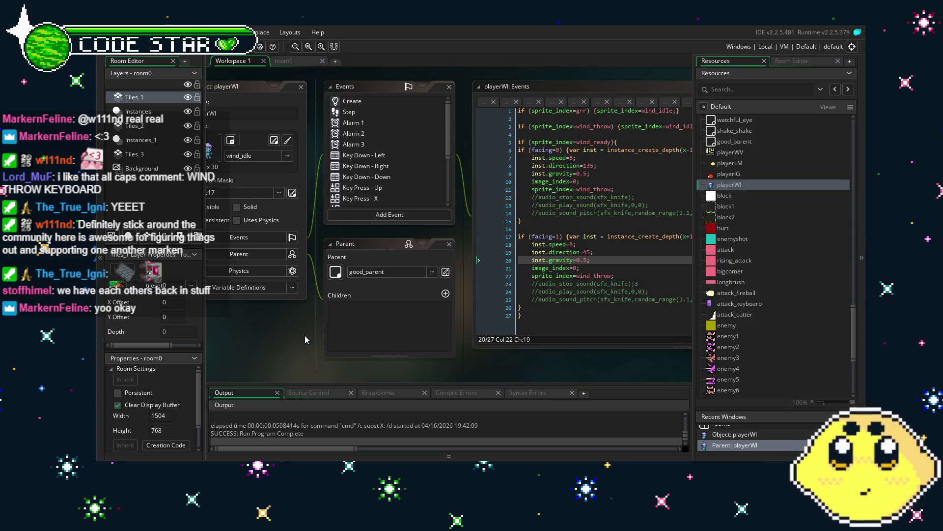
drag(259, 334, 290, 328)
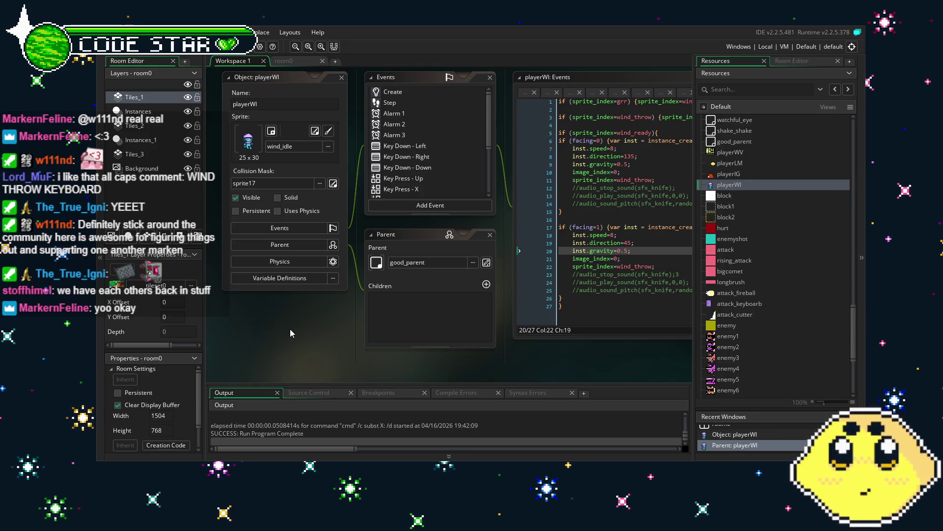
drag(282, 337, 262, 337)
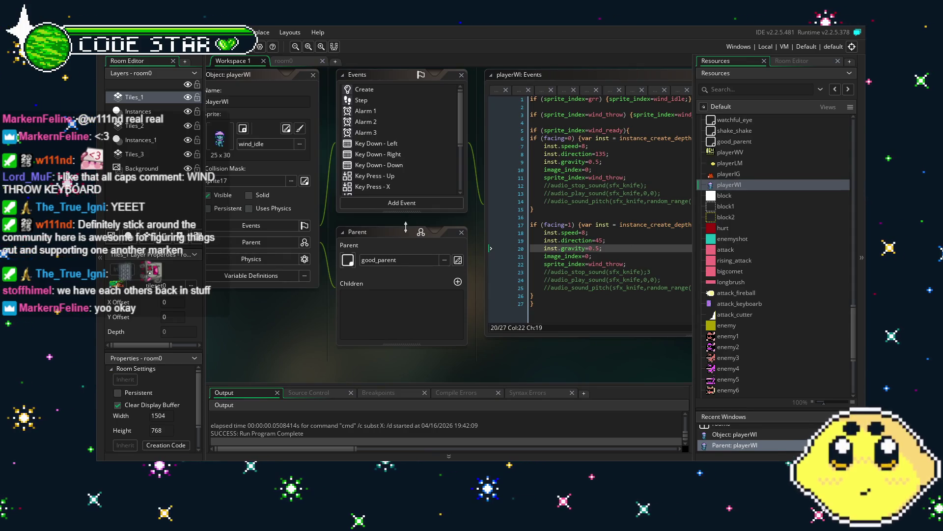
scroll(414, 177, down, 2)
scroll(414, 179, down, 2)
drag(315, 302, 279, 317)
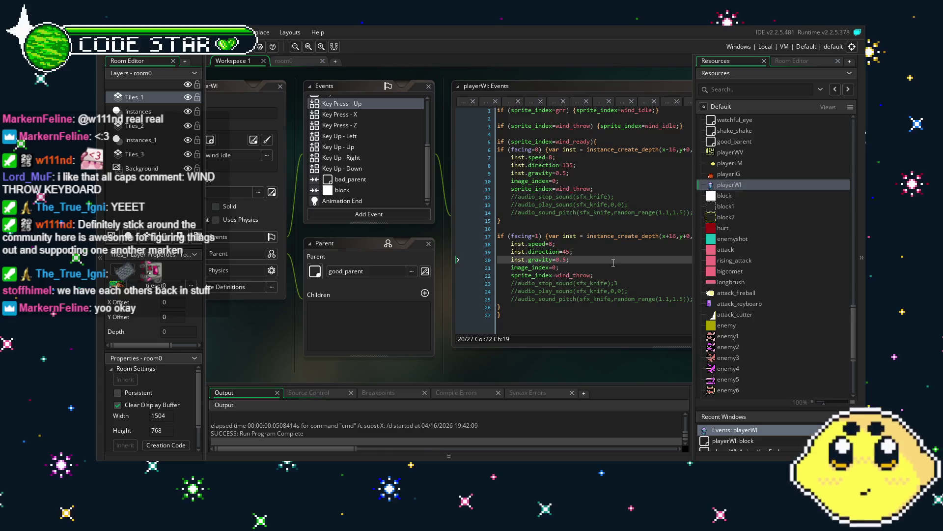
scroll(796, 306, up, 2)
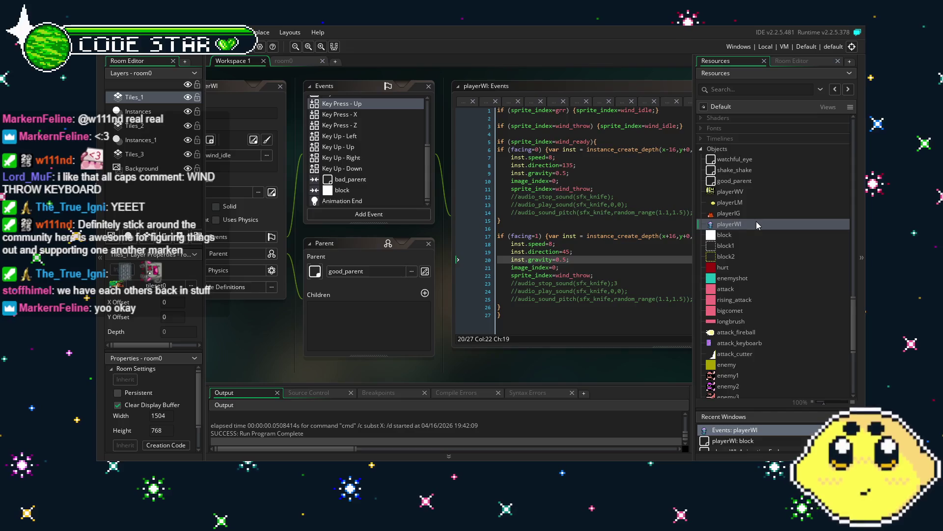
drag(504, 381, 482, 380)
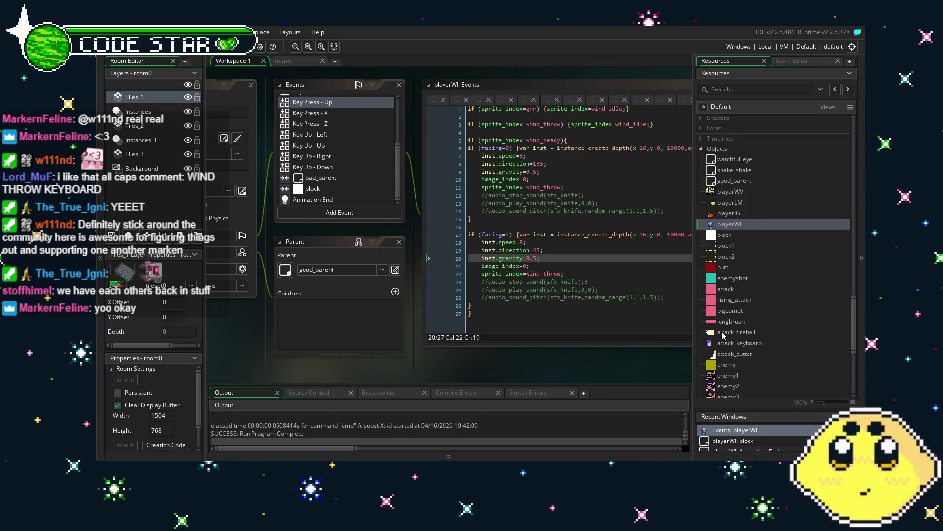
scroll(722, 334, down, 3)
scroll(754, 340, down, 5)
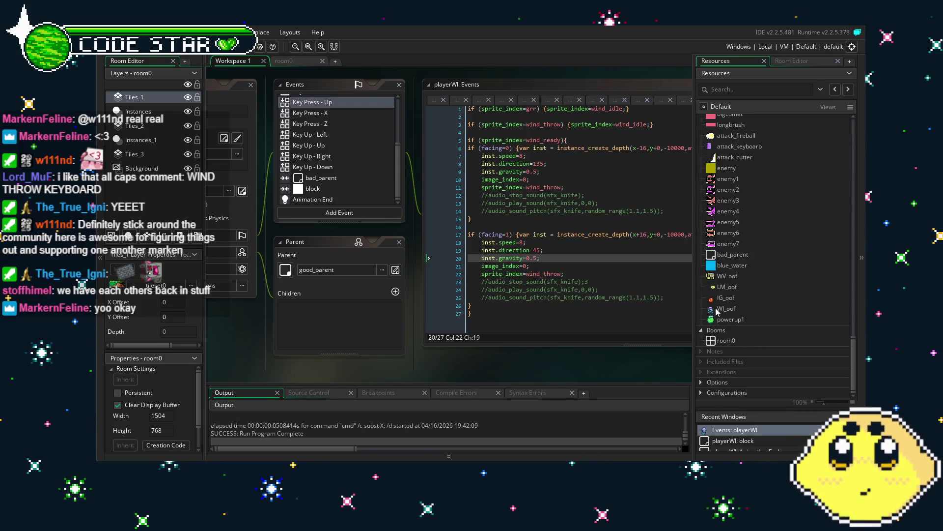
Open WI_oof and read its Create code (gameover_bgm, gravity 0.10, direction 270) and Outside Room alarm[0]=60.
double_click(719, 308)
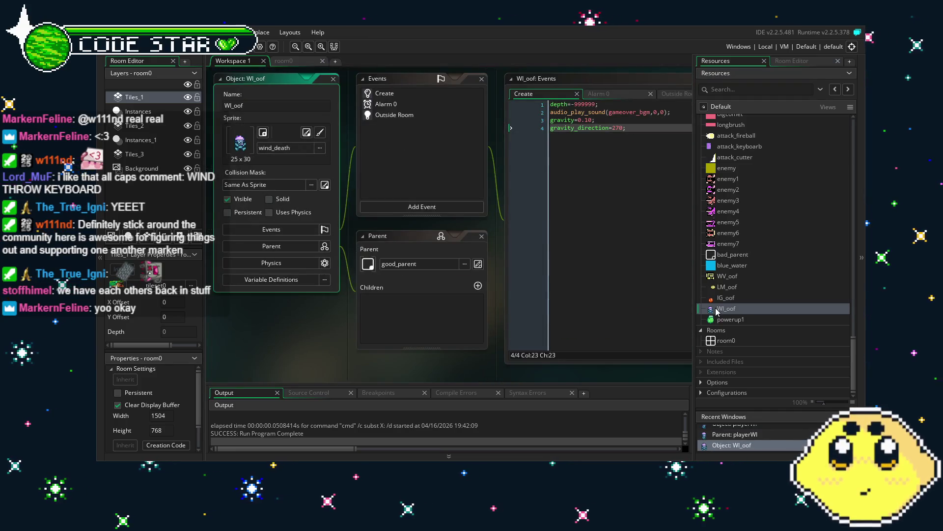
mouse_move(410, 353)
mouse_down()
mouse_move(341, 360)
mouse_move(380, 359)
mouse_up()
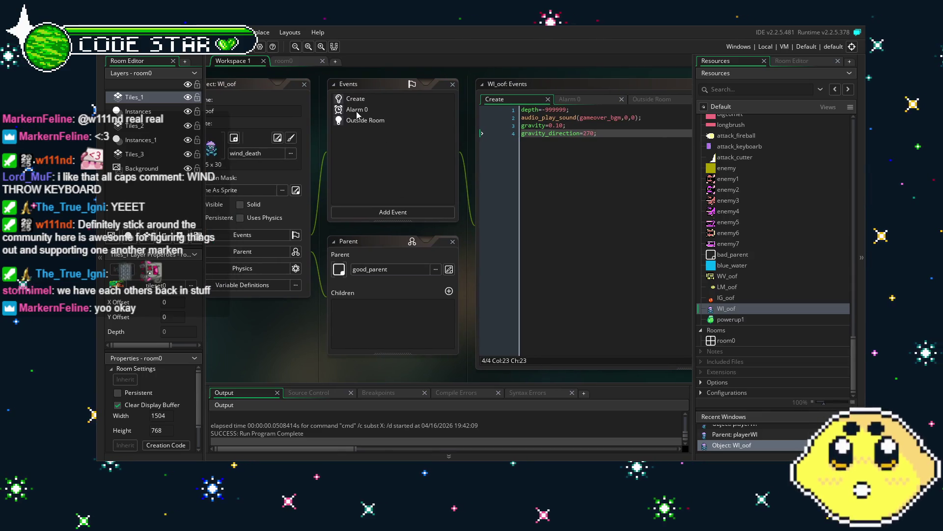
click(373, 120)
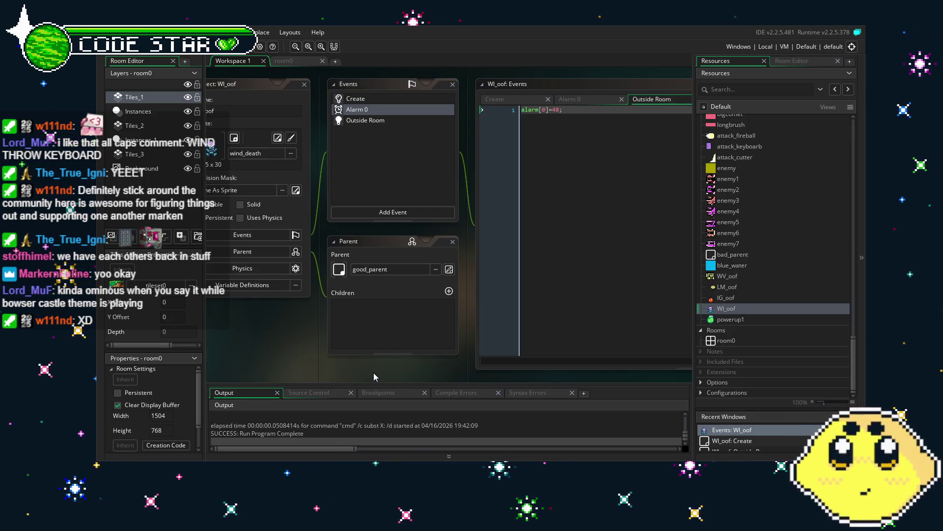
drag(374, 373, 350, 369)
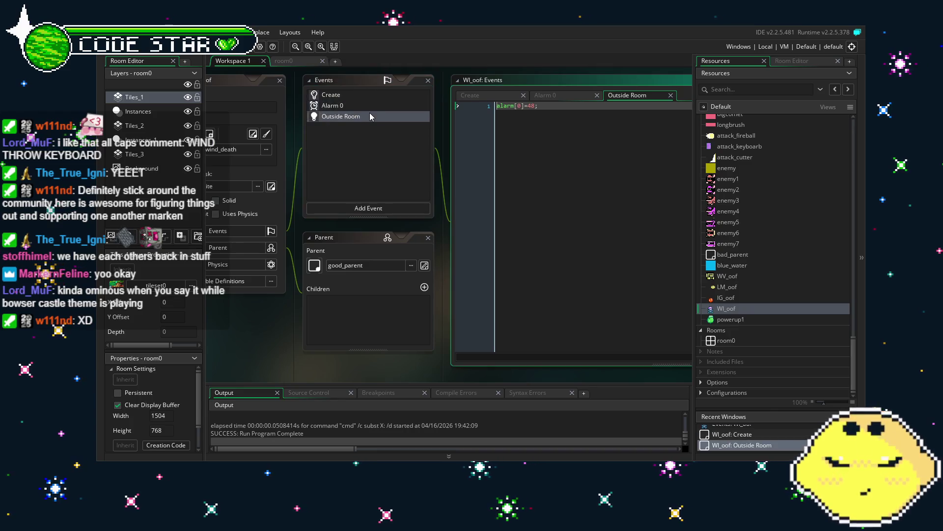
click(339, 97)
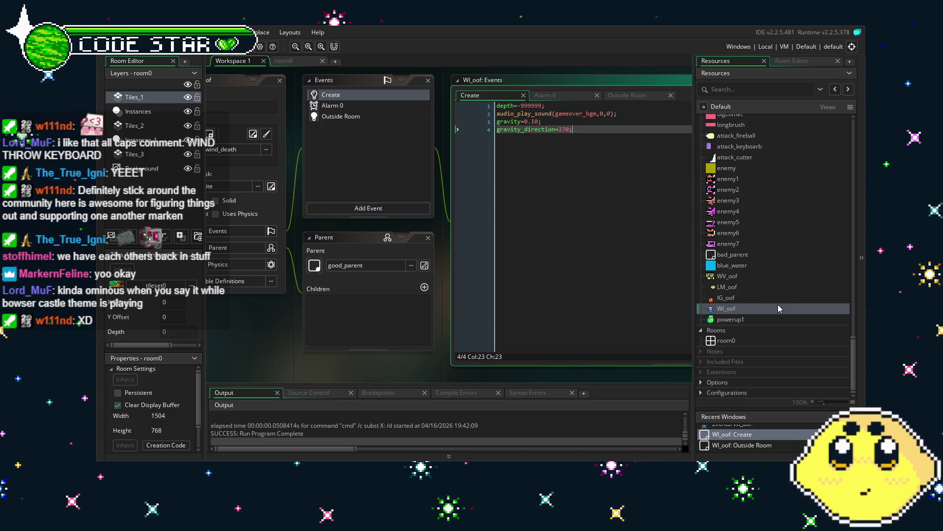
drag(578, 304, 557, 306)
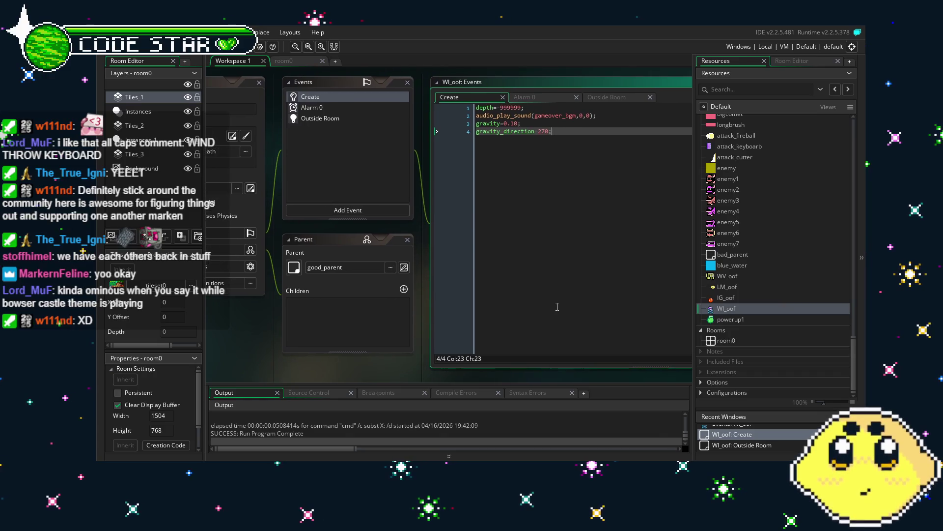
scroll(741, 285, up, 2)
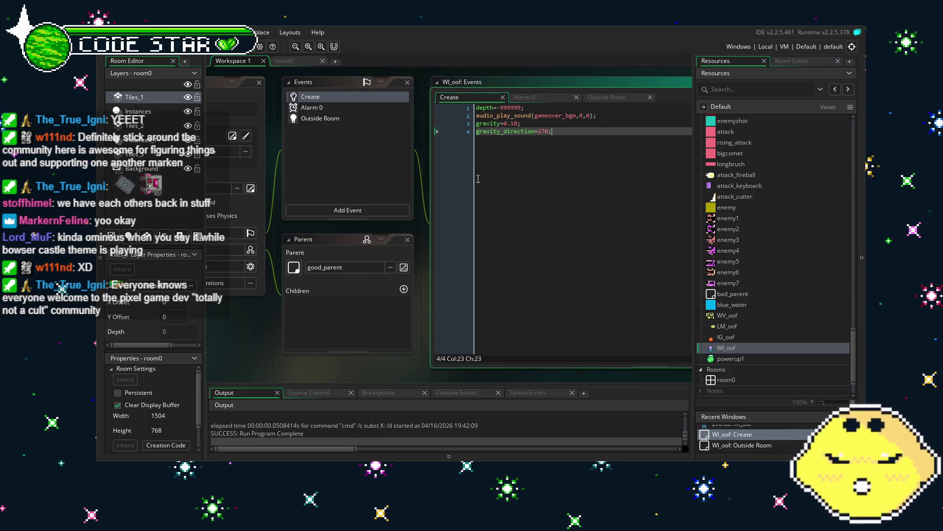
click(352, 118)
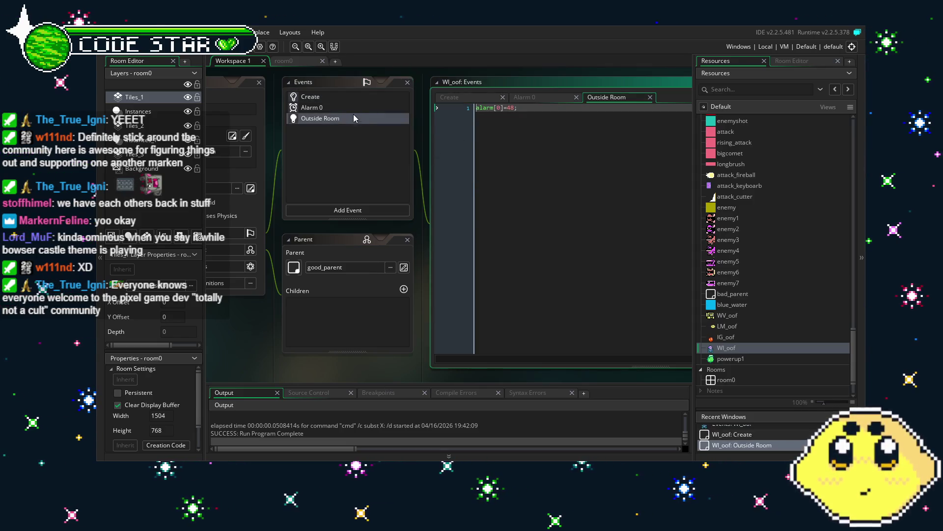
click(358, 106)
click(358, 96)
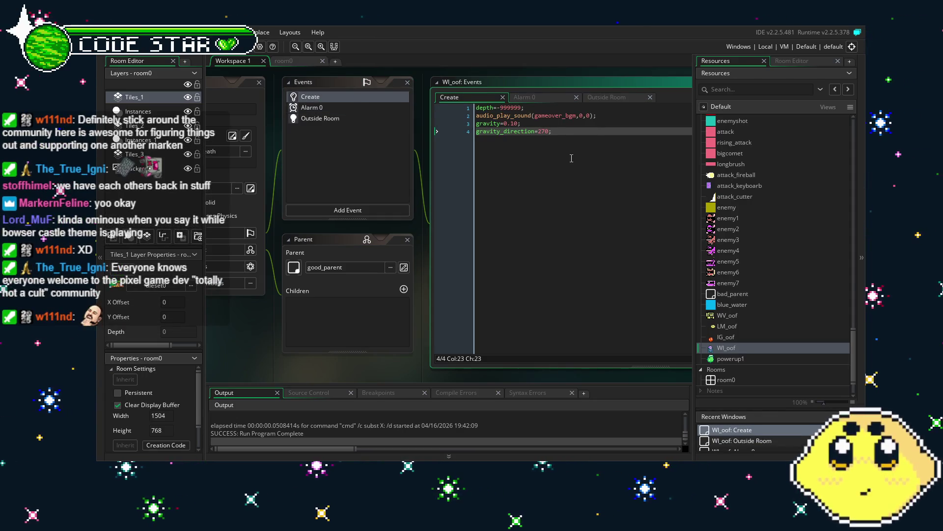
scroll(773, 295, down, 2)
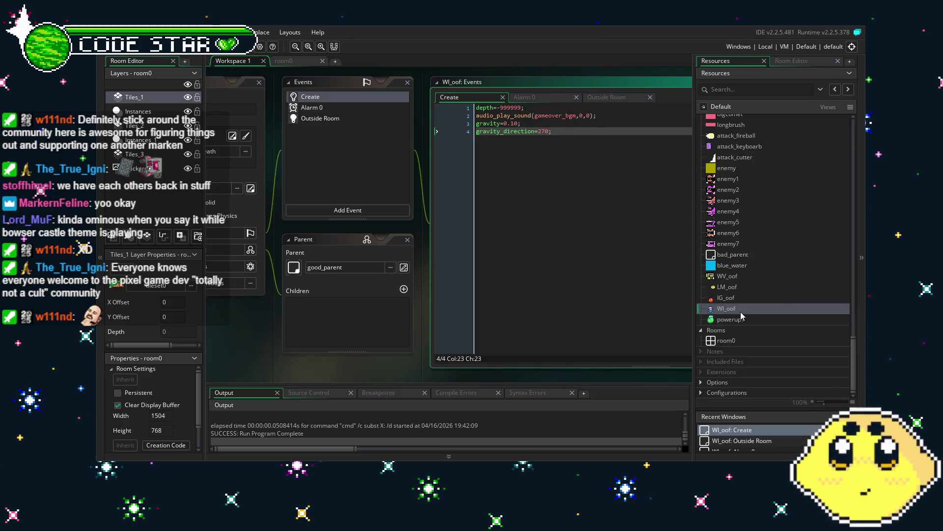
scroll(750, 307, up, 10)
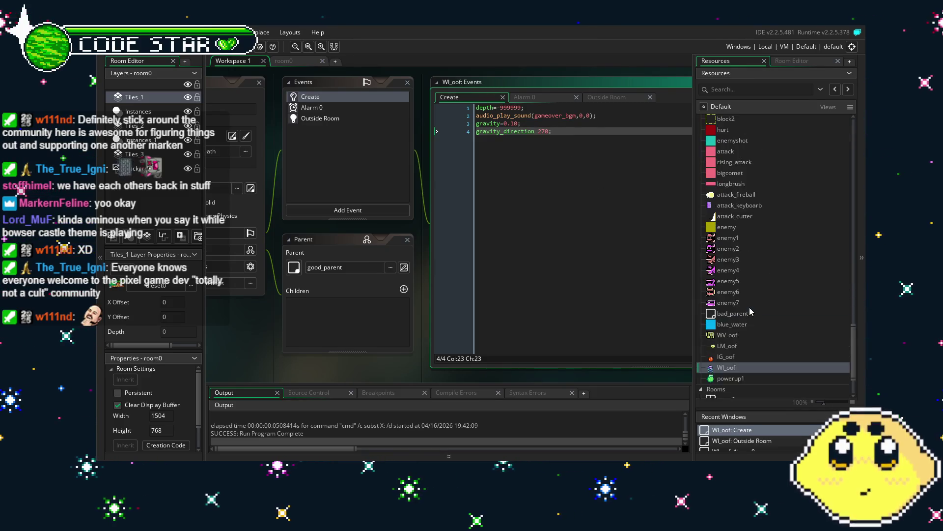
Reopen the playerWI object and look over its Create event code.
double_click(736, 245)
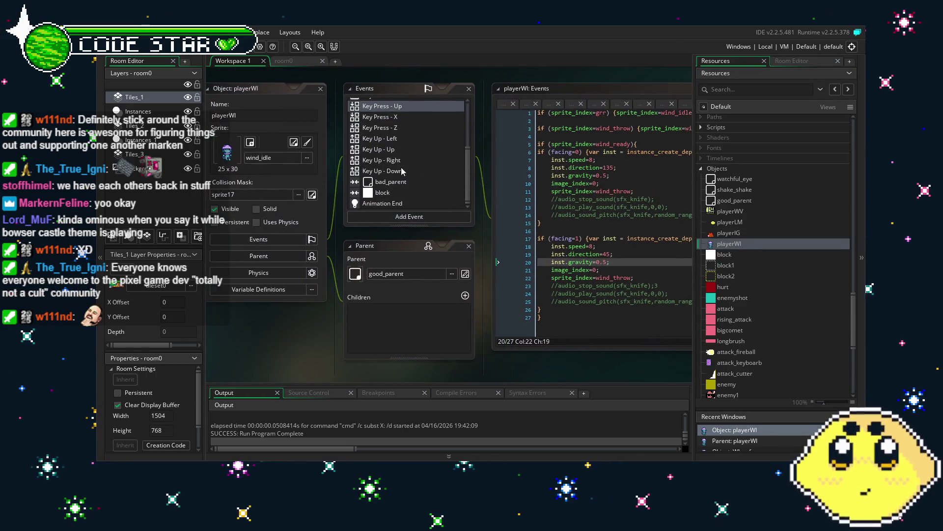
scroll(404, 169, up, 4)
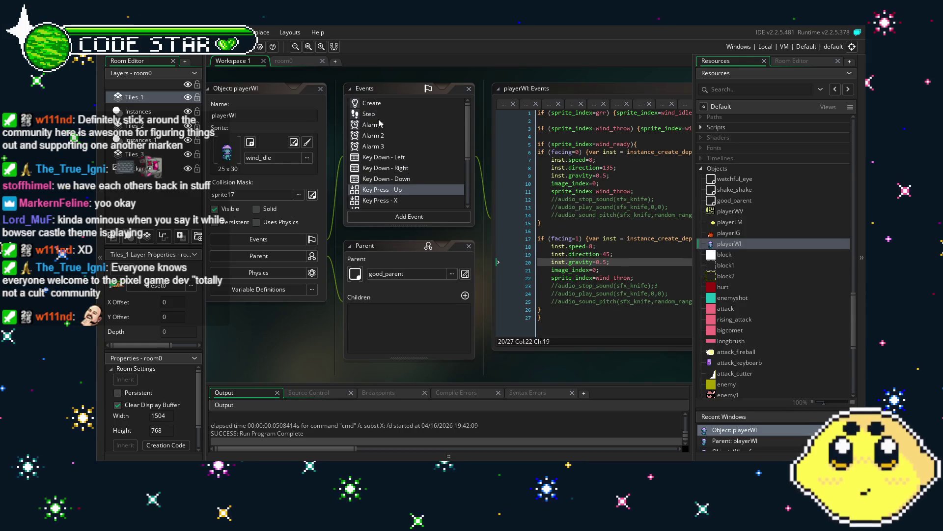
click(386, 102)
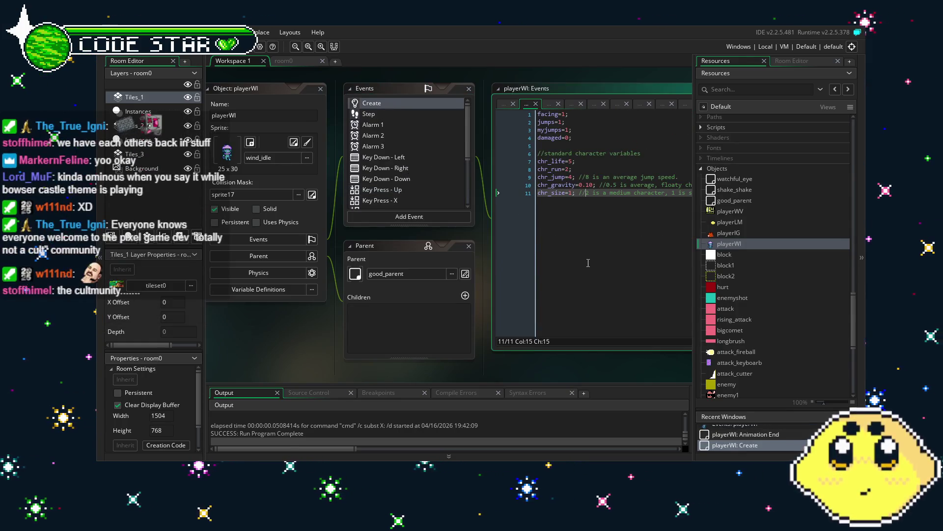
drag(568, 262, 603, 261)
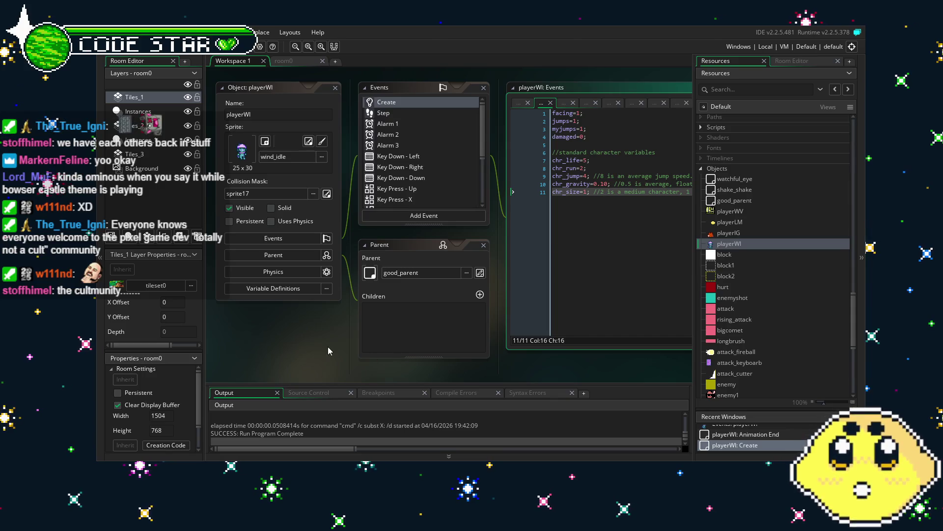
drag(335, 348, 297, 347)
scroll(407, 167, down, 3)
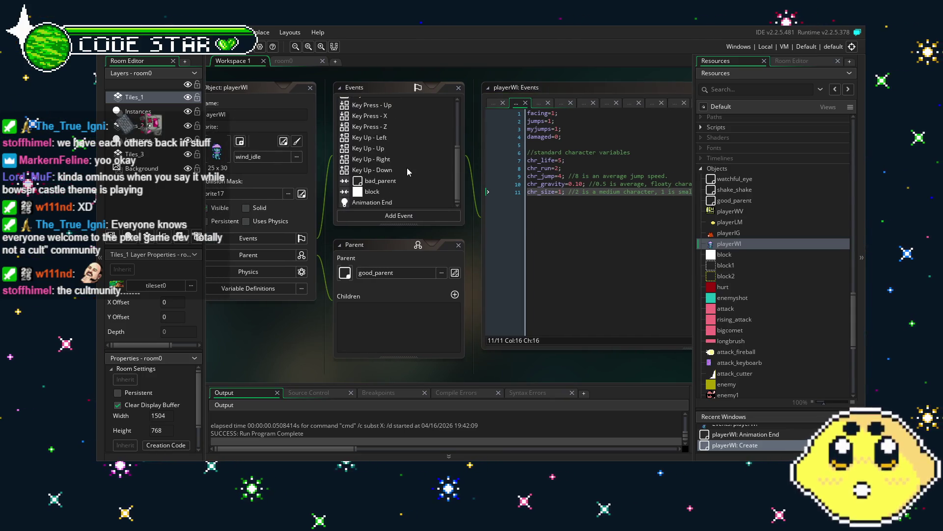
scroll(401, 175, up, 3)
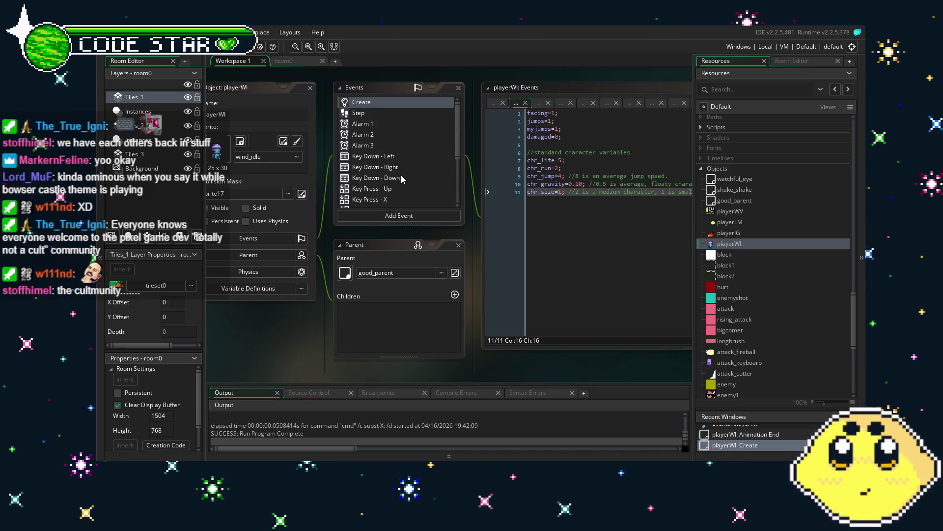
scroll(401, 175, down, 3)
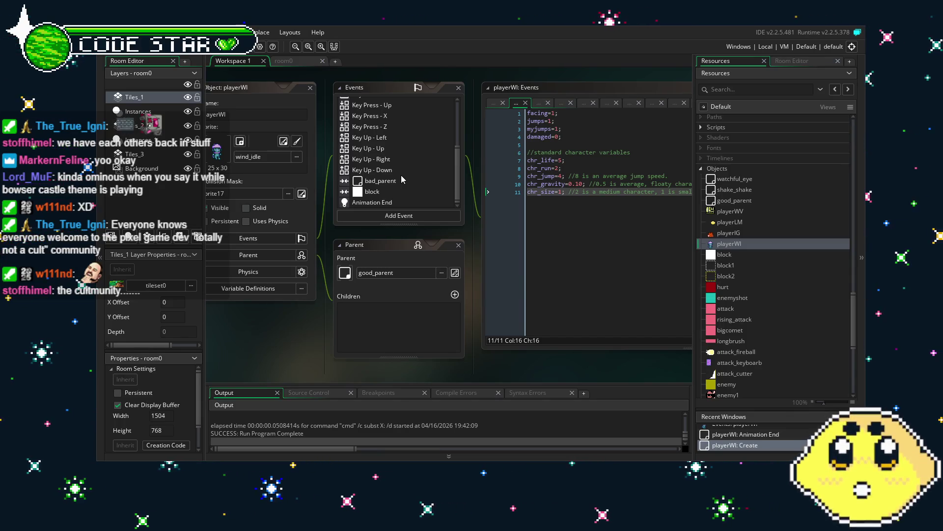
View playerWI's bad_parent collision code, then its Animation End code at line 15.
click(401, 175)
double_click(400, 182)
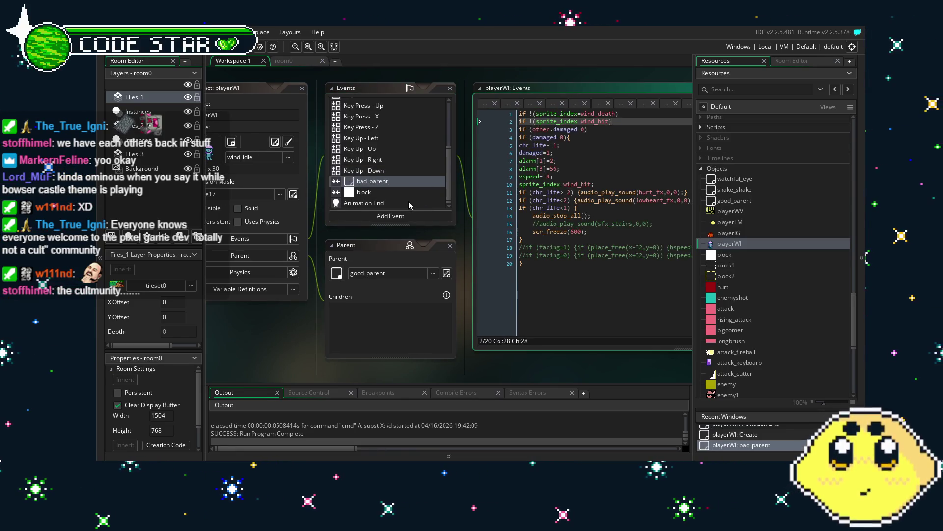
double_click(408, 203)
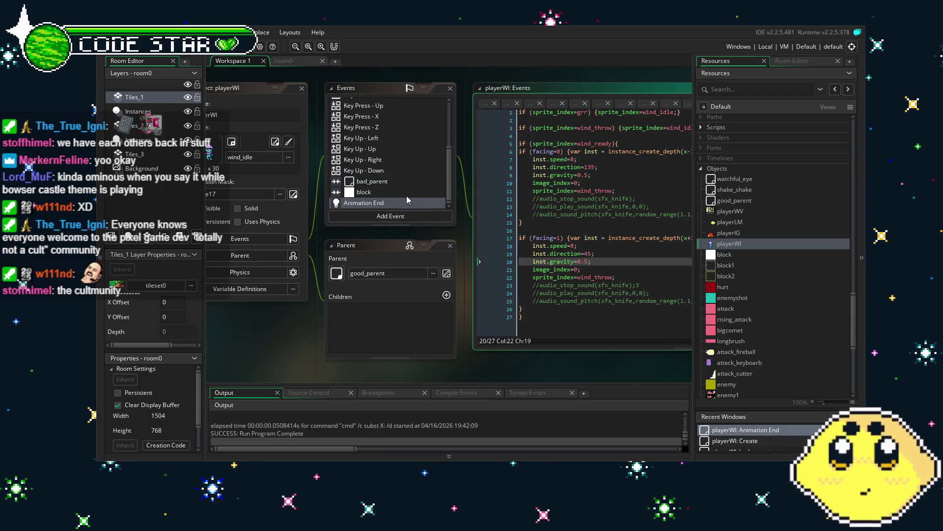
scroll(406, 196, up, 4)
click(547, 224)
drag(548, 224, 420, 200)
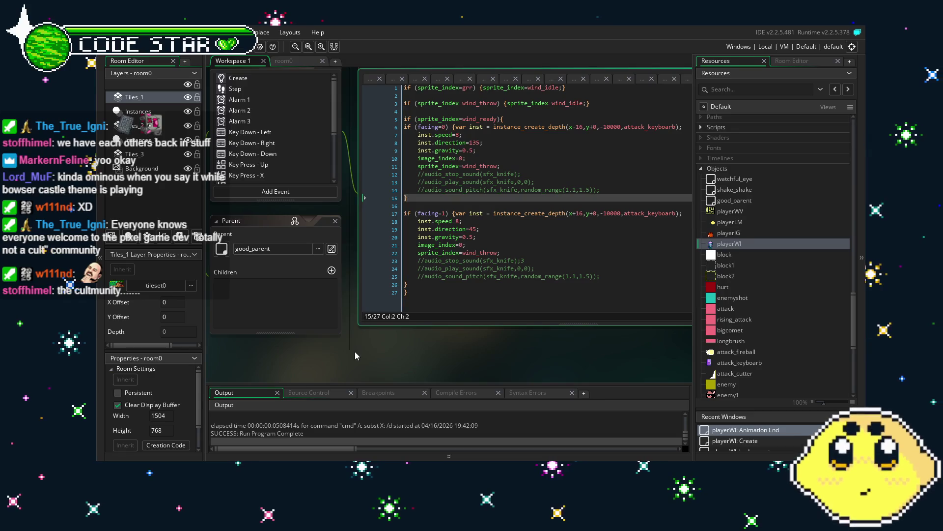
drag(355, 352, 328, 352)
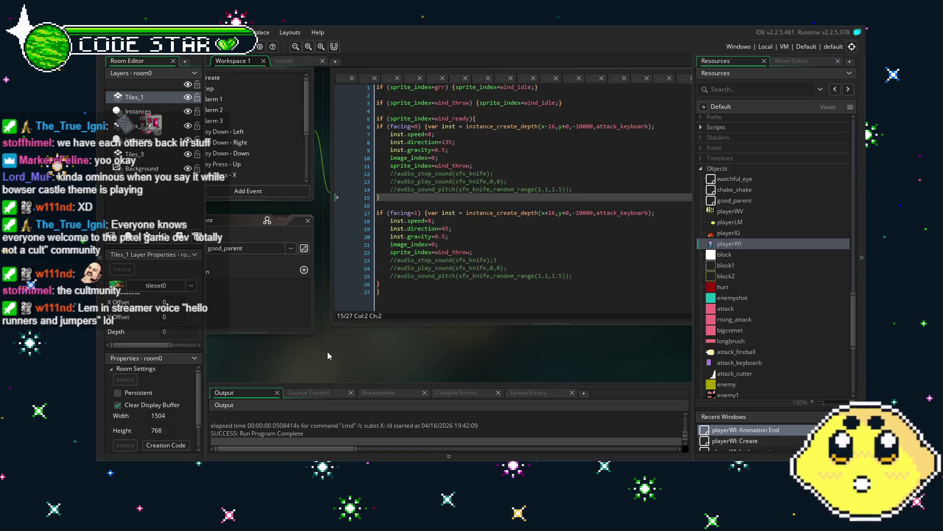
drag(317, 362, 366, 361)
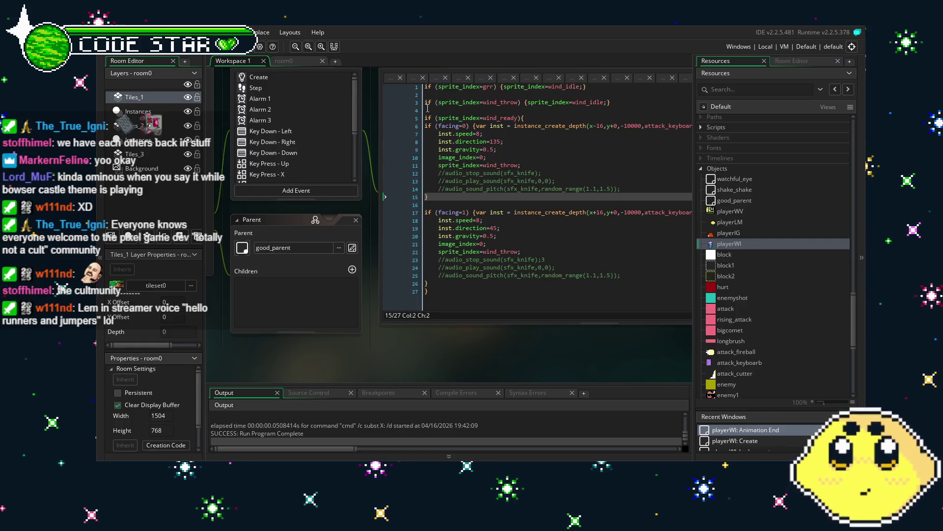
mouse_move(393, 343)
mouse_down()
mouse_move(307, 335)
mouse_move(393, 337)
mouse_up()
scroll(322, 165, down, 3)
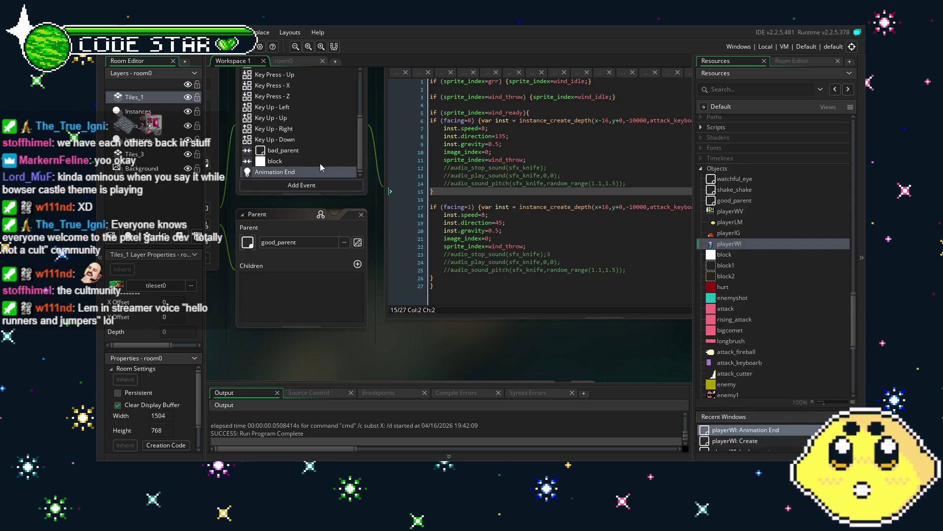
scroll(319, 163, up, 3)
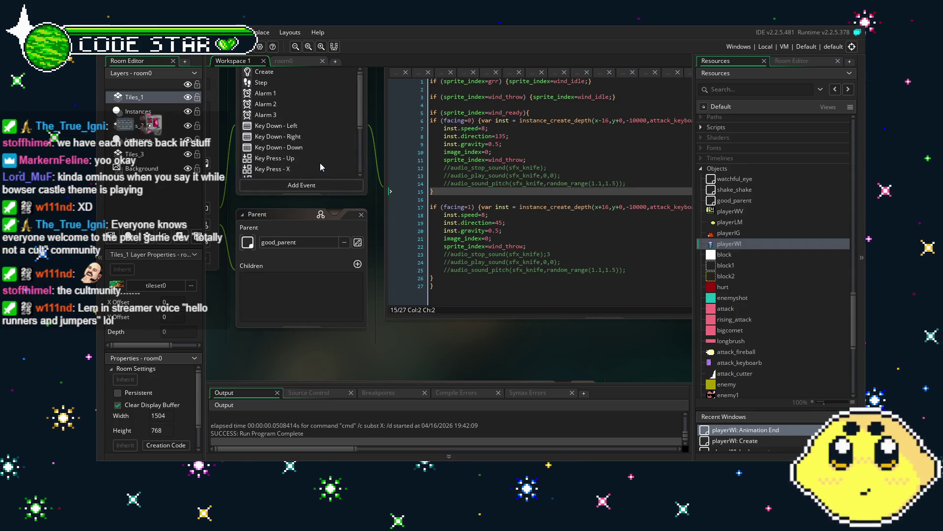
click(314, 83)
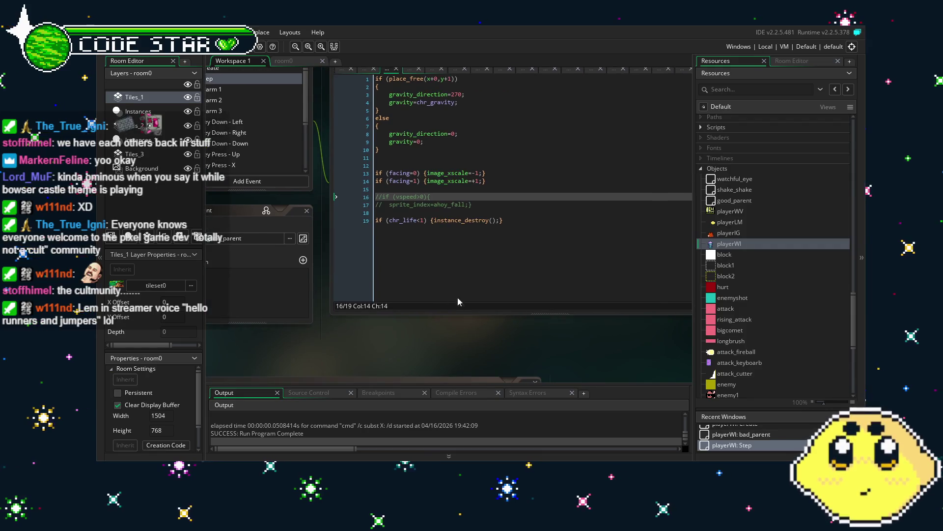
Copy the instance_change line from playerIG's Step event, then open playerWI's Step code.
double_click(728, 233)
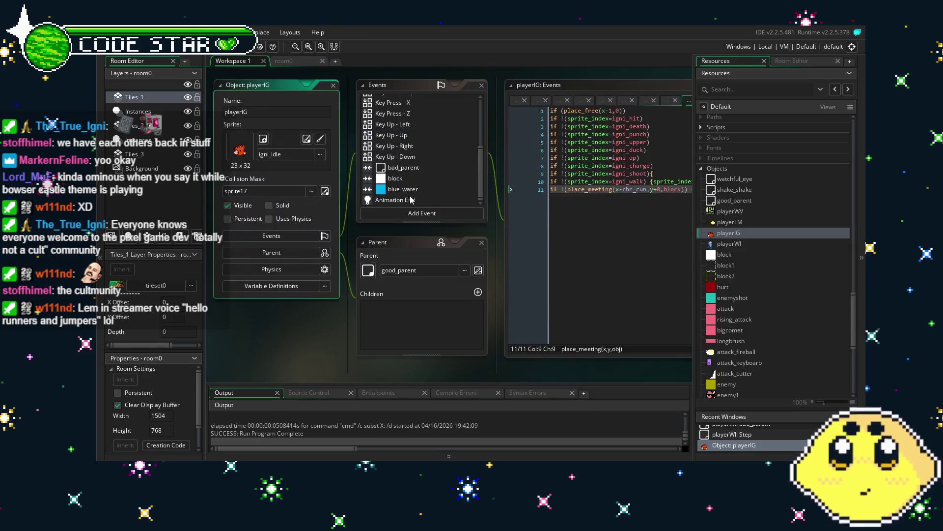
scroll(415, 187, up, 3)
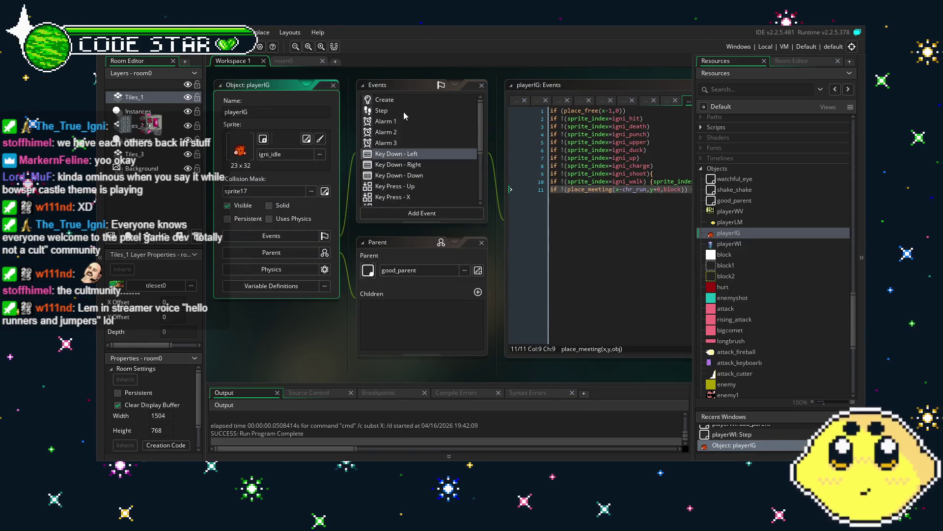
click(382, 110)
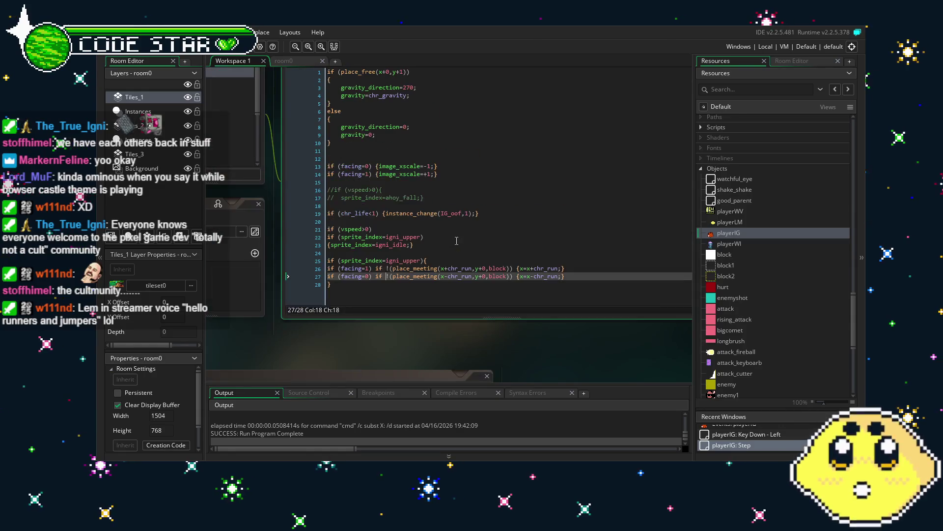
drag(483, 212, 256, 220)
key(ctrl+c)
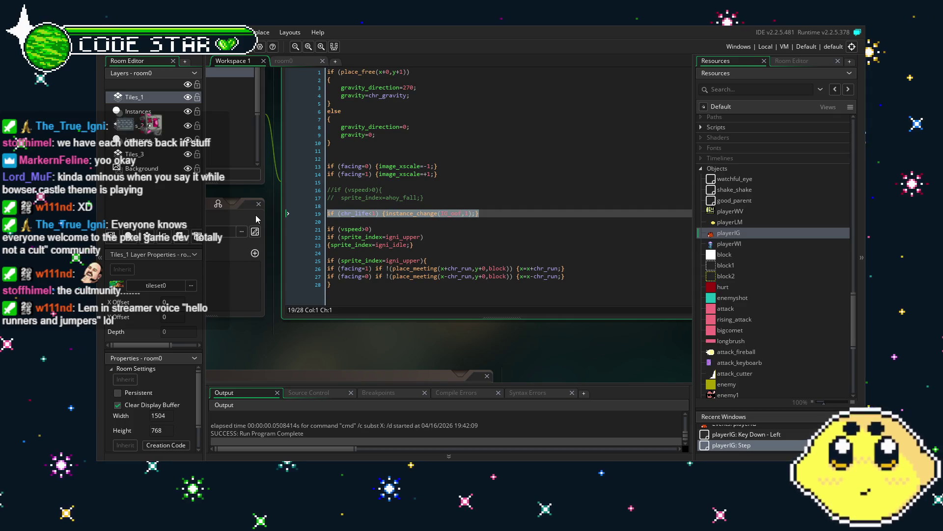
double_click(729, 243)
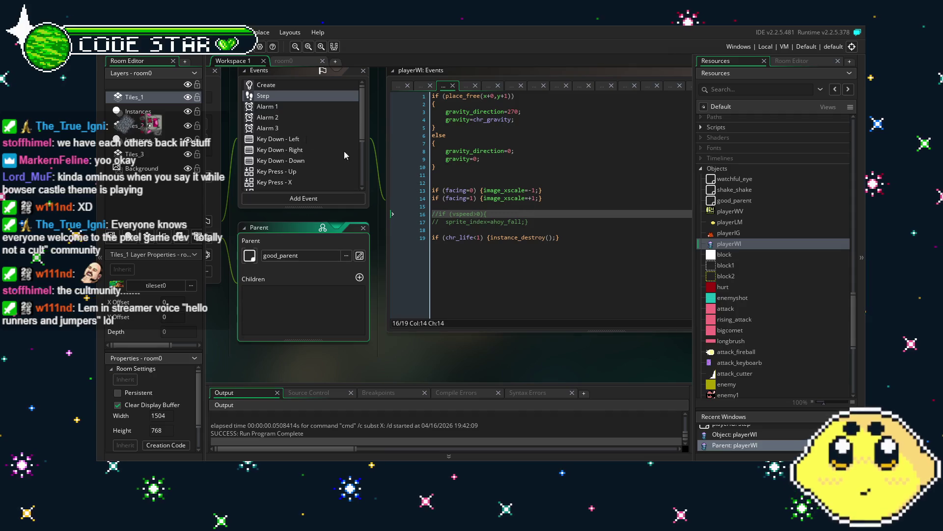
Replace instance_destroy on line 19 with instance_change to WI_oof, and save.
drag(572, 244, 368, 244)
key(ctrl+v)
click(531, 287)
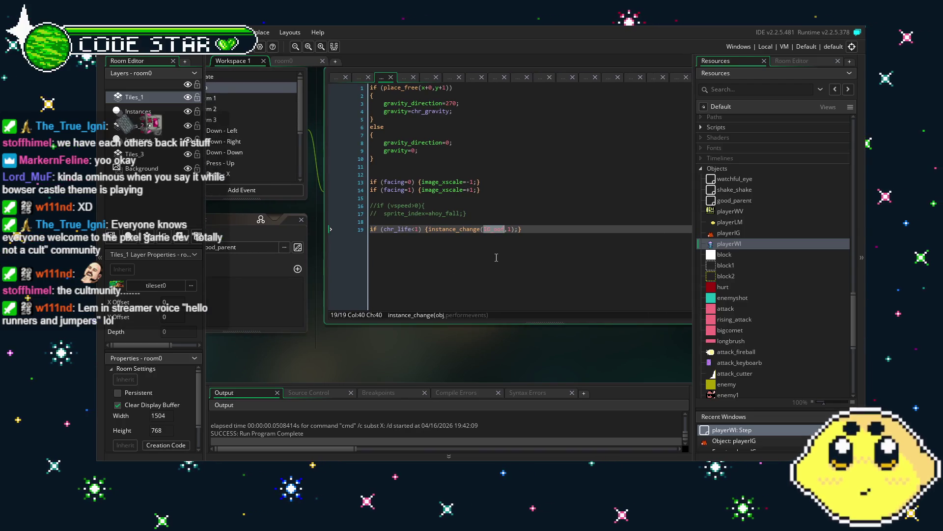
text(WI_)
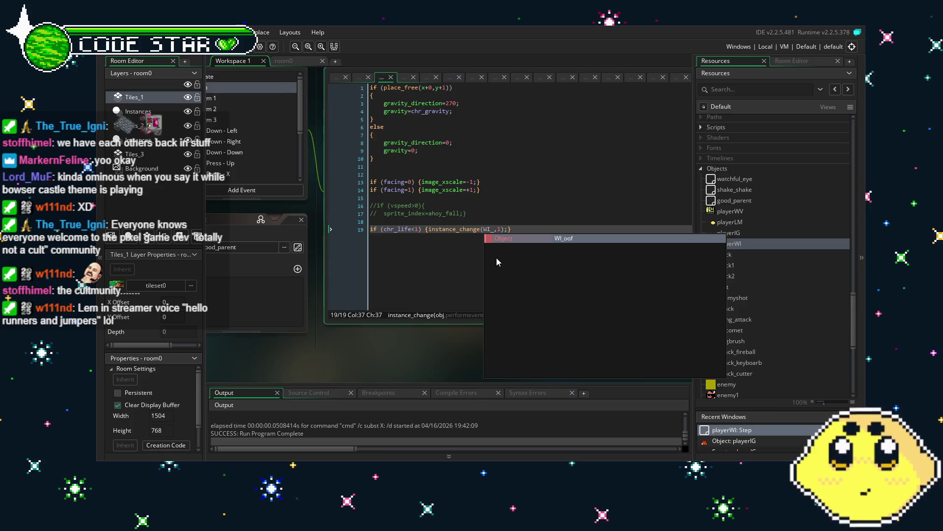
key(Return)
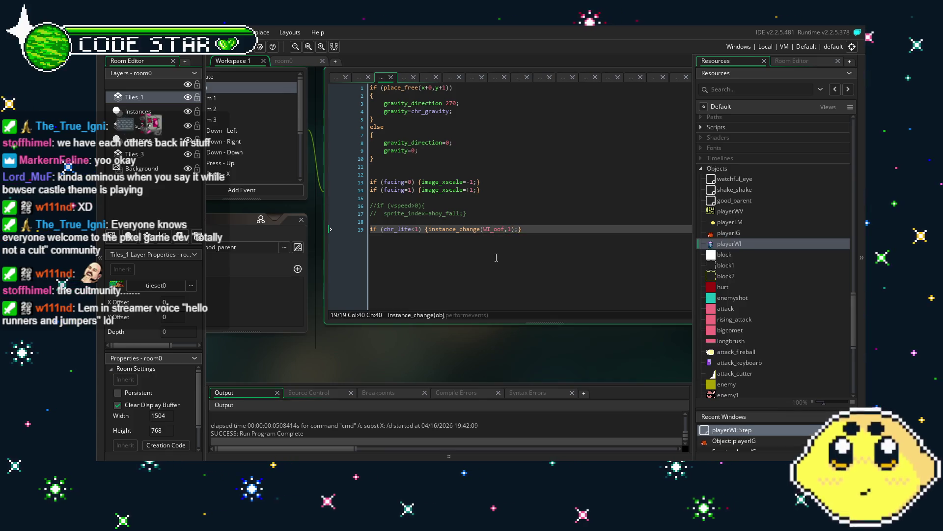
click(496, 258)
key(ctrl+s)
Uncomment the vspeed falling check and change its ahoy_fall sprite to wind_fall.
drag(491, 211, 338, 208)
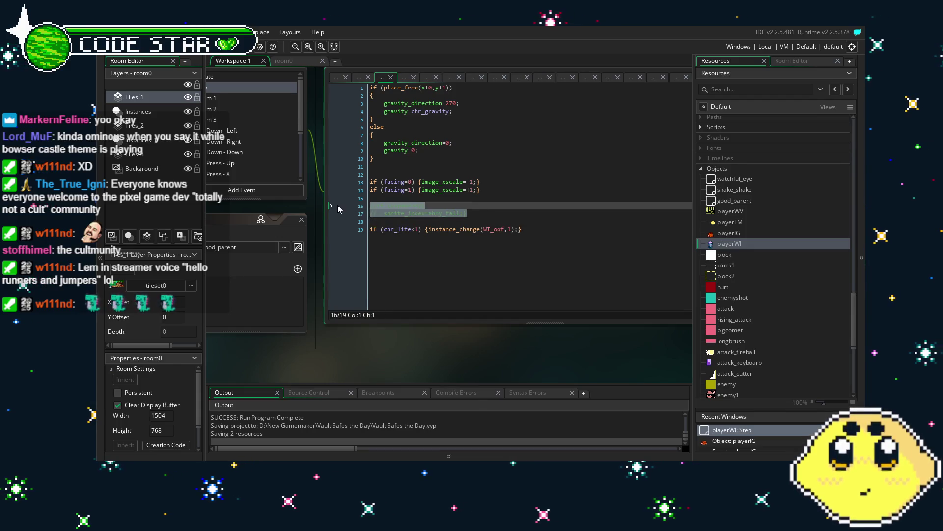
key(ctrl+shift+k)
click(447, 213)
double_click(447, 213)
text(wind)
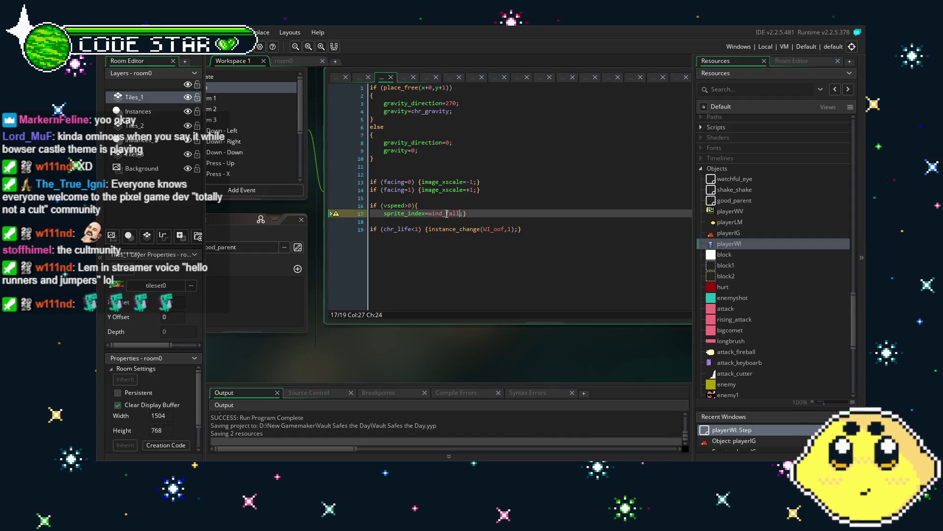
click(431, 309)
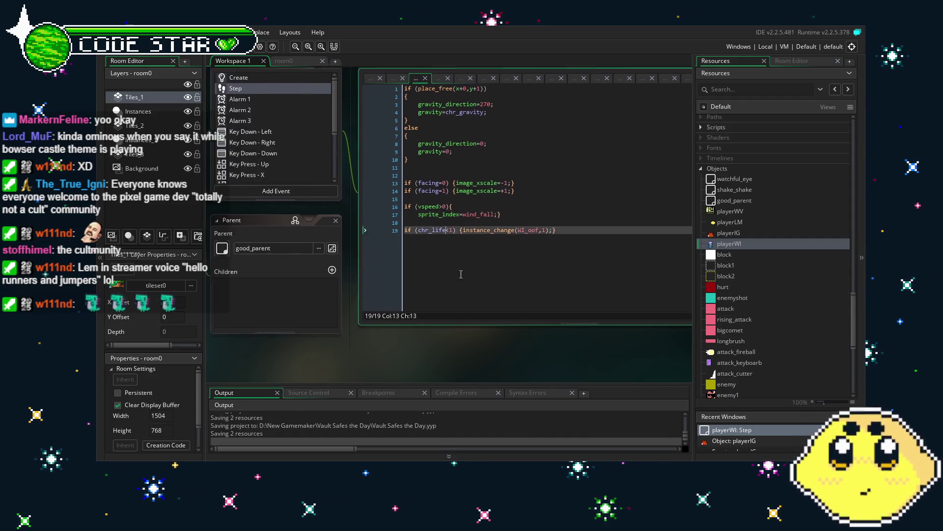
Bring up the Key Press - Z event code with the caret at its end.
scroll(335, 146, down, 2)
double_click(335, 148)
click(479, 267)
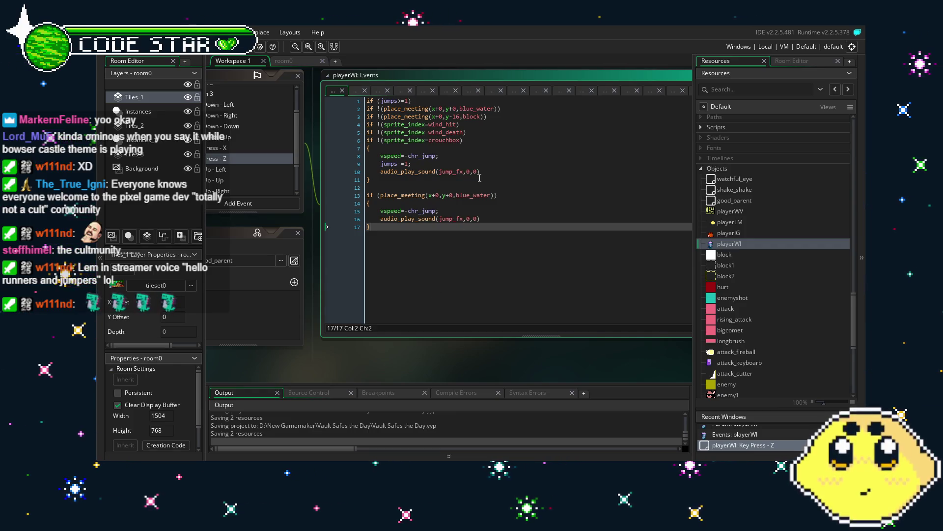
After the first jump sound, add a sprite_index=wind_jump check that sets sprite_index to wind_jump.
click(507, 218)
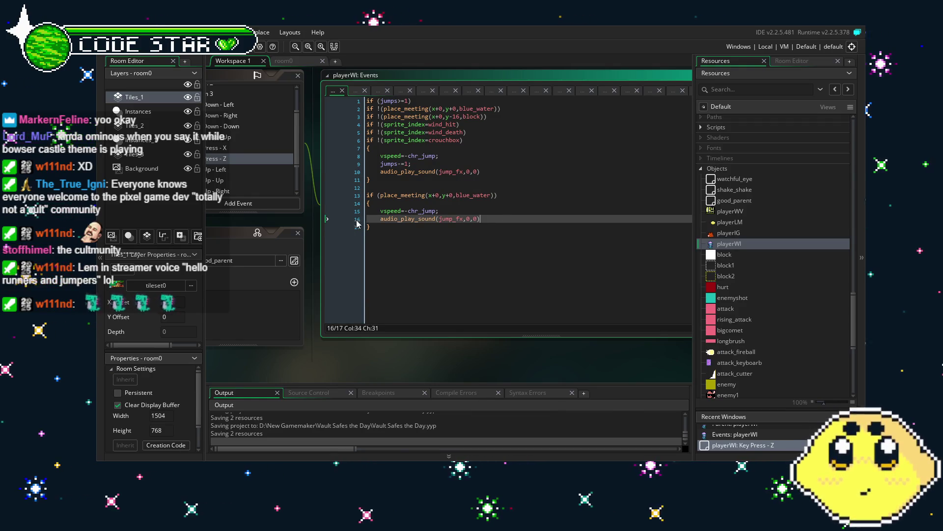
click(503, 174)
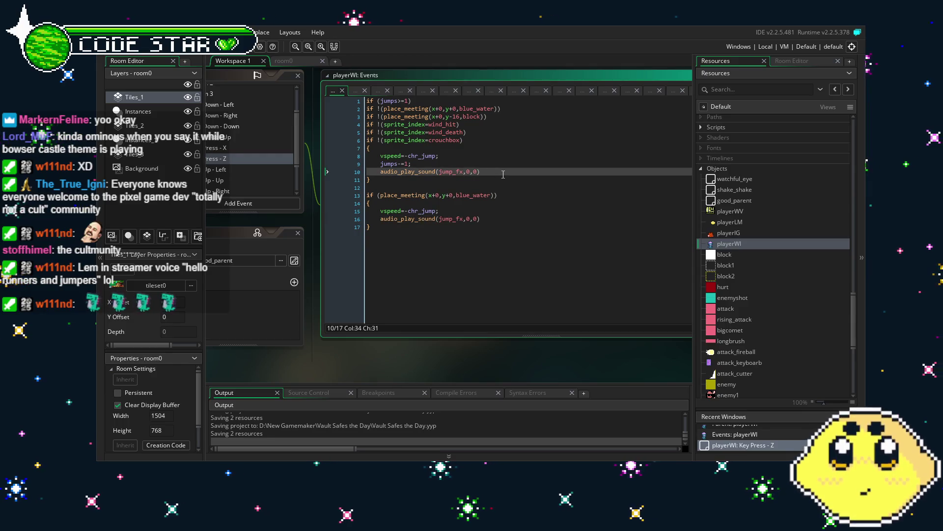
key(Return)
text(sp)
key(BackSpace)
key(BackSpace)
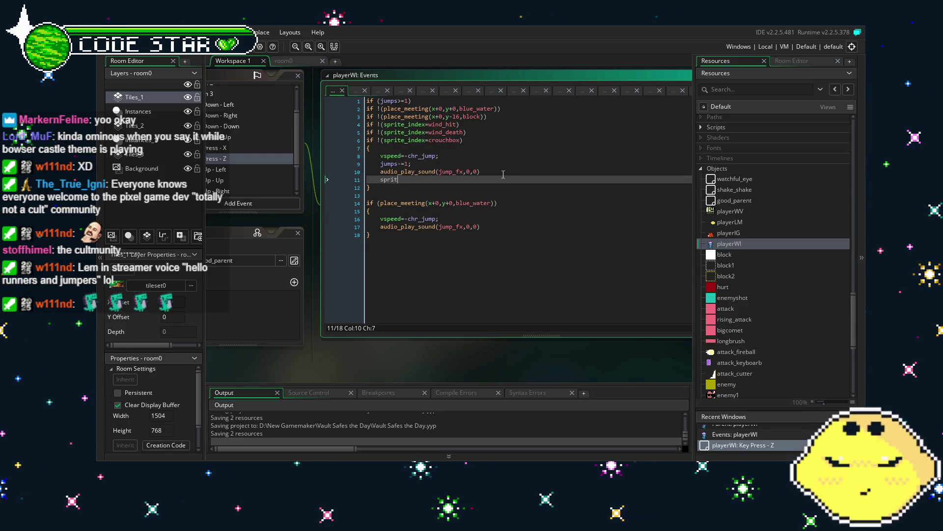
text(if)
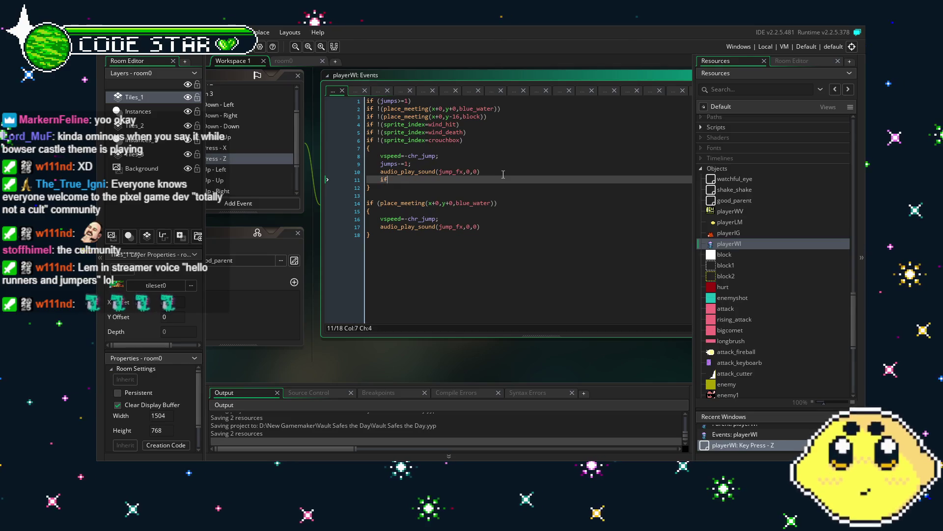
text( (sprite_ind)
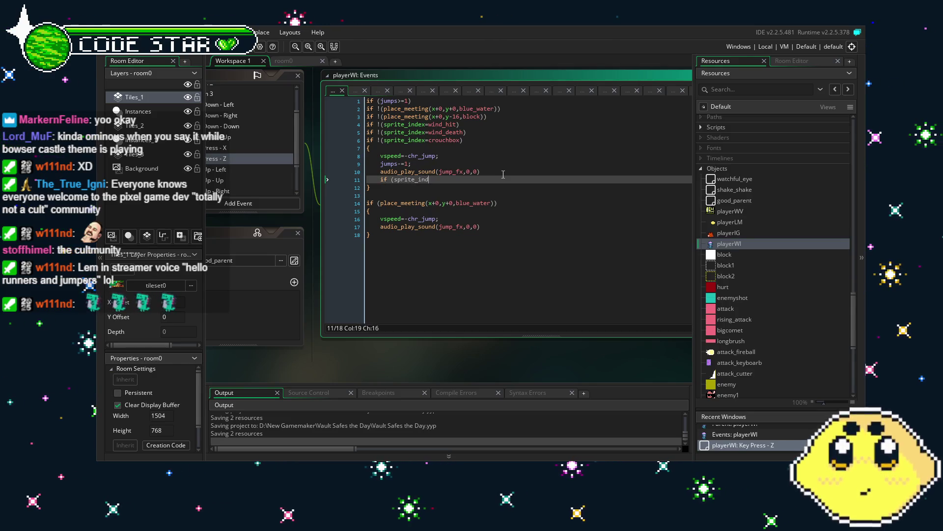
text(ex=wind_ju)
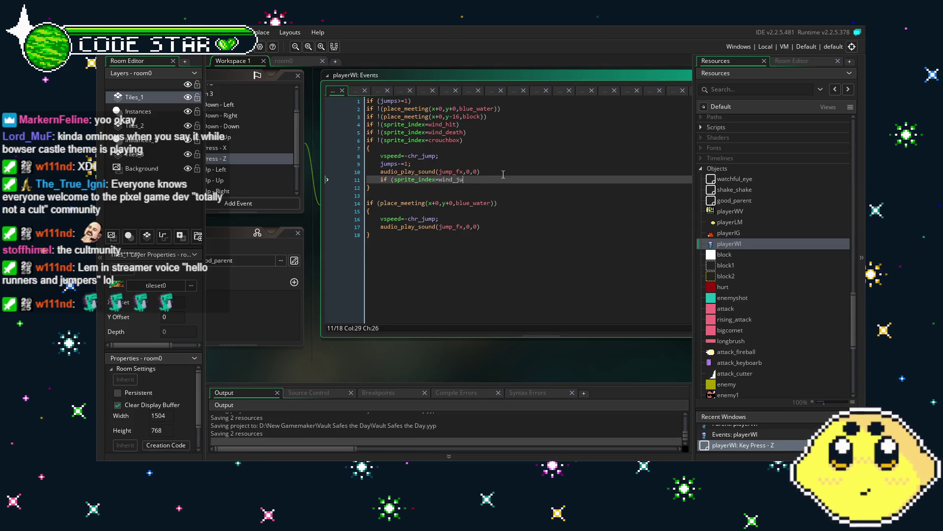
text(mp){)
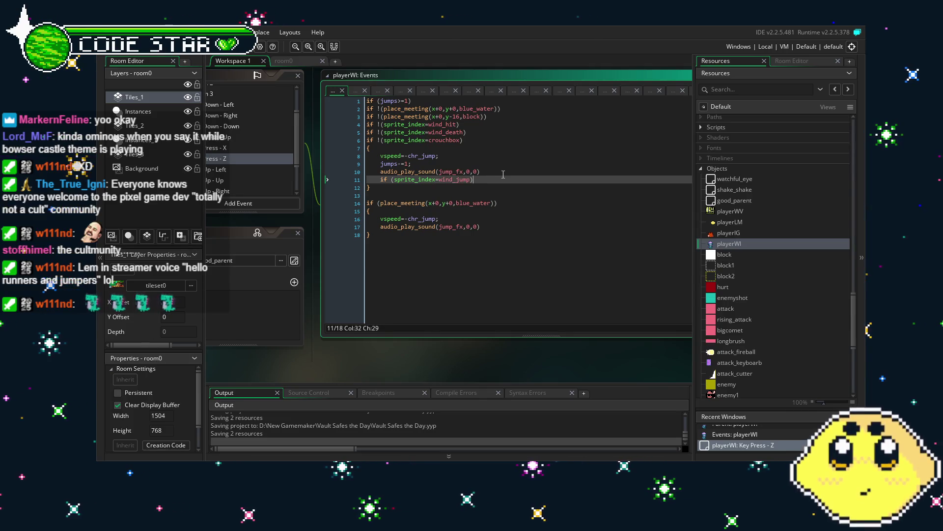
key(BackSpace)
text({ws)
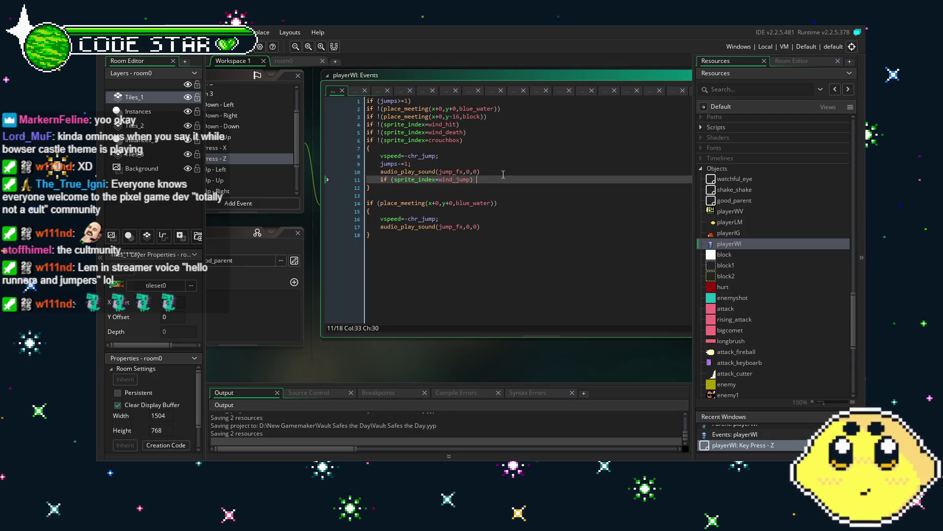
key(BackSpace)
key(BackSpace)
text(sprite_index)
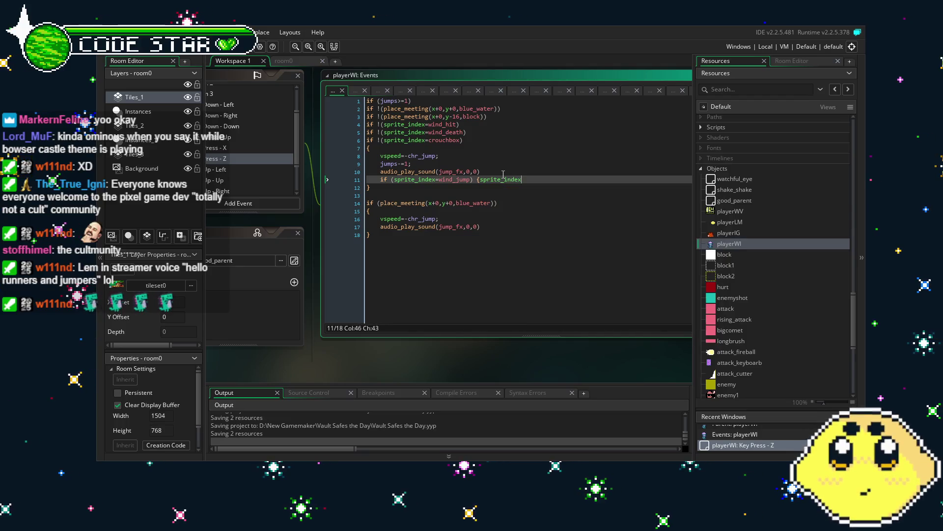
key(Return)
text(=)
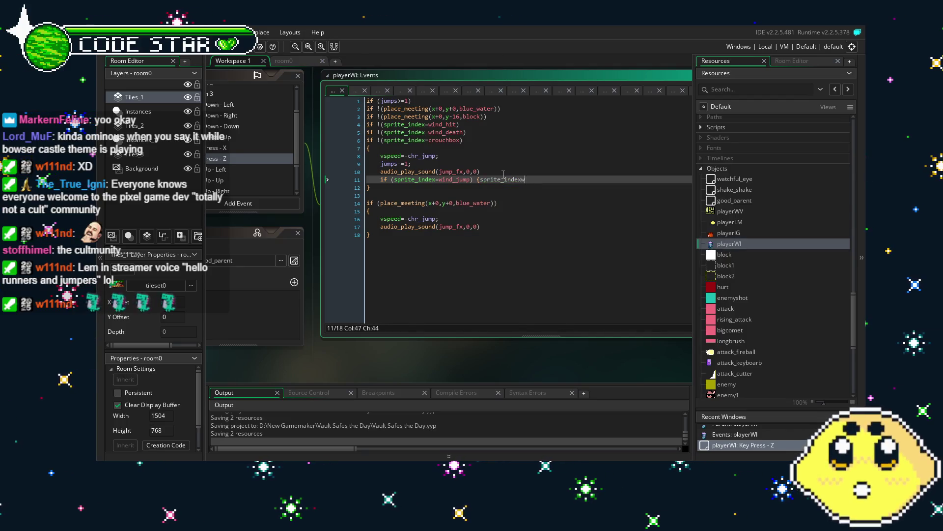
text(wind_jump)
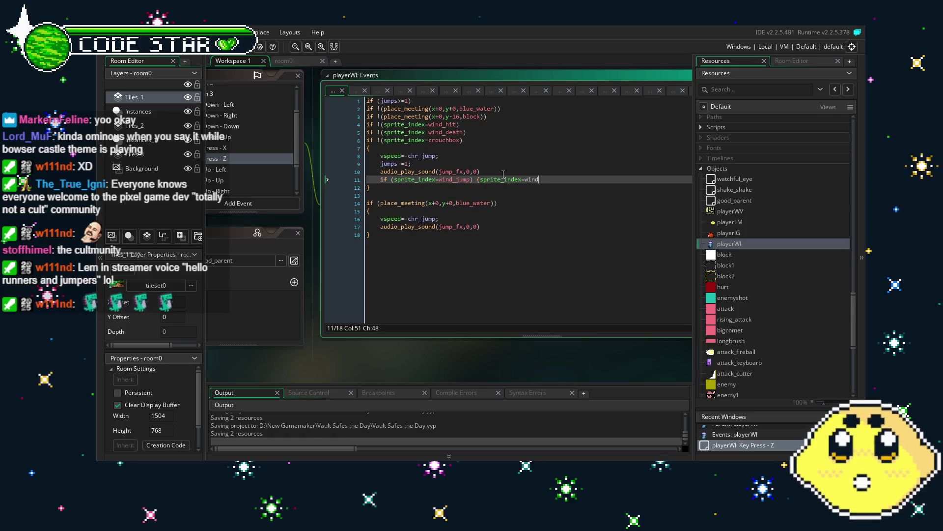
text(;})
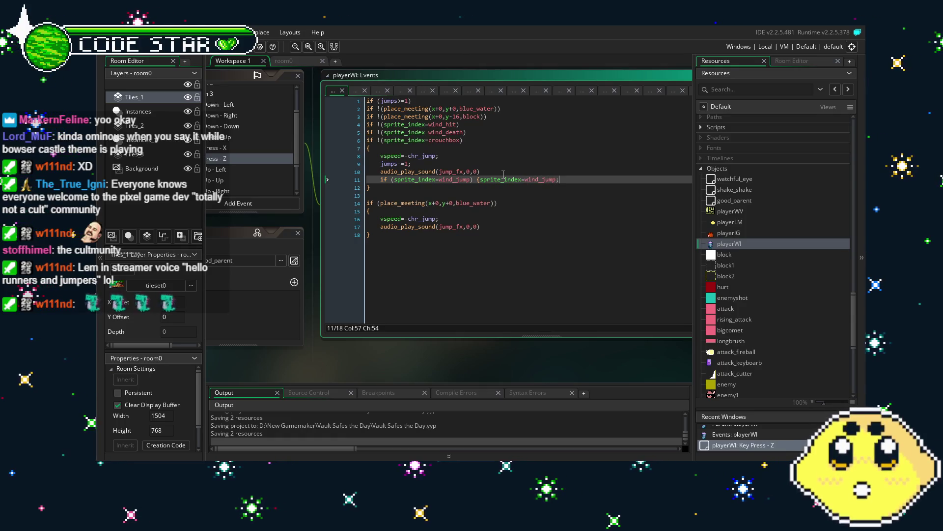
Negate the condition to if !(sprite_index=wind_jump), matching the crouchbox and wind_death guards above.
drag(476, 180, 381, 186)
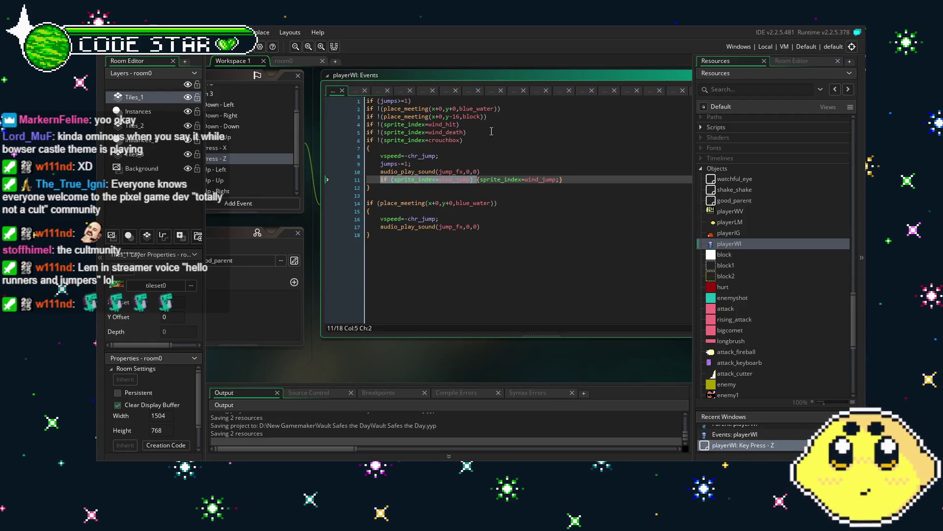
key(Up)
key(Up)
key(Up)
key(End)
click(392, 181)
text(!)
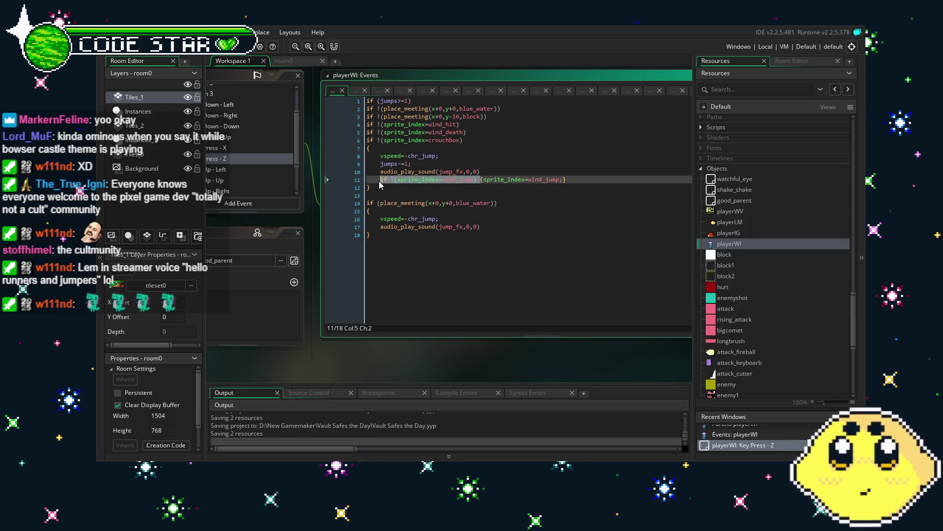
click(470, 140)
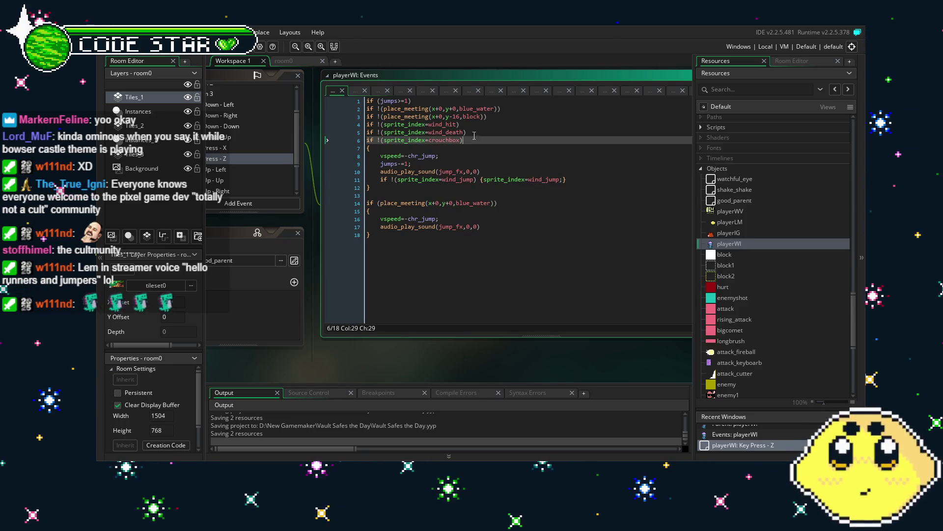
click(481, 130)
click(441, 277)
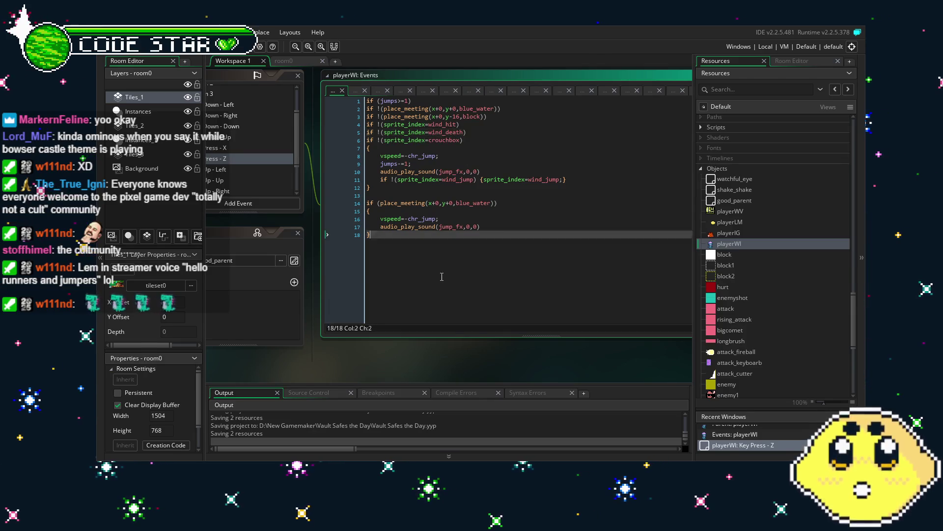
drag(442, 277, 544, 294)
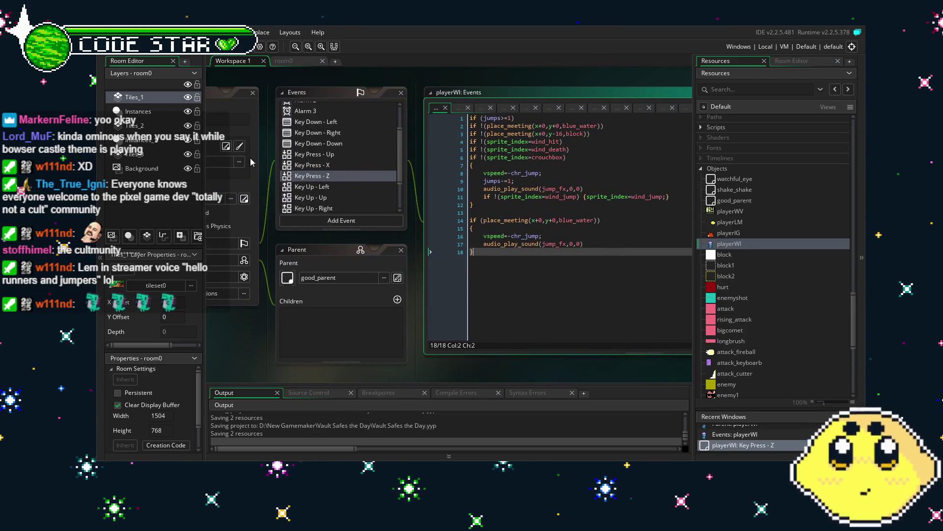
Paste a wind_jump guard into Key Press - X, delete it again, then move to Key Down - Left.
click(343, 166)
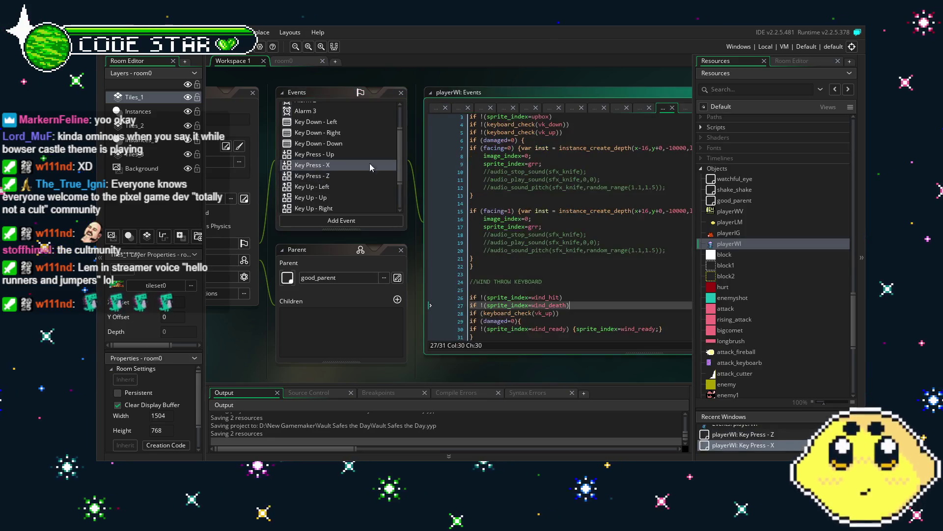
scroll(553, 140, up, 1)
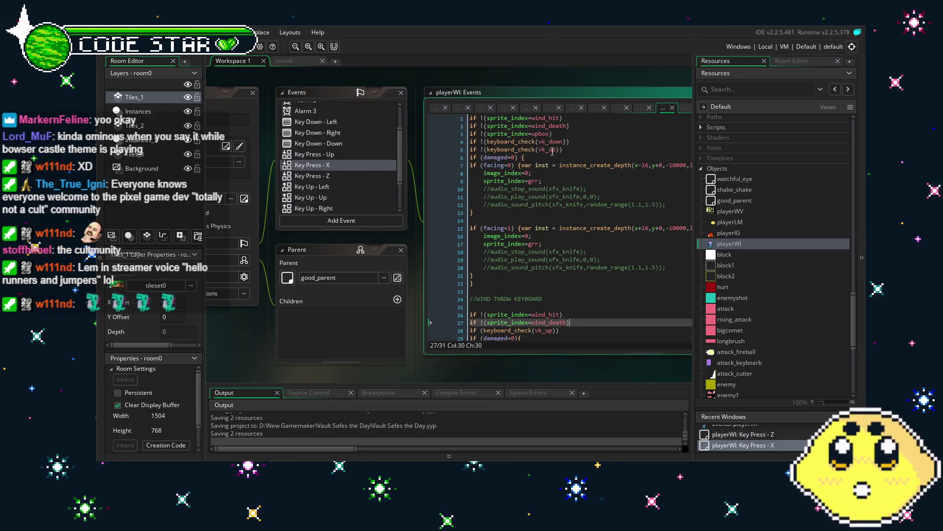
click(580, 128)
key(ctrl+v)
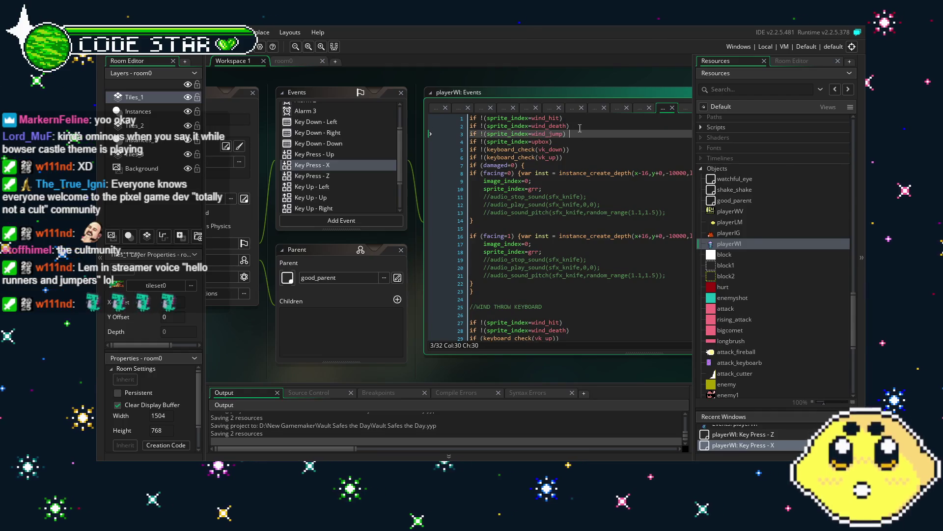
key(shift+Home)
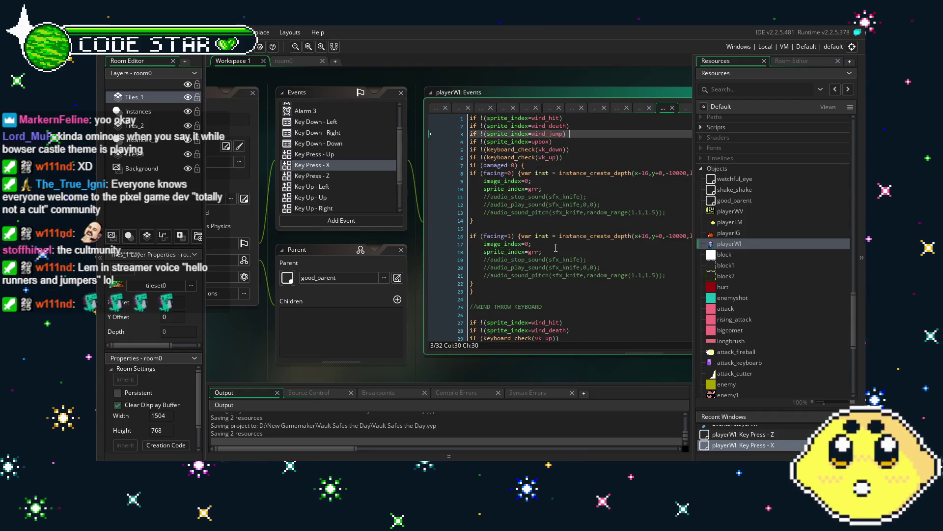
key(BackSpace)
key(BackSpace)
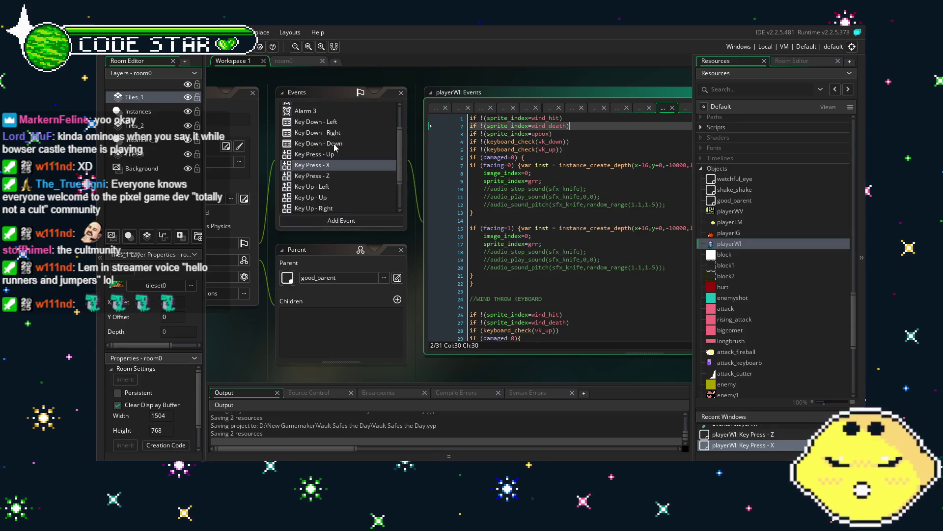
scroll(335, 148, up, 2)
click(319, 161)
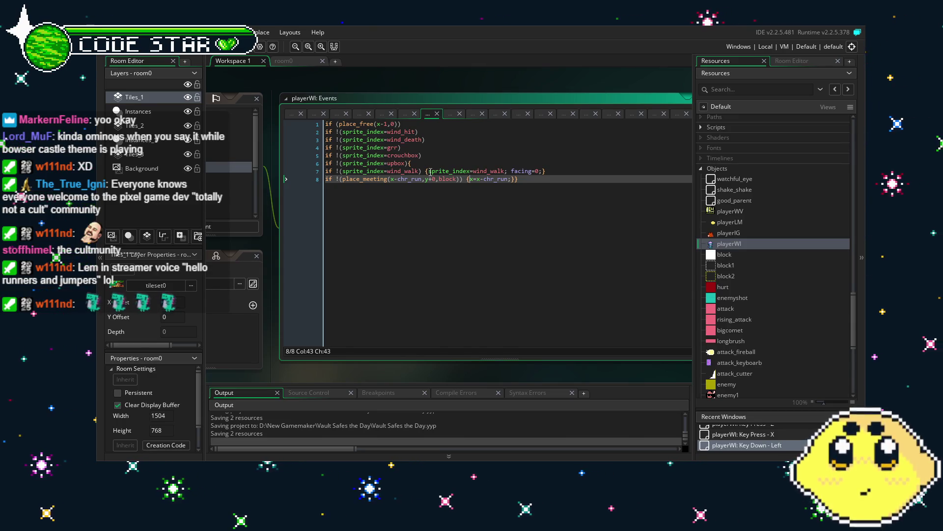
In Key Down - Left, wrap sprite_index=wind_walk in if !(sprite_index=wind_jump) {…}.
click(404, 179)
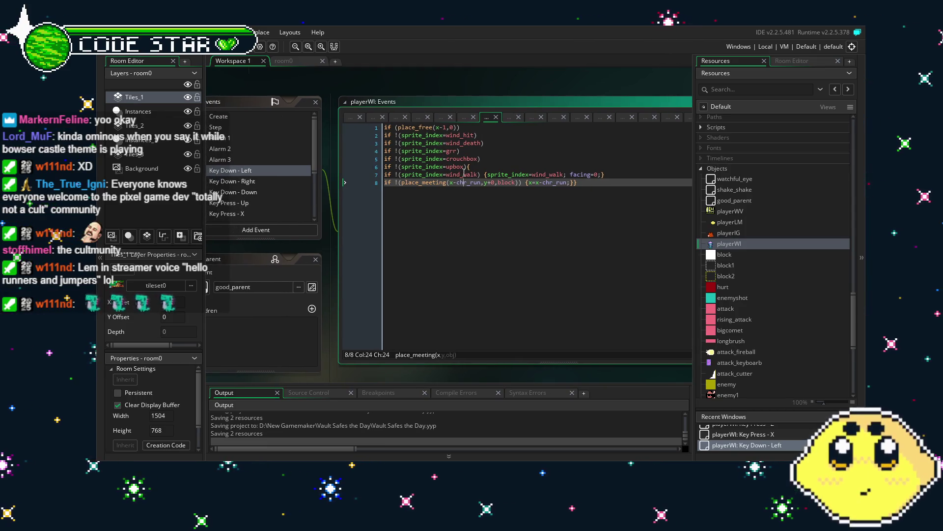
drag(457, 207, 428, 209)
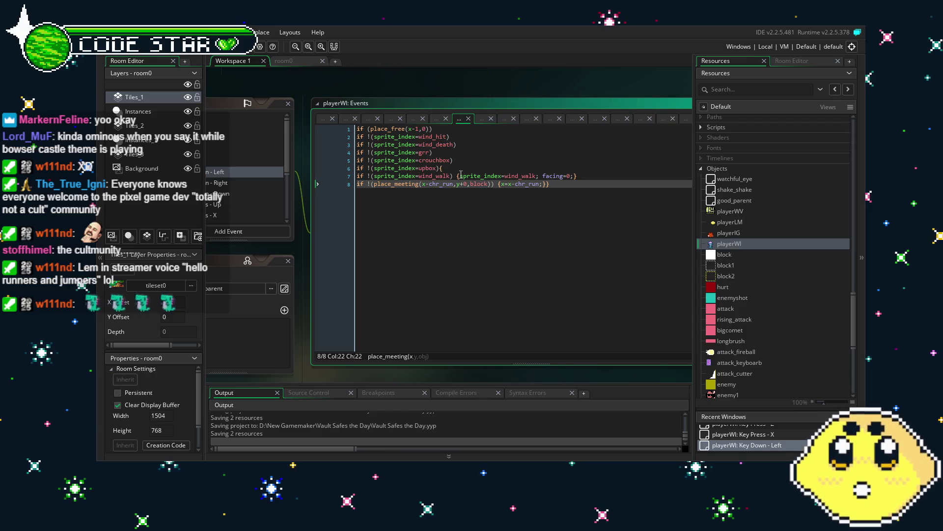
click(460, 176)
text(if !(sprite_index=wind_jump))
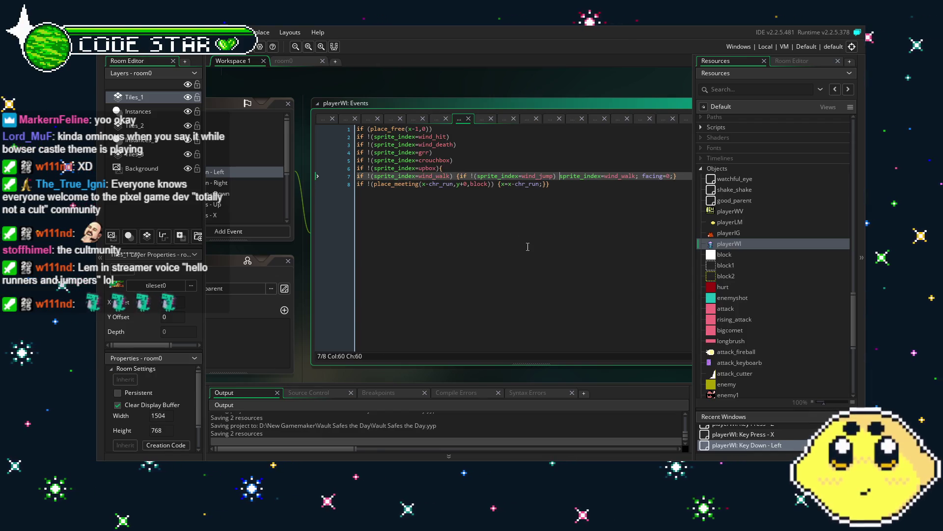
text({)
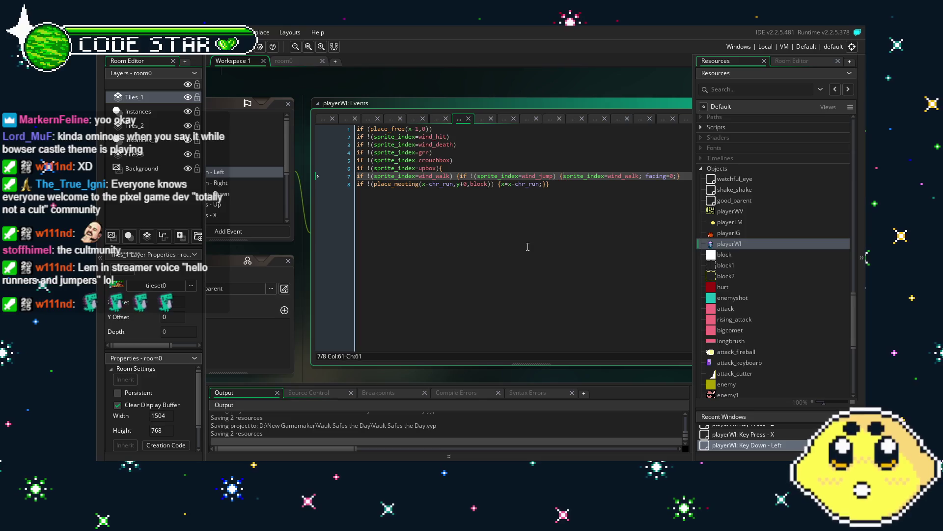
click(641, 176)
text(;})
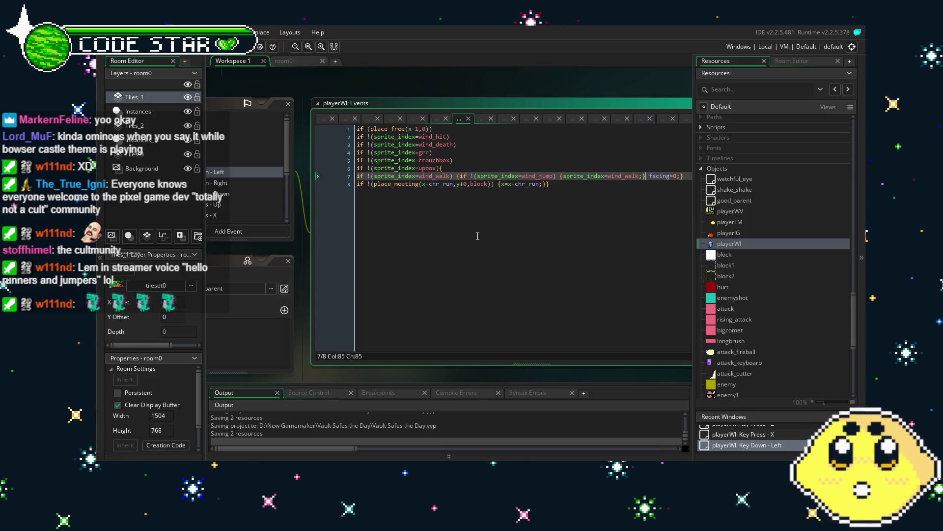
Add the same if !(sprite_index=wind_jump) guard in Key Down - Right and save the project.
click(242, 183)
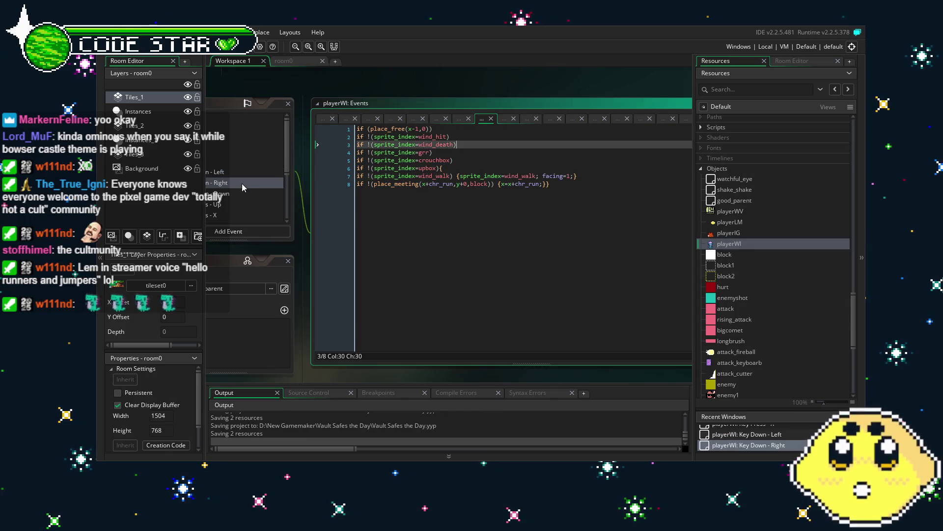
click(462, 176)
text(if !(sprite_index=wind_jump))
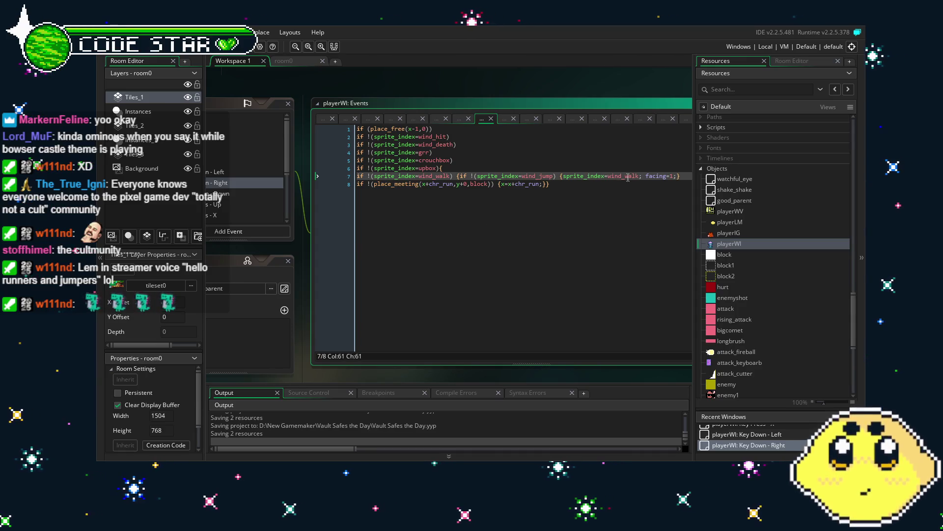
click(435, 184)
key(ctrl+s)
text(})
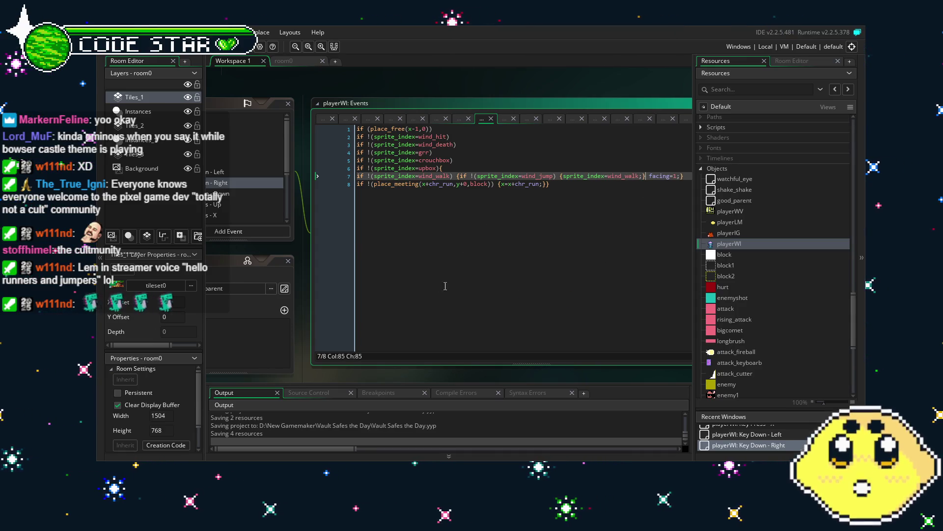
drag(221, 201, 301, 199)
click(300, 195)
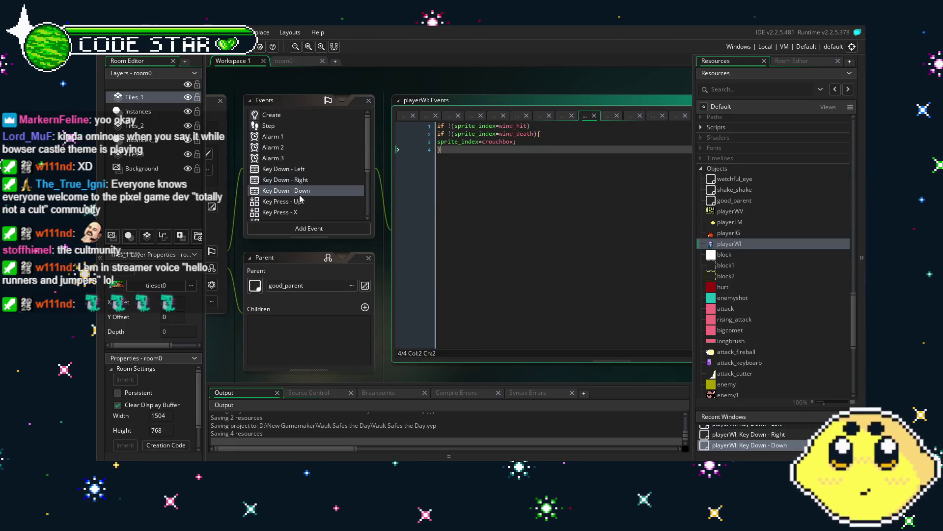
In Key Down - Down, add if !(sprite_index=wind_jump) after the wind_death check.
click(535, 133)
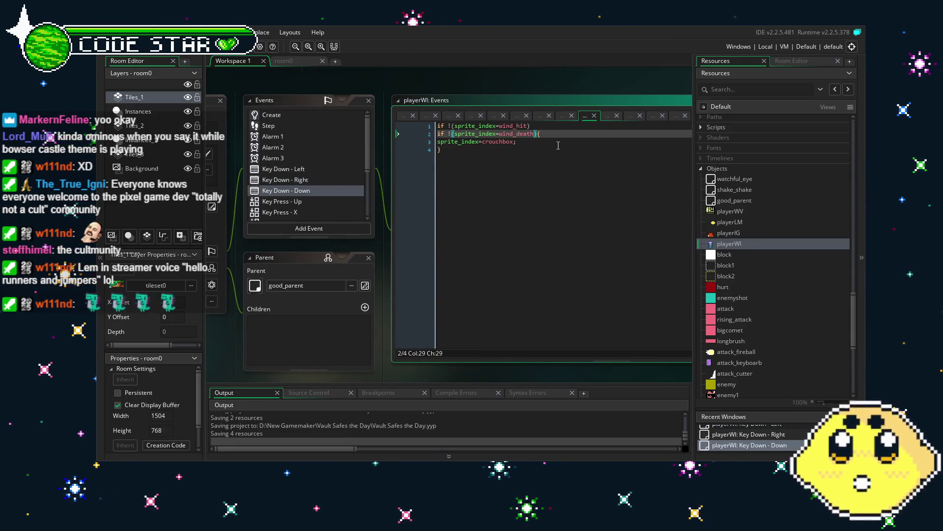
key(Return)
text(if !(sprite_index=wind_jump) {)
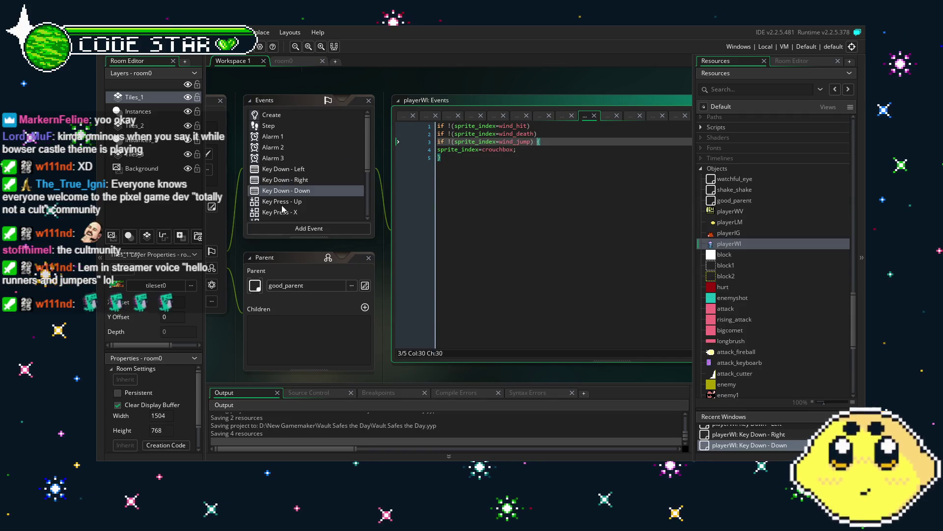
Paste the wind_jump guard into Key Press - Up, then delete that line again.
click(607, 116)
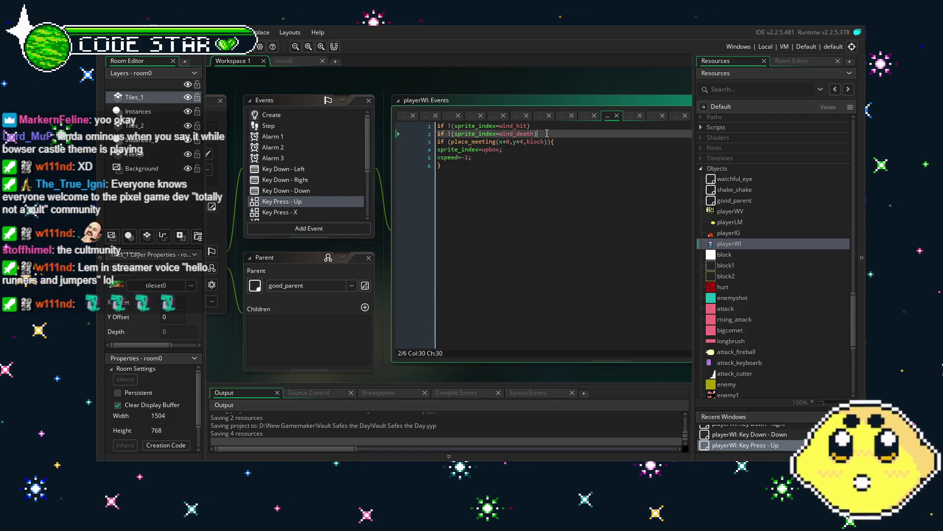
key(Return)
key(ctrl+v)
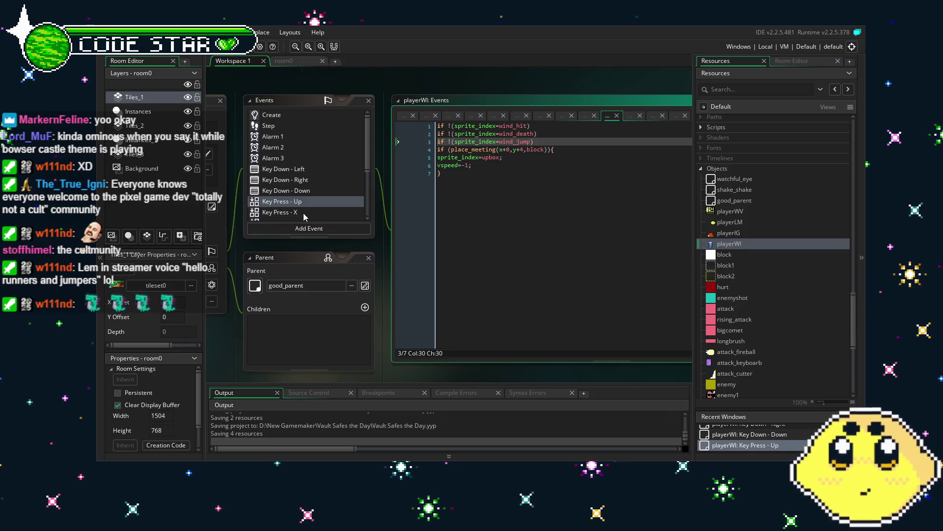
click(302, 213)
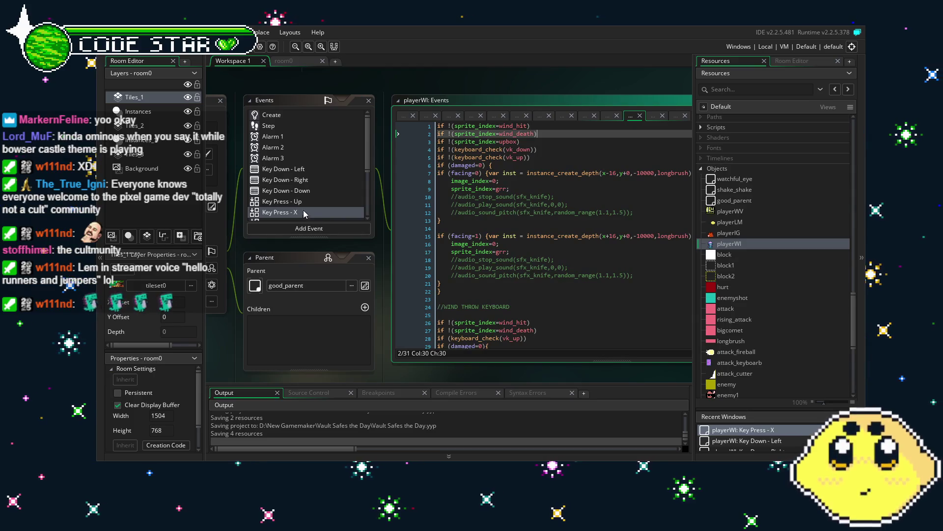
click(301, 201)
scroll(302, 202, down, 3)
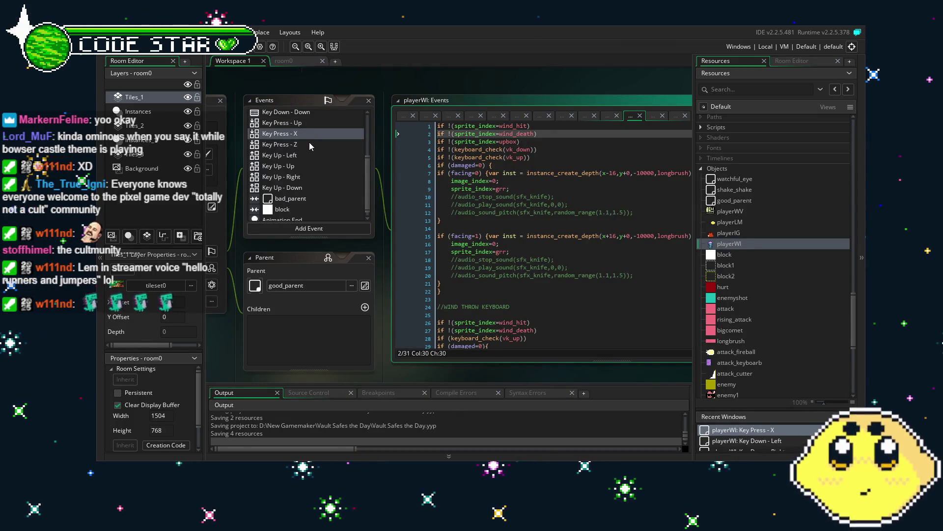
click(302, 123)
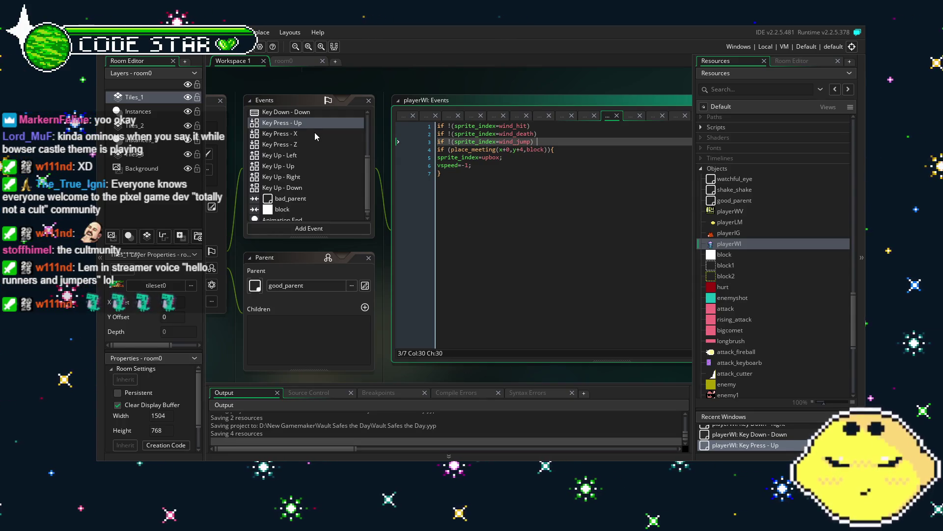
click(531, 142)
key(ctrl+d)
click(548, 212)
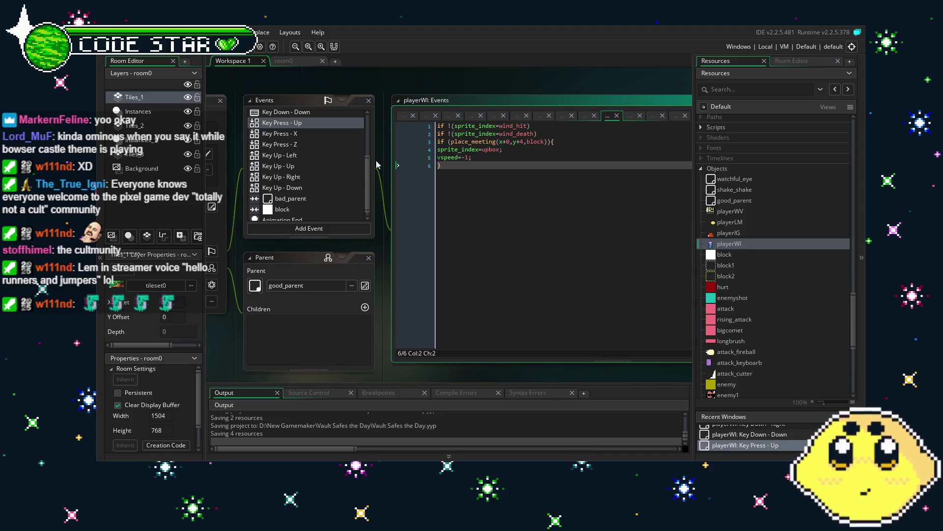
click(300, 134)
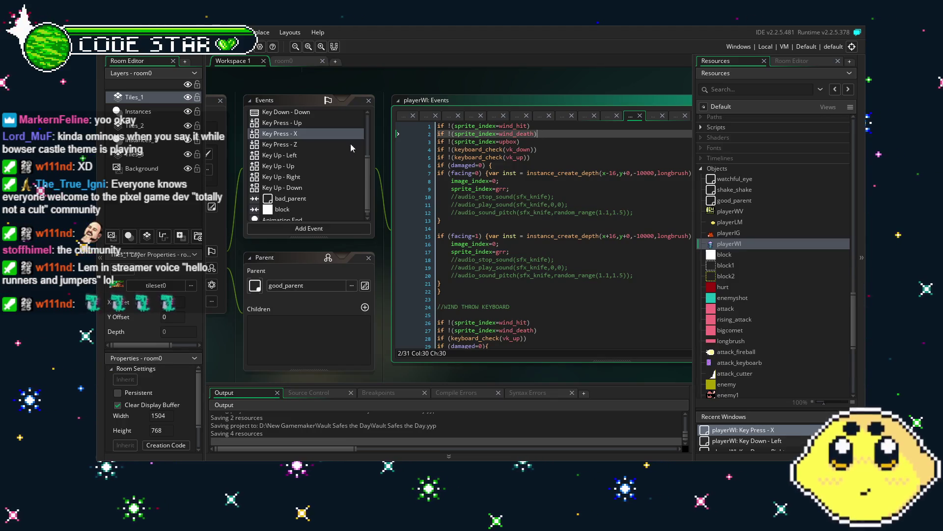
Add a wind_jump guard line to Key Up - Left; try one in Key Up - Up and remove it.
click(295, 155)
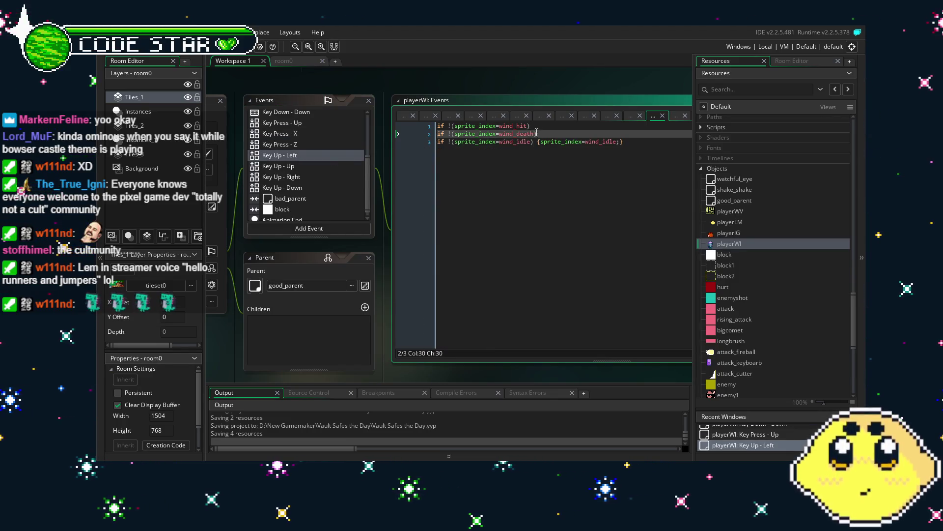
key(Return)
text(if !(sprite_index=wind_jump))
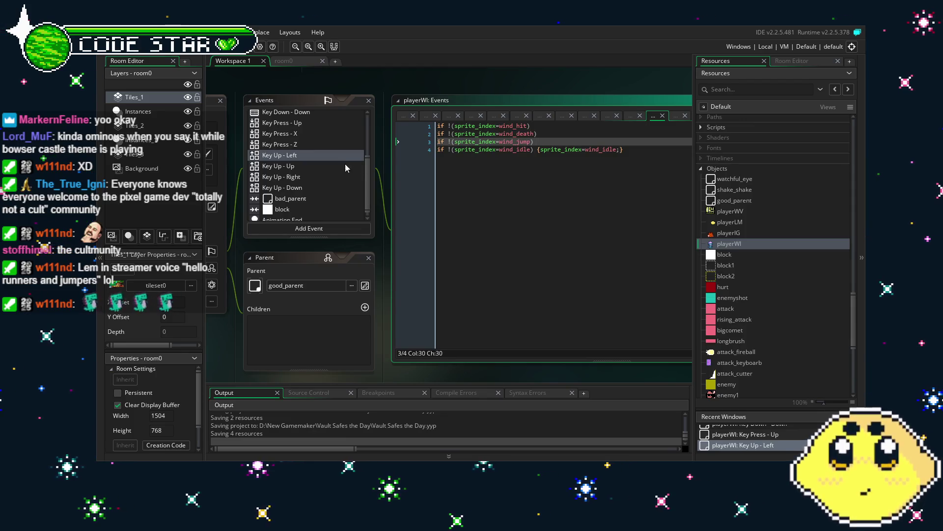
click(347, 167)
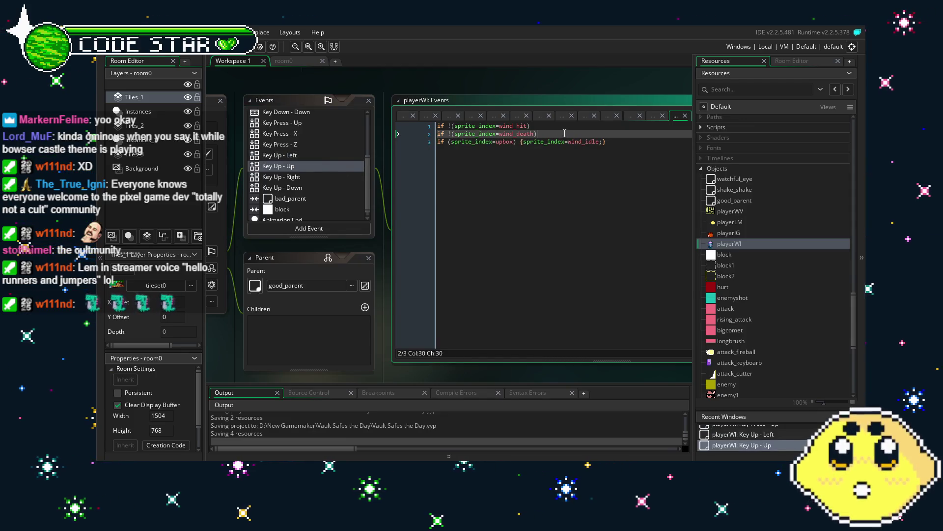
key(Return)
key(ctrl+v)
click(307, 177)
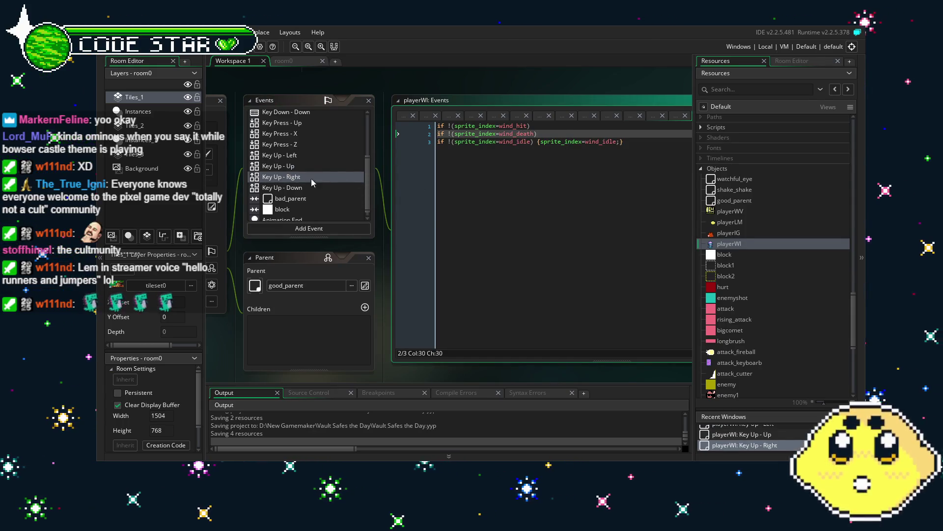
click(293, 166)
key(BackSpace)
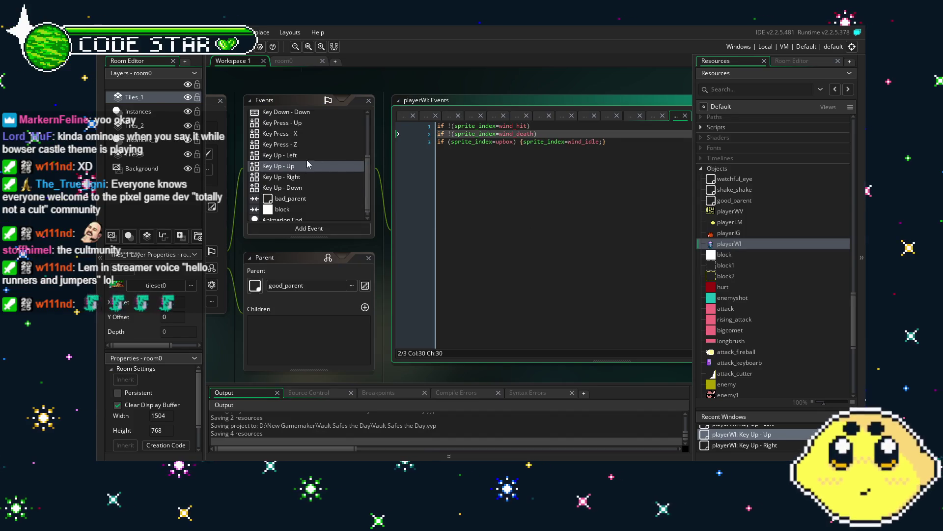
In Key Up - Left, nest the wind_jump check with an opening brace before the wind_idle reset on line 3.
click(294, 156)
key(ctrl+d)
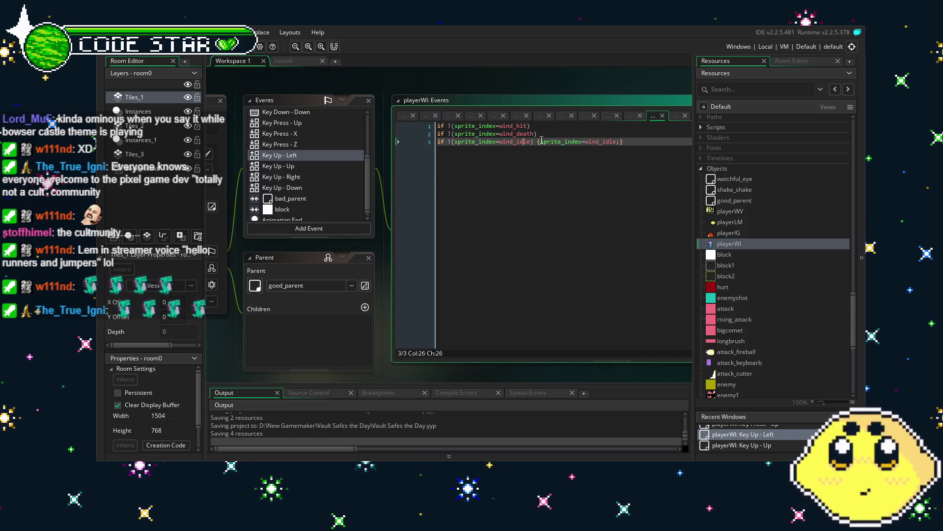
text(if !(sprite_index=wind_jump))
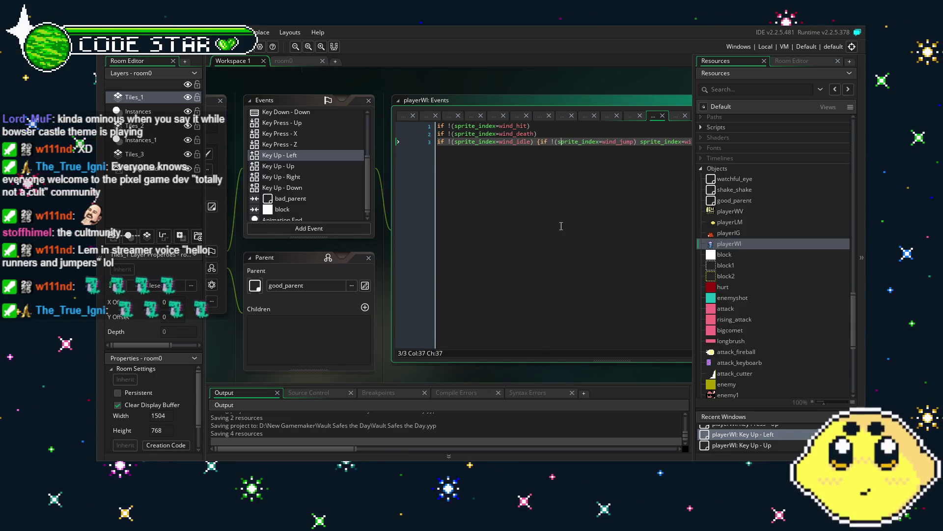
click(563, 225)
drag(563, 226, 473, 233)
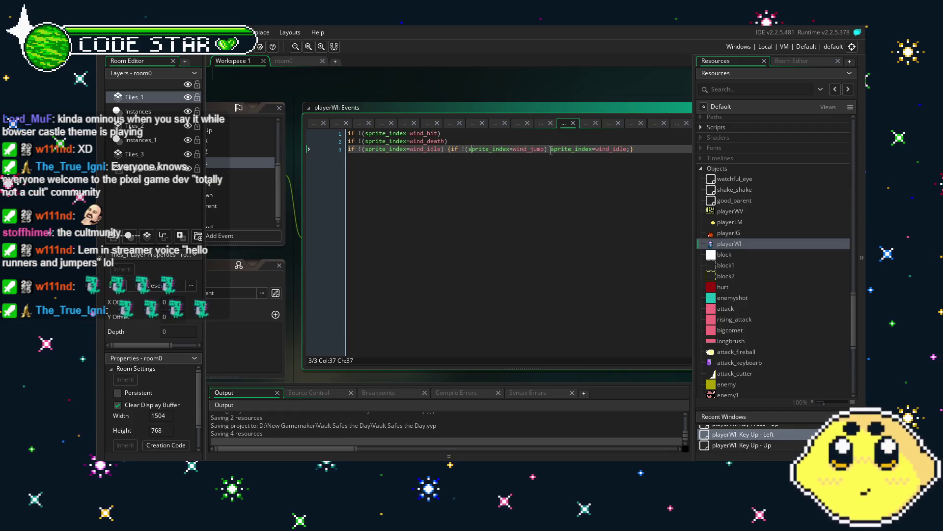
text({)
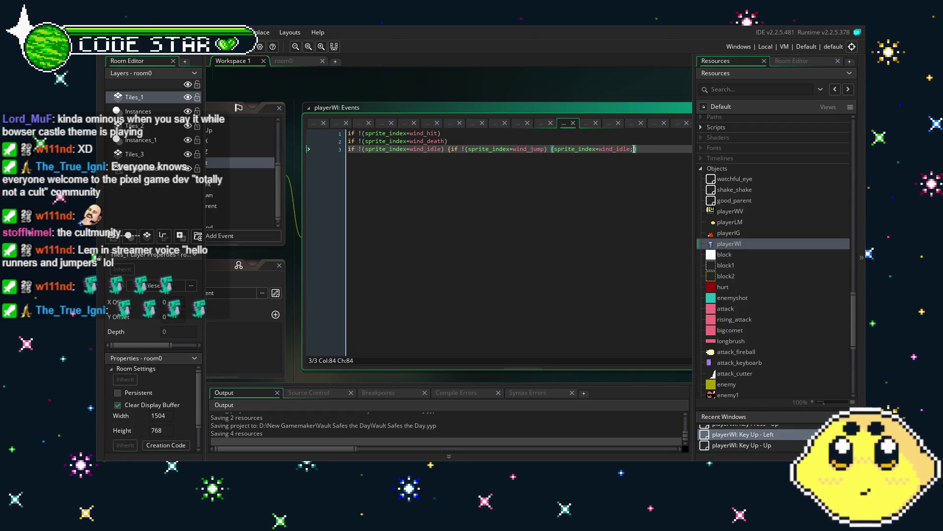
drag(295, 226, 343, 220)
Paste the wind_jump check before the idle assignment on line 3 of Key Up - Right.
click(256, 169)
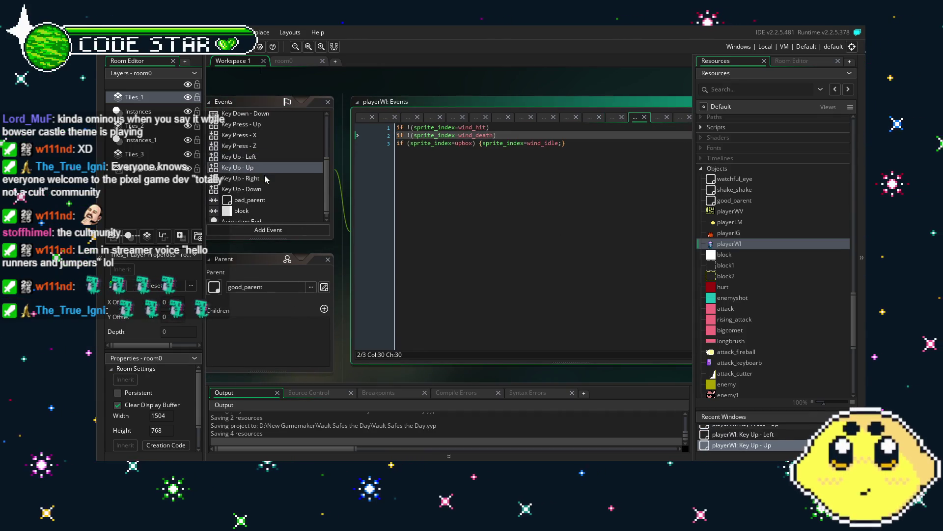
click(265, 178)
click(501, 143)
text(if !(sprite_index=wind_jump))
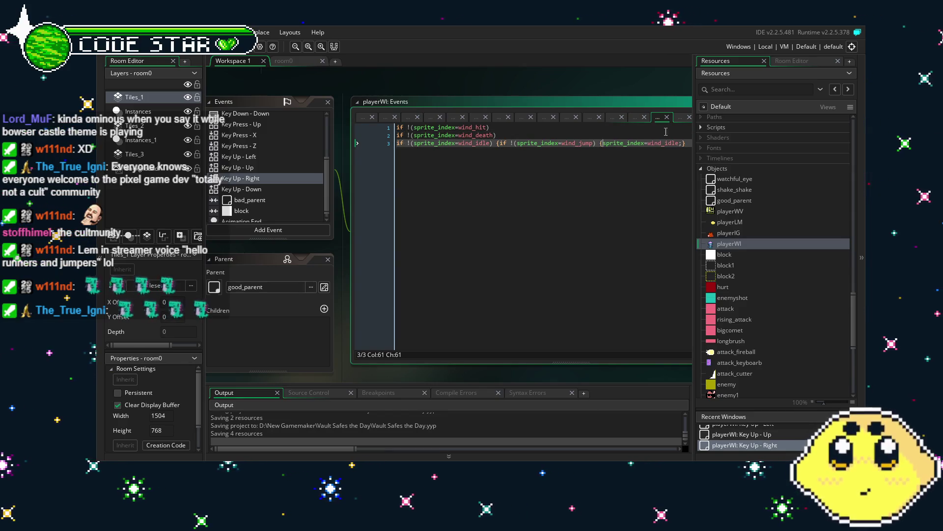
Close Key Up - Right's wind_jump block with a brace at the end of line 3.
click(683, 143)
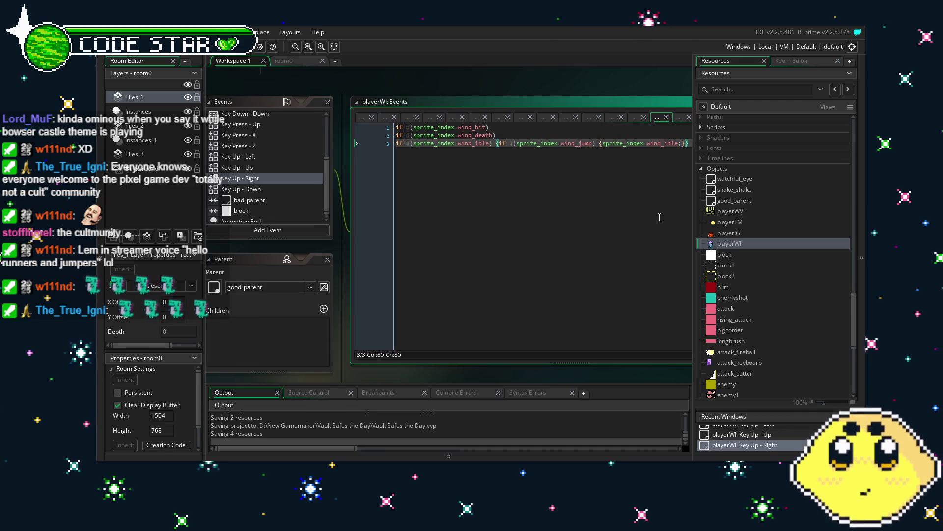
text(})
click(469, 280)
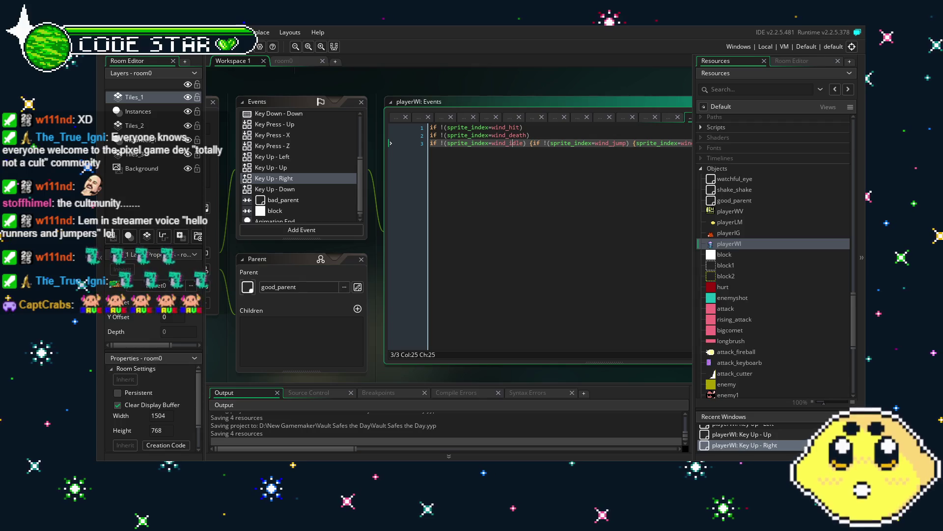
In Key Up - Down, insert if !(sprite_index=wind_jump) { before the idle reset and fix line 3's syntax.
click(298, 191)
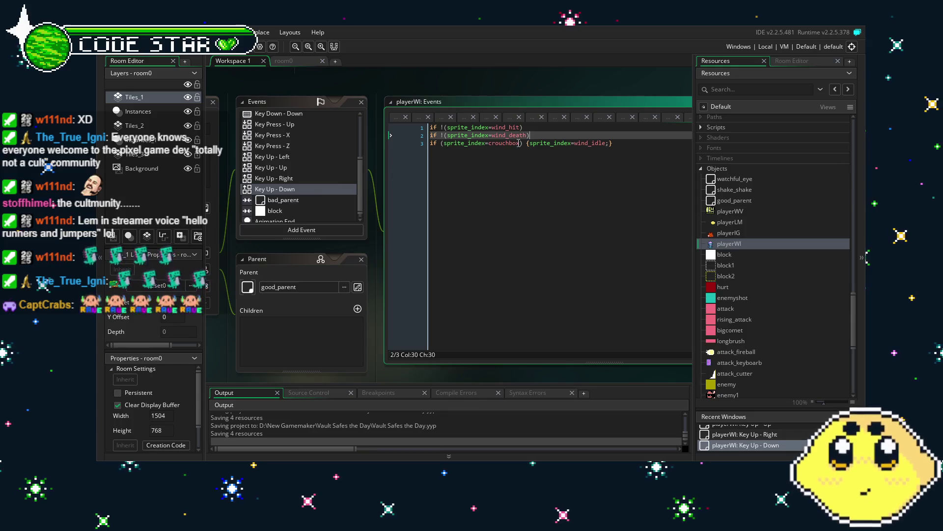
click(523, 206)
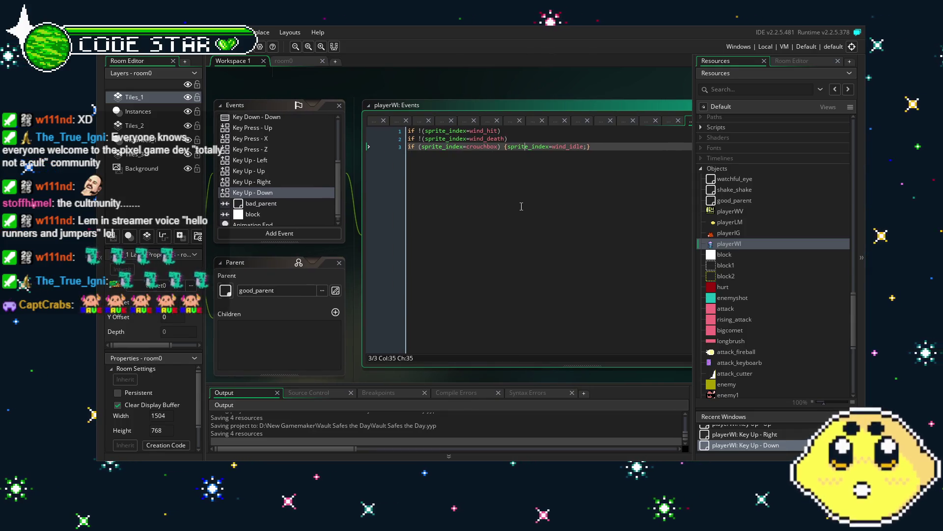
click(510, 147)
key(Left)
text(if !(sprite_index=wind_jump) )
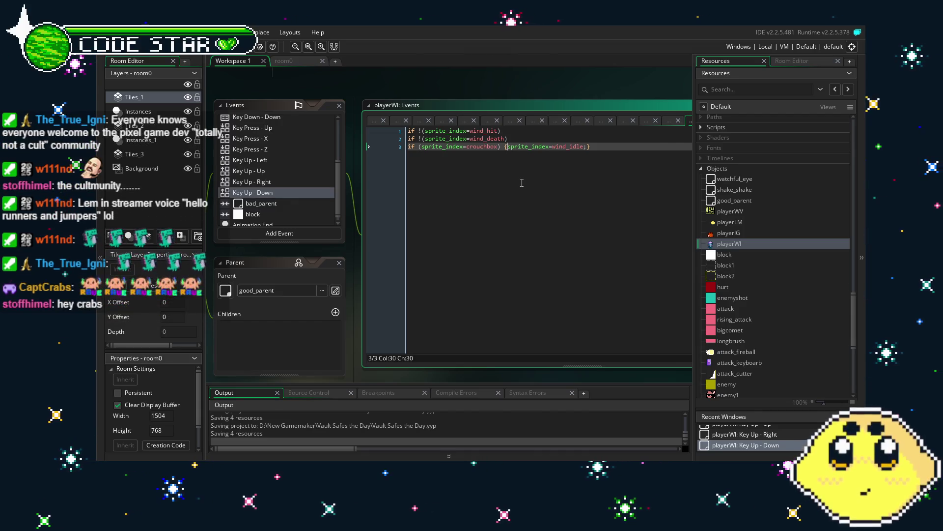
text({)
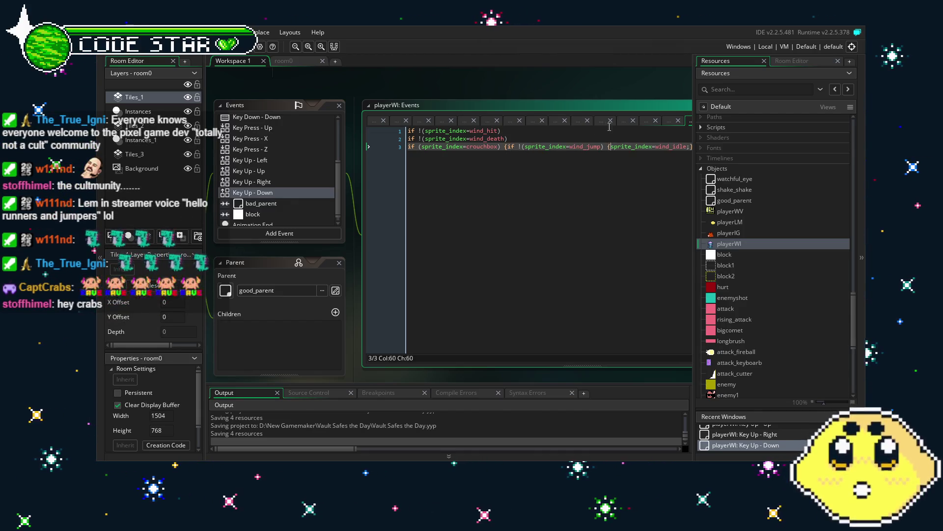
click(687, 146)
text(;)
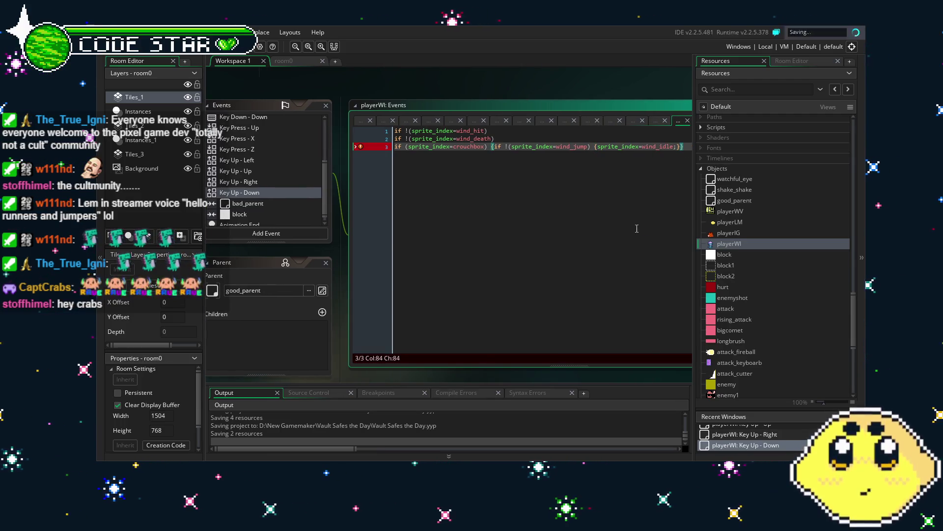
click(489, 146)
click(291, 200)
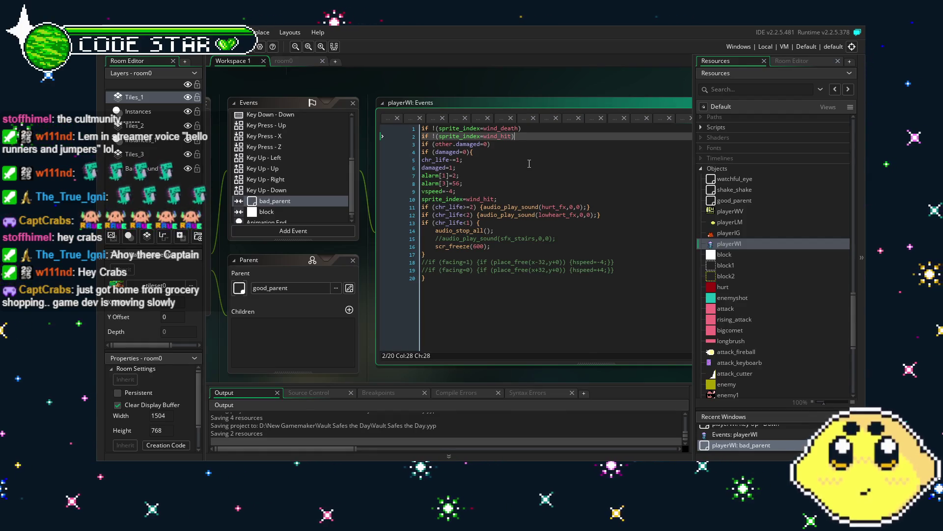
Review the block collision and Animation End code, adding and then removing blank lines at the end.
scroll(290, 190, down, 1)
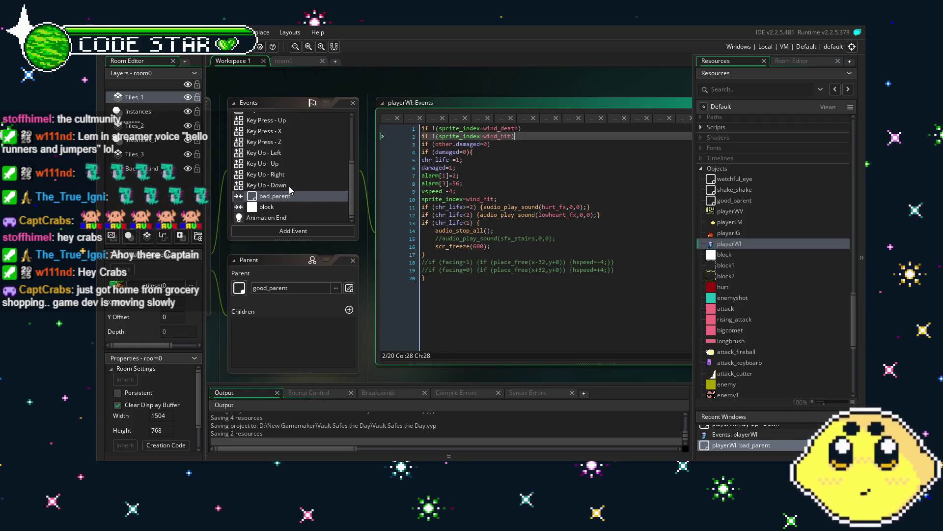
click(279, 208)
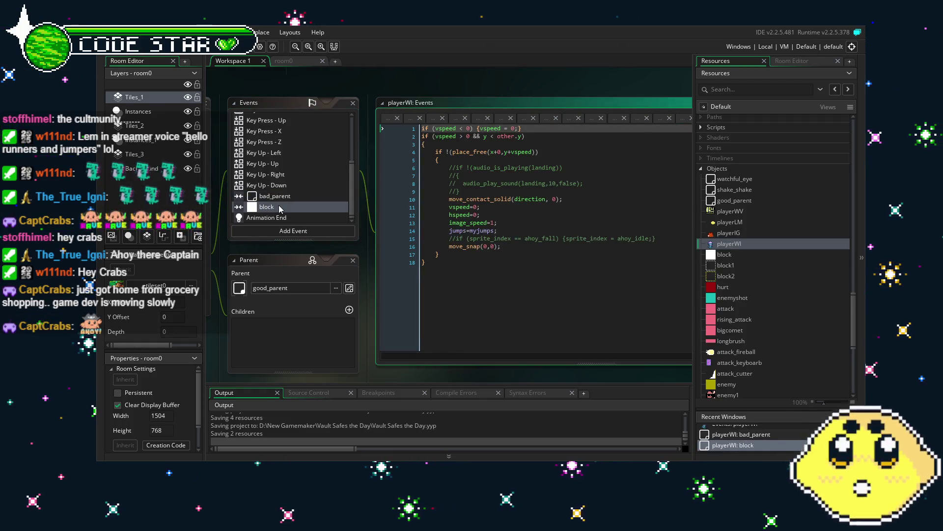
click(291, 219)
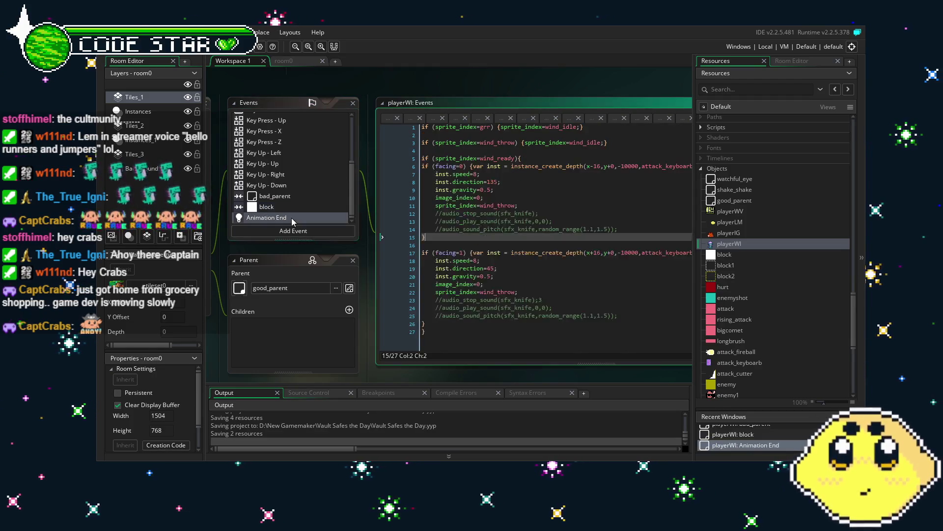
click(521, 300)
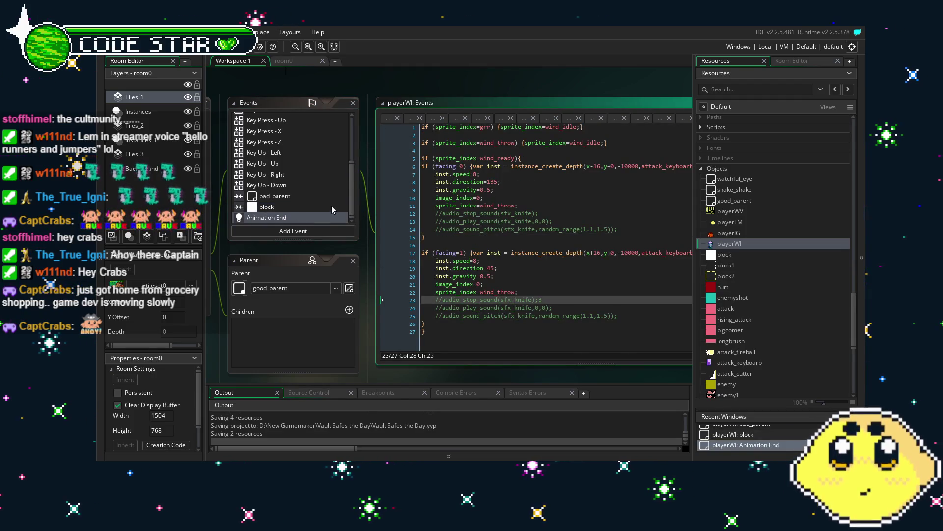
click(503, 213)
mouse_move(502, 214)
mouse_down()
mouse_move(477, 210)
mouse_move(514, 210)
mouse_up()
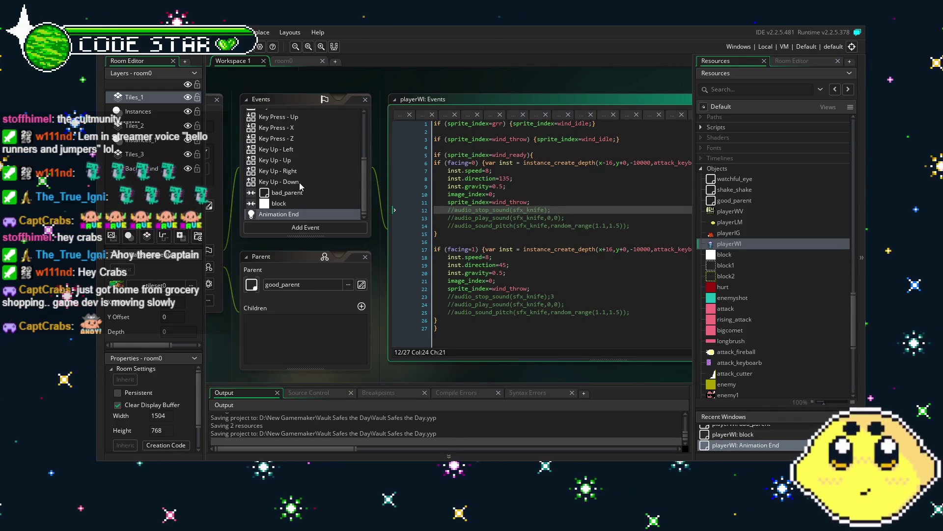
click(518, 334)
key(Return)
key(Return)
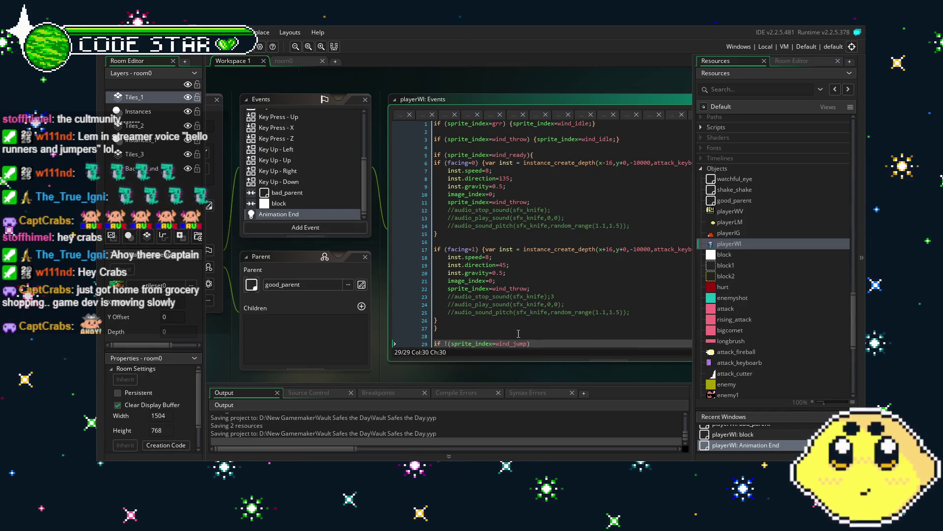
key(BackSpace)
key(BackSpace)
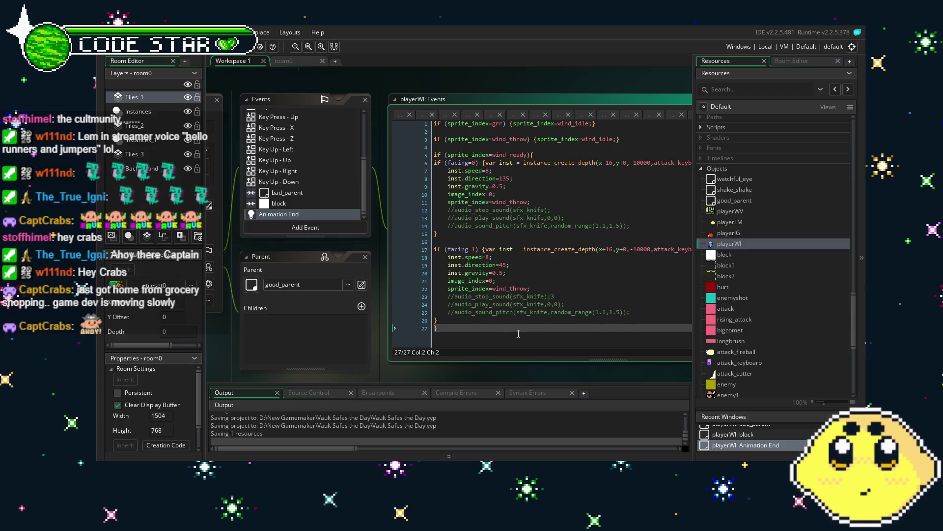
scroll(285, 149, up, 3)
scroll(285, 149, up, 1)
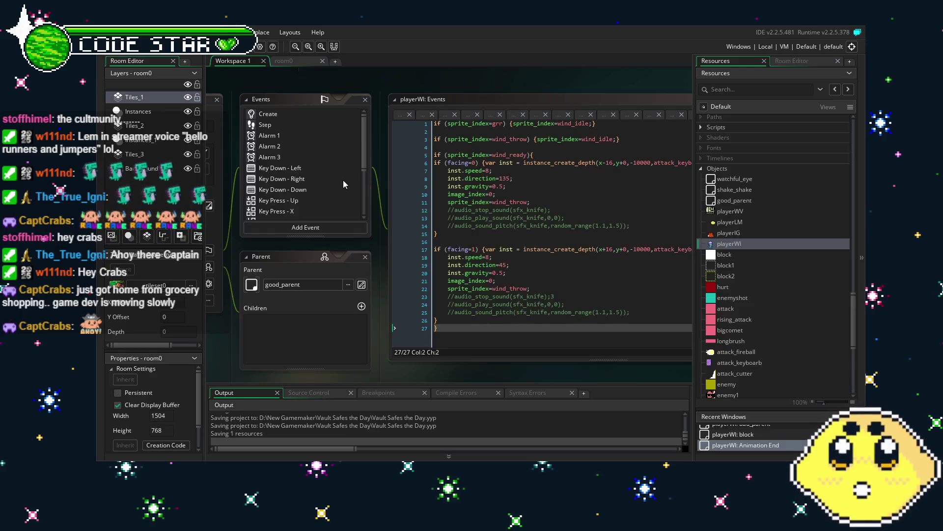
Step through the Create, Step, Alarm 1 and Key Down - Left event code.
click(294, 117)
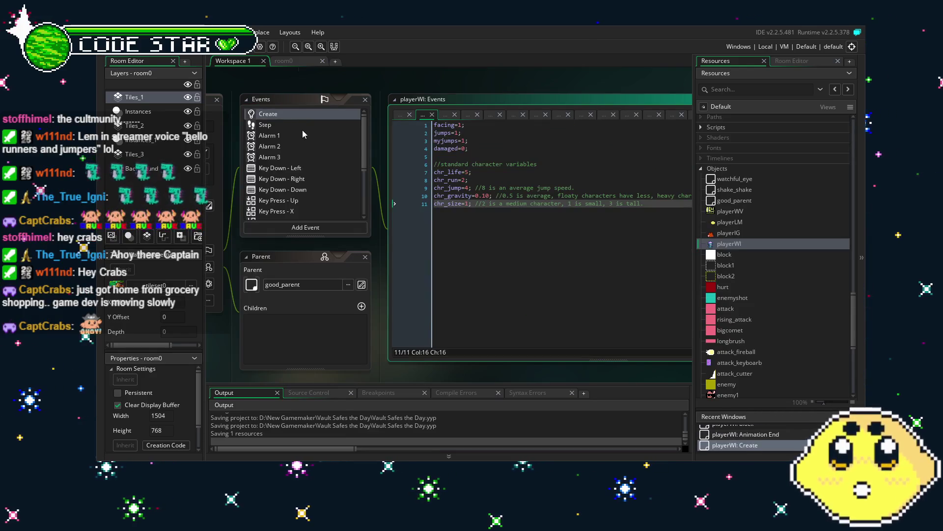
click(289, 125)
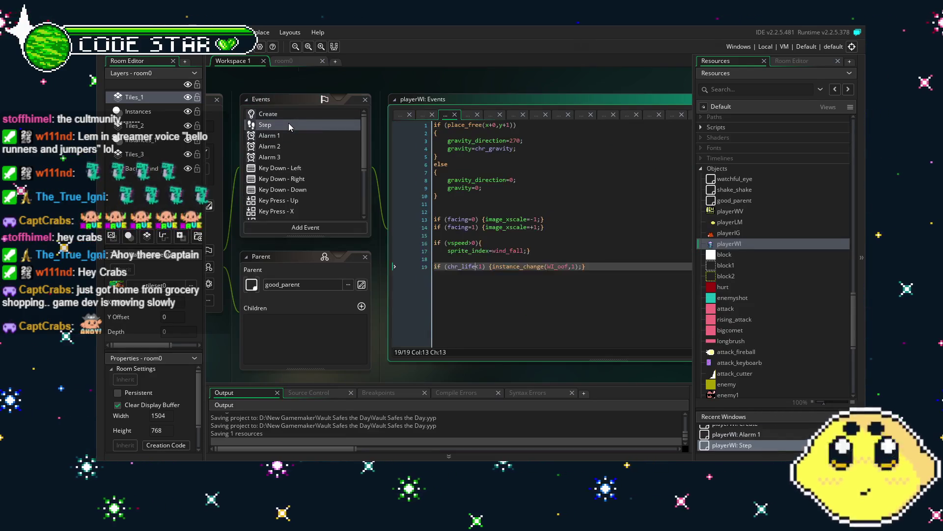
click(308, 136)
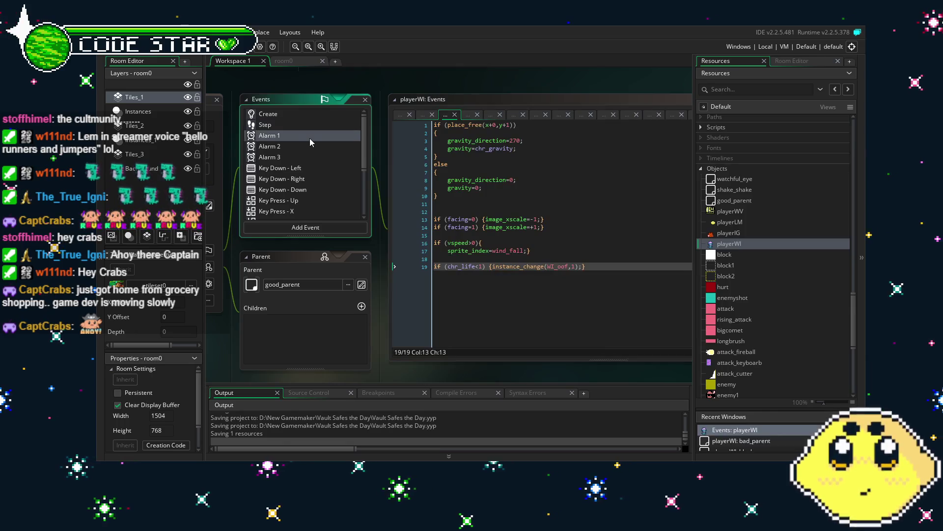
click(303, 167)
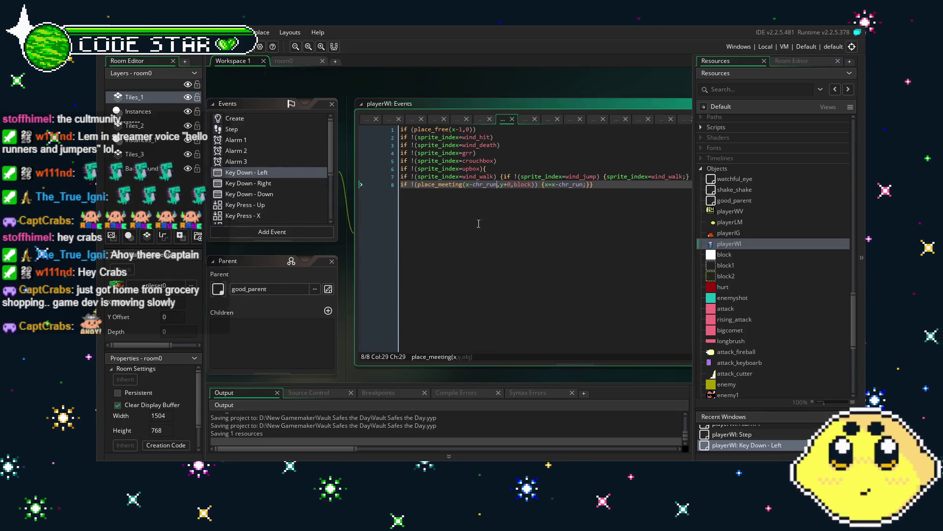
Try typing a wind_fall guard on line 7 of Key Down - Left, then undo it.
key(Left)
key(Left)
key(Left)
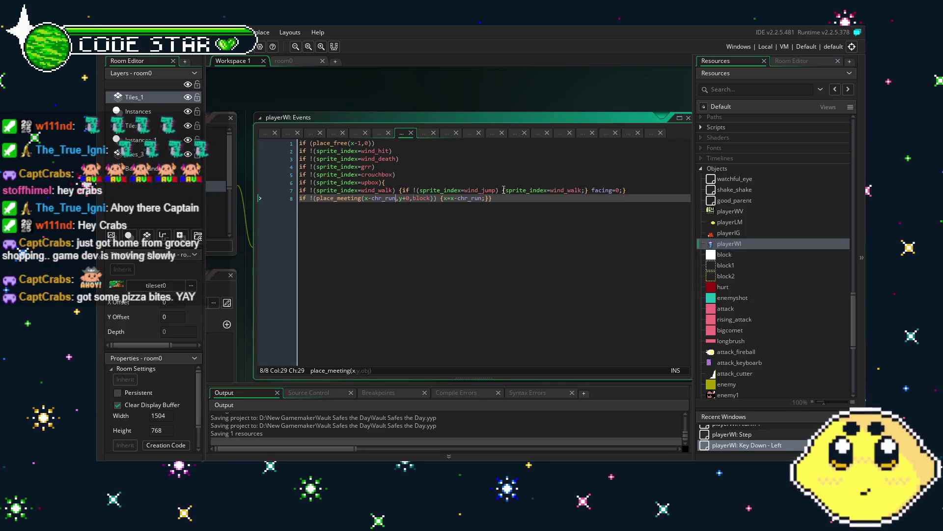
drag(504, 190, 429, 194)
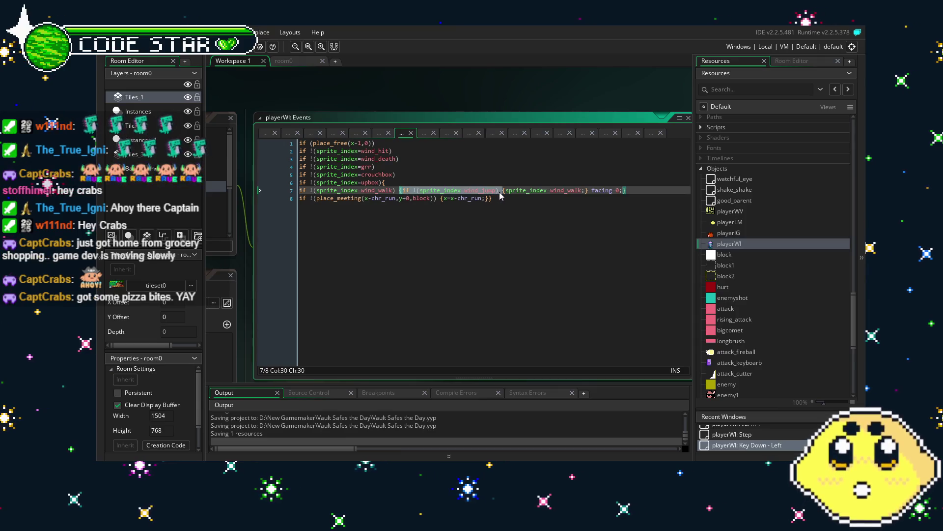
text({if !(sprite_index=wind_fall) {)
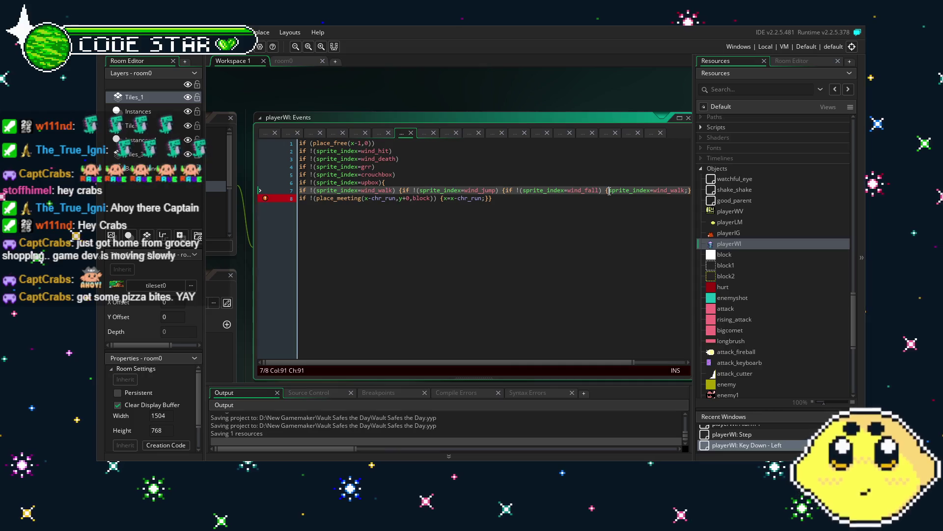
drag(594, 220, 534, 228)
key(BackSpace)
key(BackSpace)
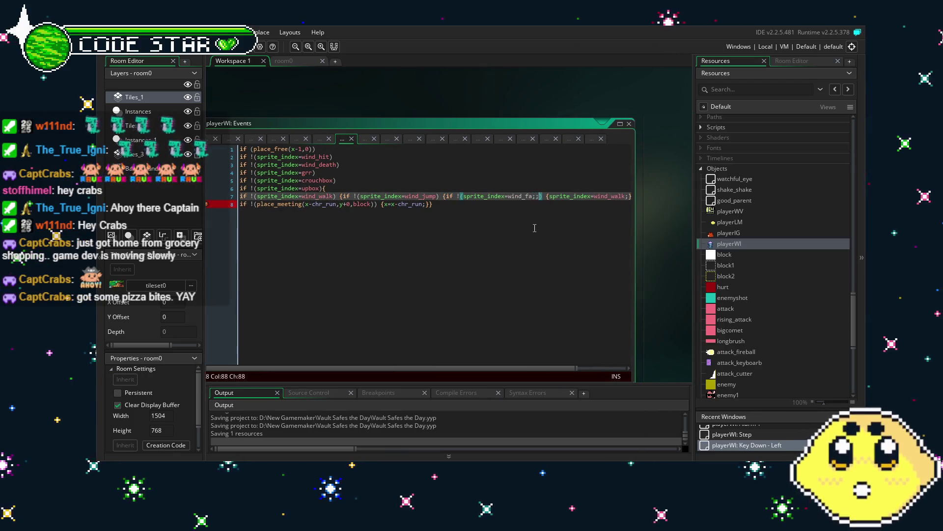
key(BackSpace)
key(BackSpace)
text(jump)
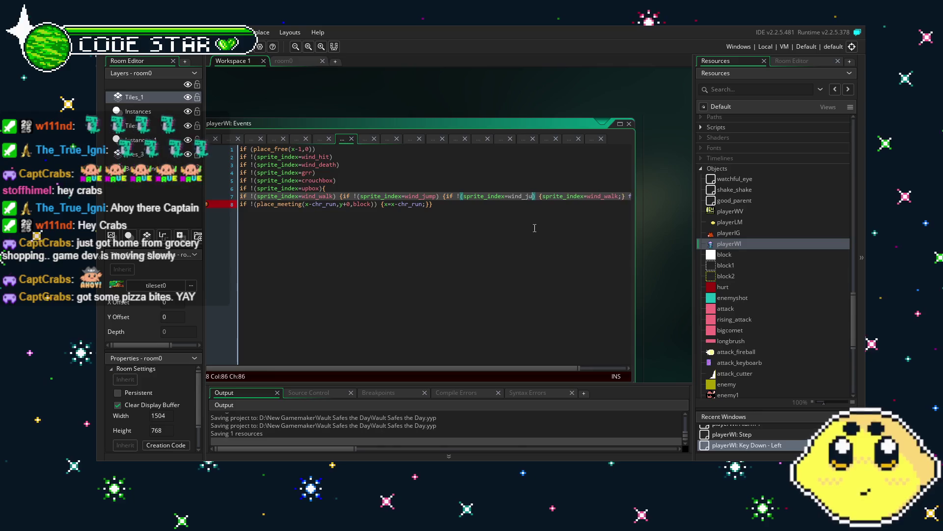
key(ctrl+z)
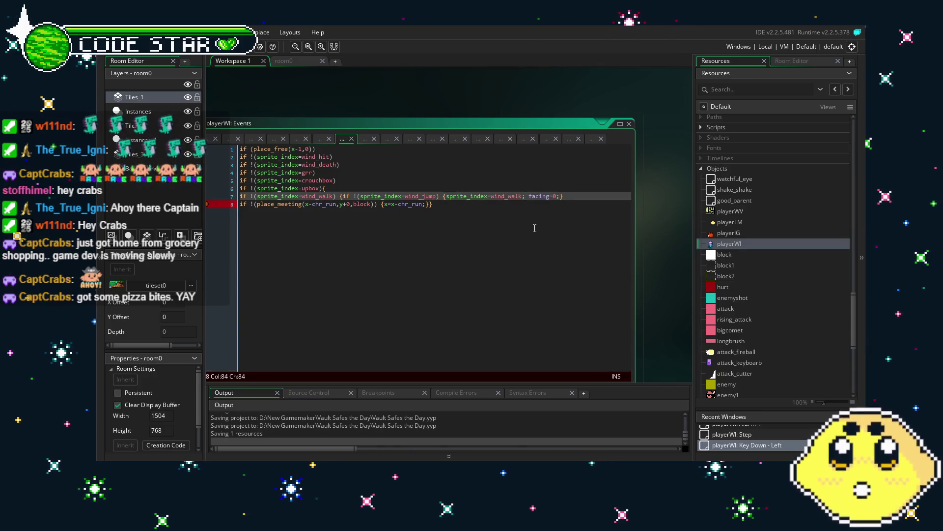
text(})
Paste the wind_jump guard before the wind_walk assignment on line 7.
click(439, 196)
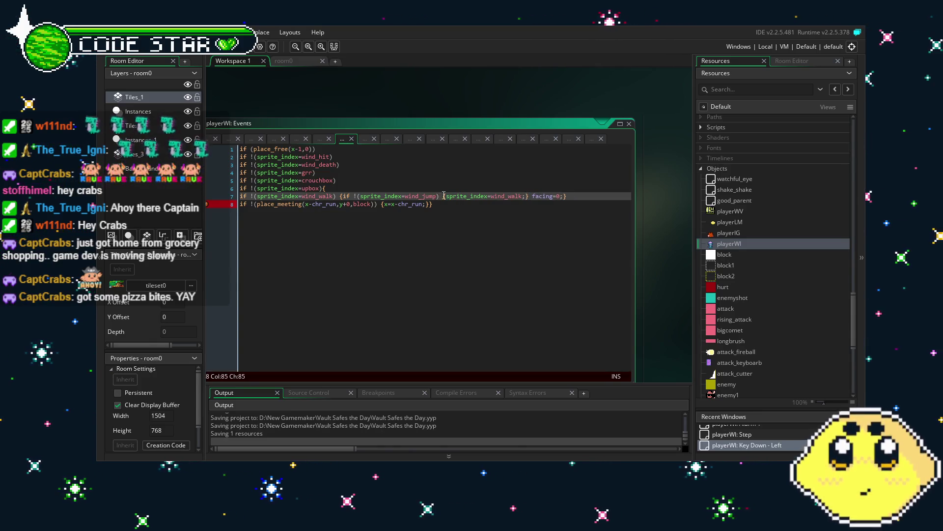
drag(438, 197, 383, 198)
click(442, 196)
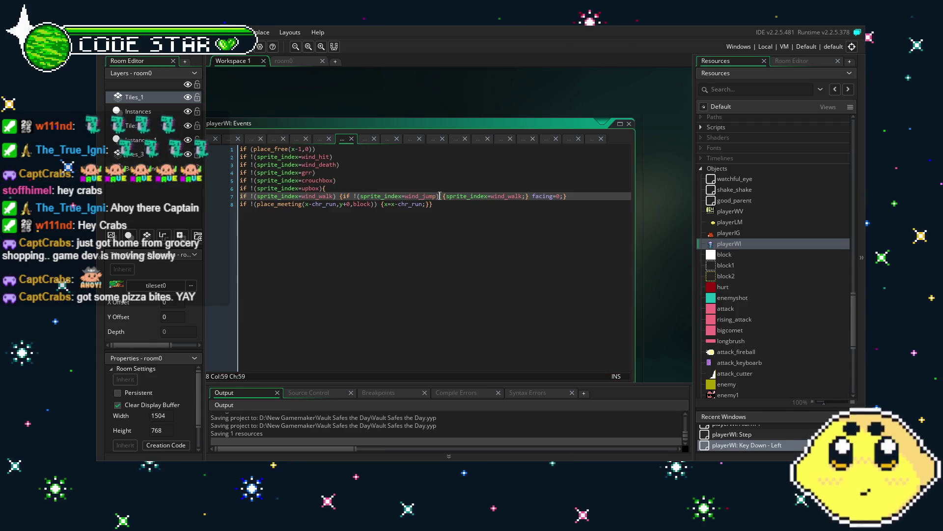
text({if !(sprite_index=wind_jump))
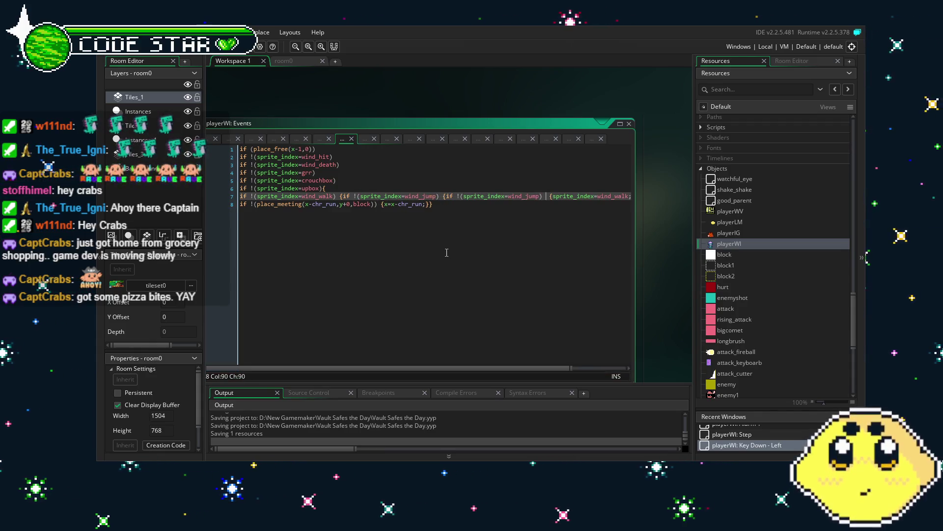
key(BackSpace)
key(BackSpace)
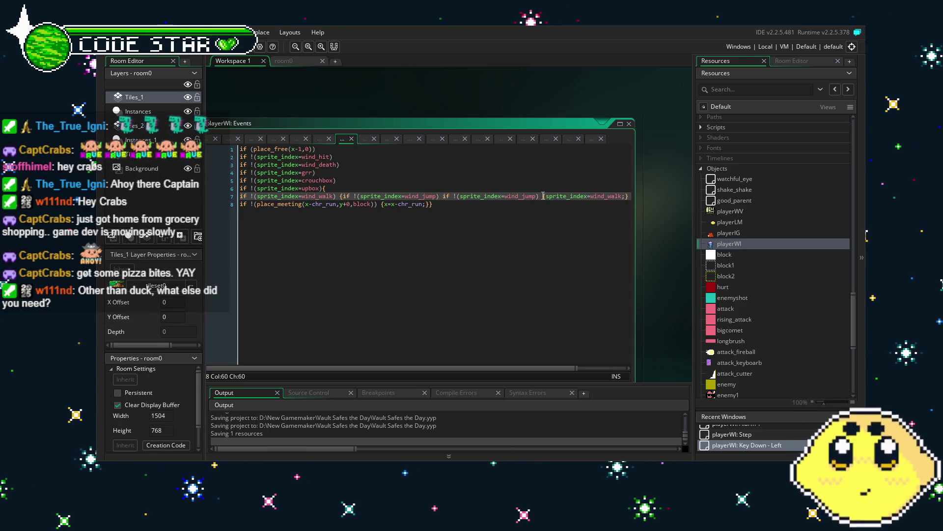
Rename the duplicated second wind_jump check to wind_fall.
drag(543, 196, 456, 196)
click(392, 203)
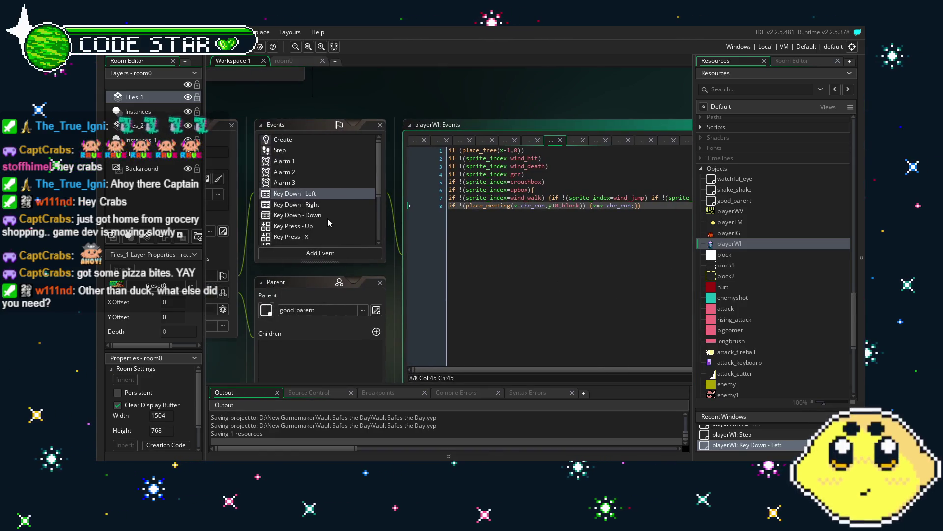
click(314, 215)
click(315, 194)
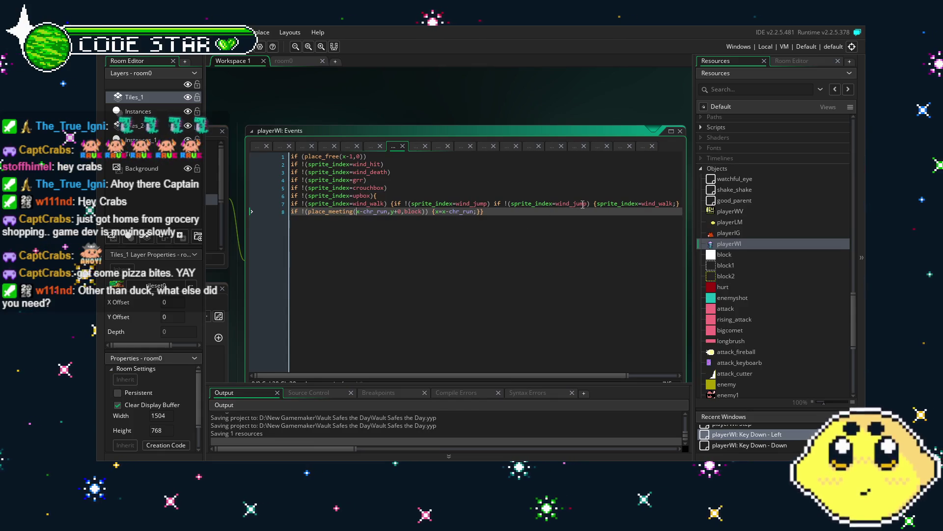
click(503, 212)
key(BackSpace)
key(BackSpace)
key(BackSpace)
key(BackSpace)
text(fall)
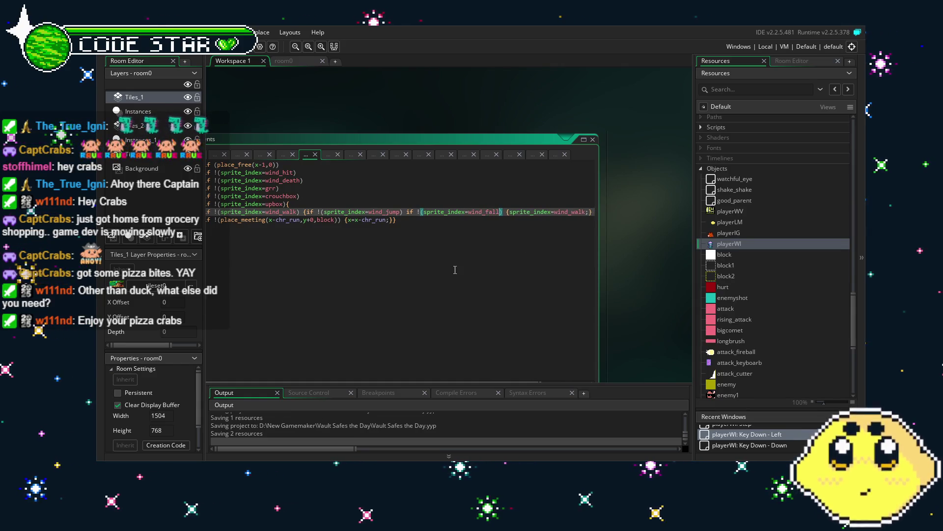
click(455, 269)
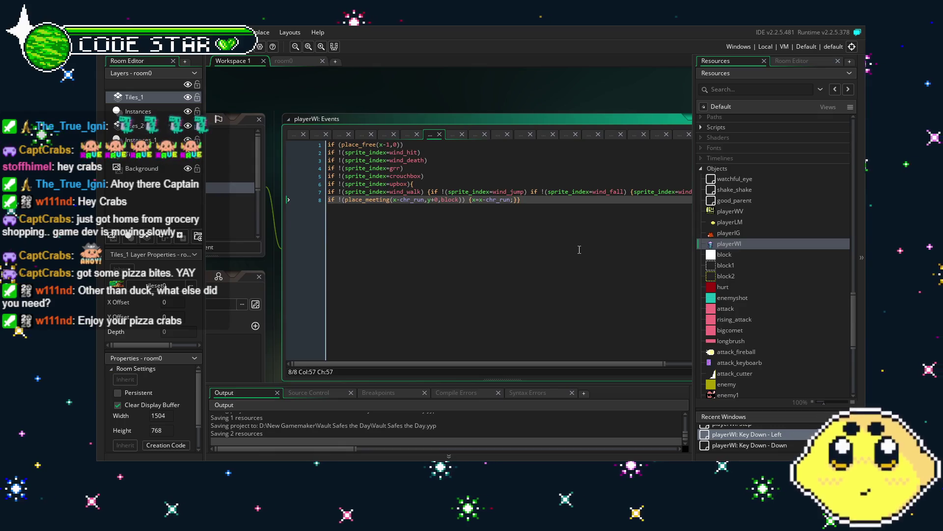
Open the Key Down - Down event code.
click(244, 194)
click(240, 187)
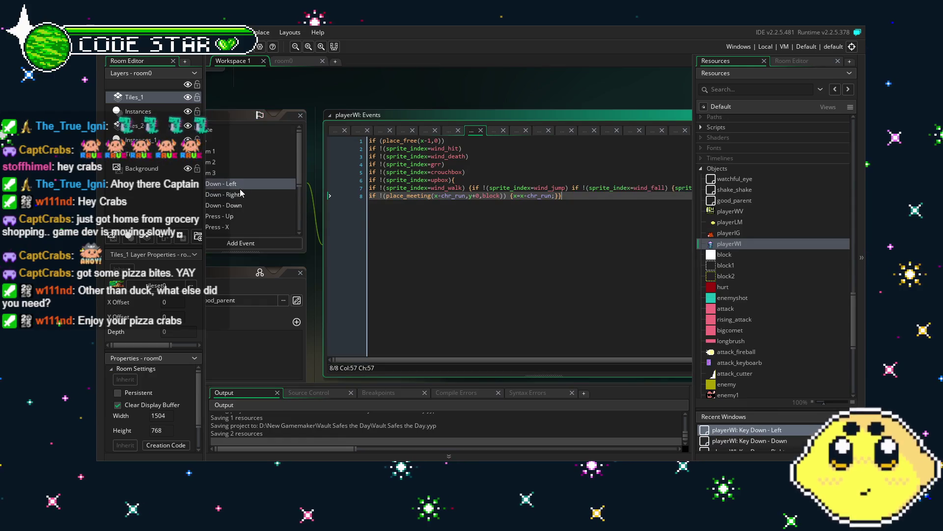
drag(240, 188, 299, 185)
click(302, 202)
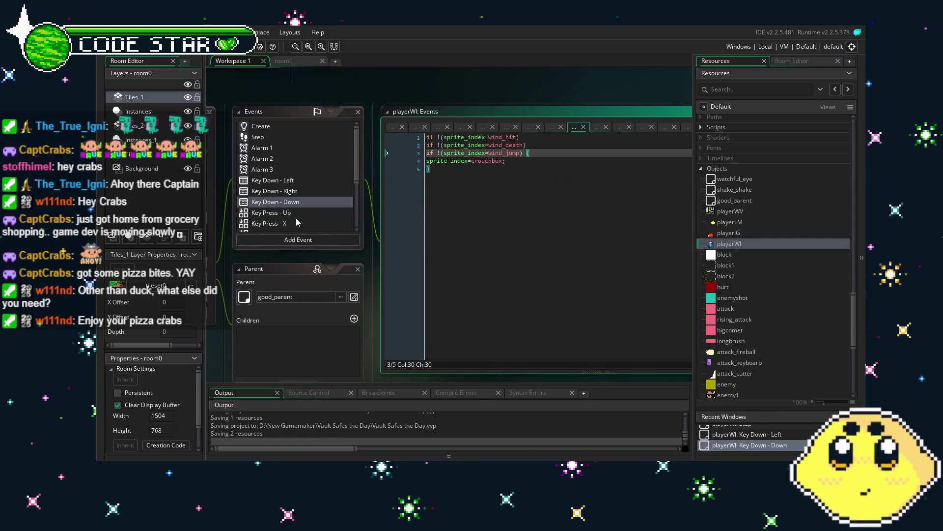
Review the Key Press - X wind-throw code and the Key Press - Z jump code.
scroll(296, 217, down, 2)
click(297, 216)
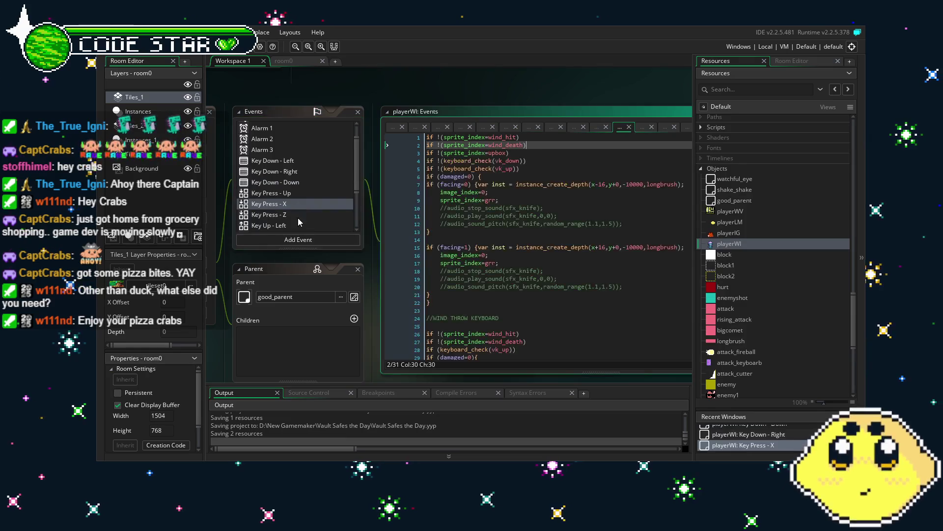
click(546, 308)
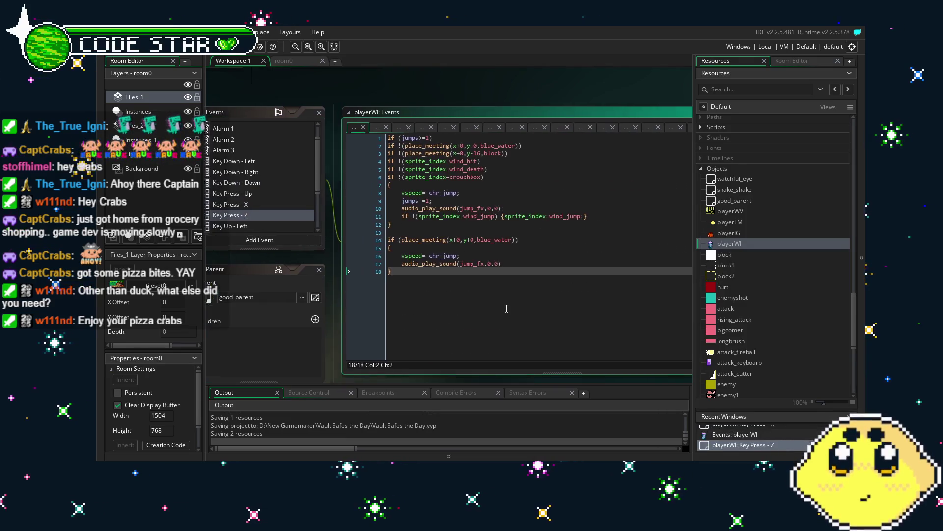
Try a wind_jump guard below Key Press - Z's wind_death check, undo it, and open Key Up - Left.
click(494, 169)
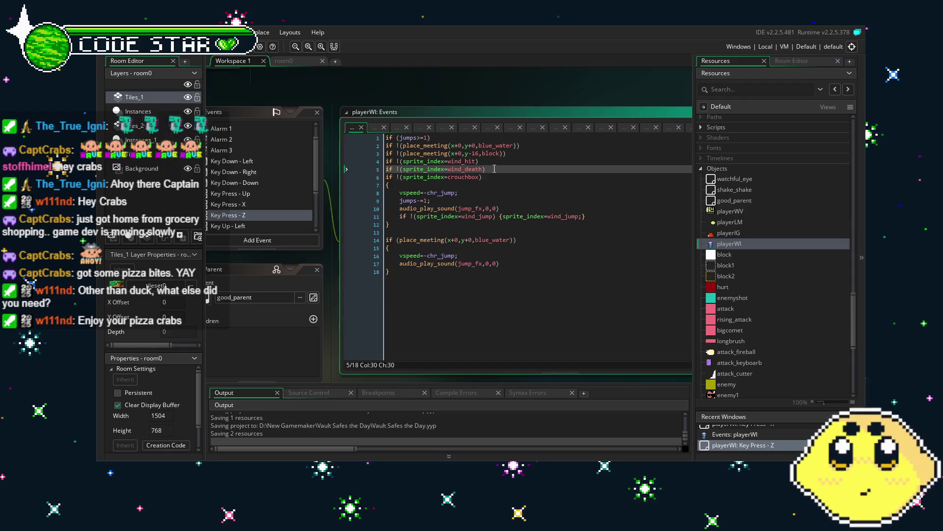
key(Return)
text(if !(sprite_index=wind_jump))
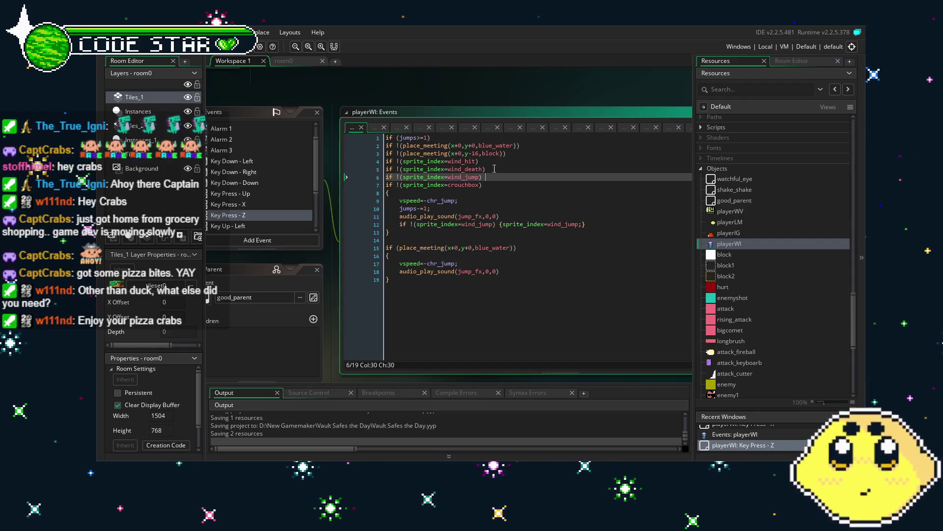
drag(448, 299, 492, 301)
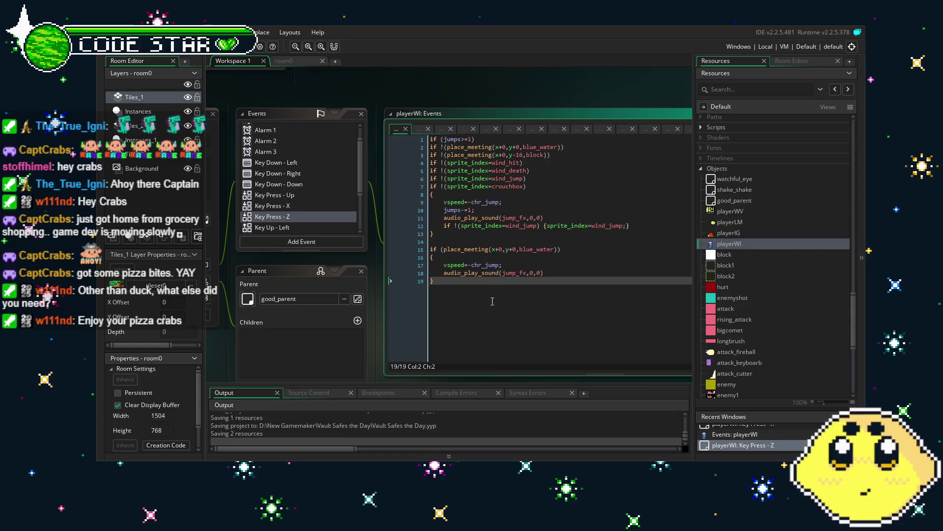
key(ctrl+z)
key(ctrl+z)
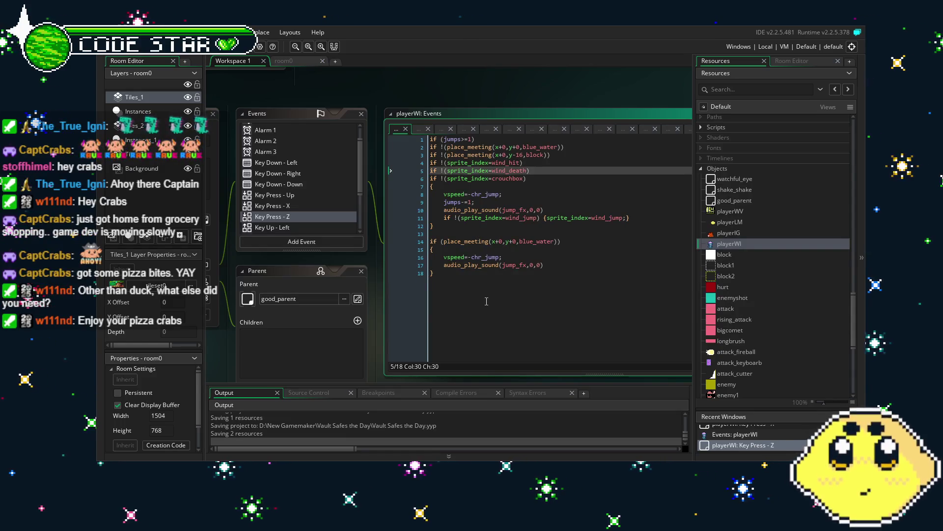
click(280, 227)
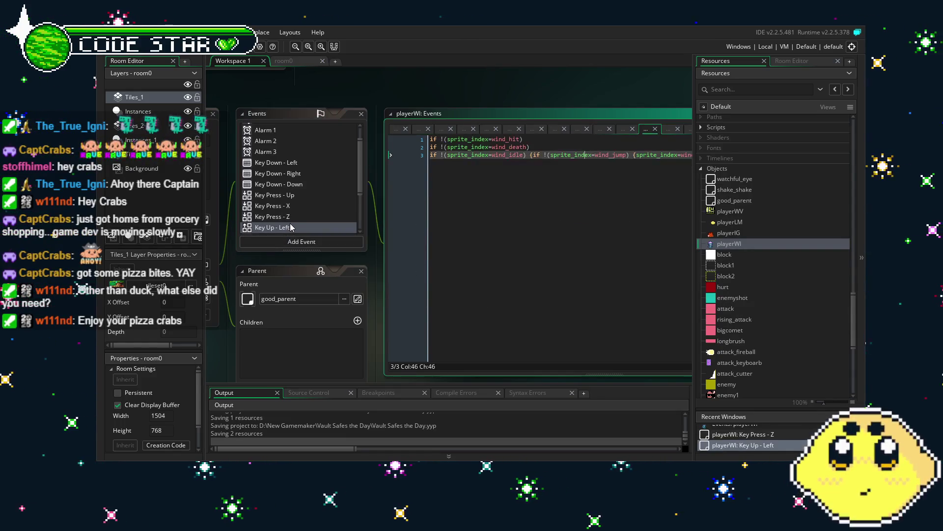
Paste the wind_jump guard into Key Up - Left's idle line on line 3.
click(537, 155)
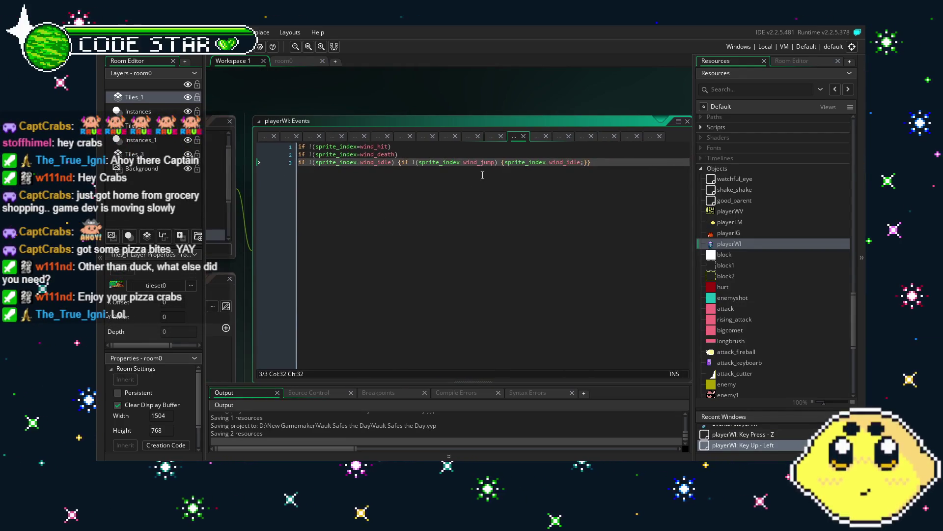
text(if !(sprite_index=wind_jump))
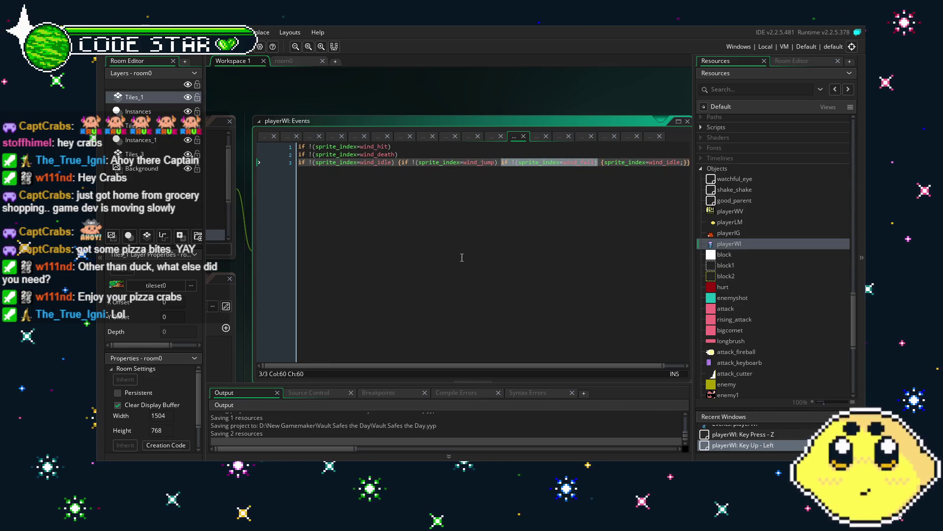
click(374, 162)
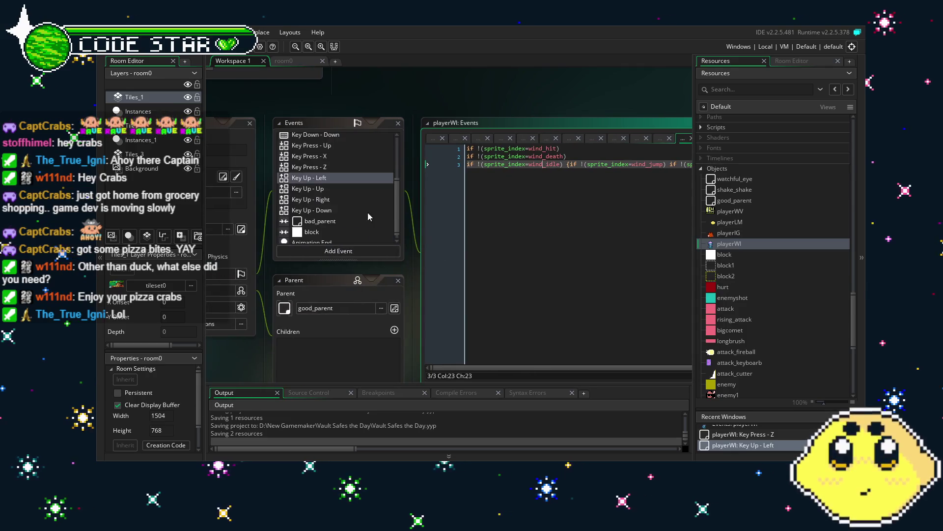
Add 'if !(sprite_index=wind_fall)' before the idle assignment in Key Up - Right and Key Up - Down.
click(324, 199)
click(409, 265)
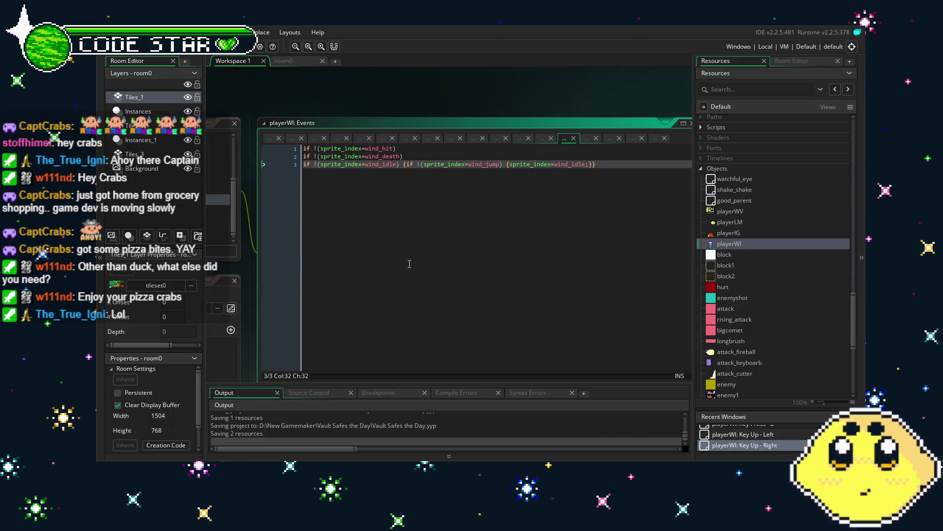
text(if !(sprite_index=wind_fall))
drag(409, 269, 535, 277)
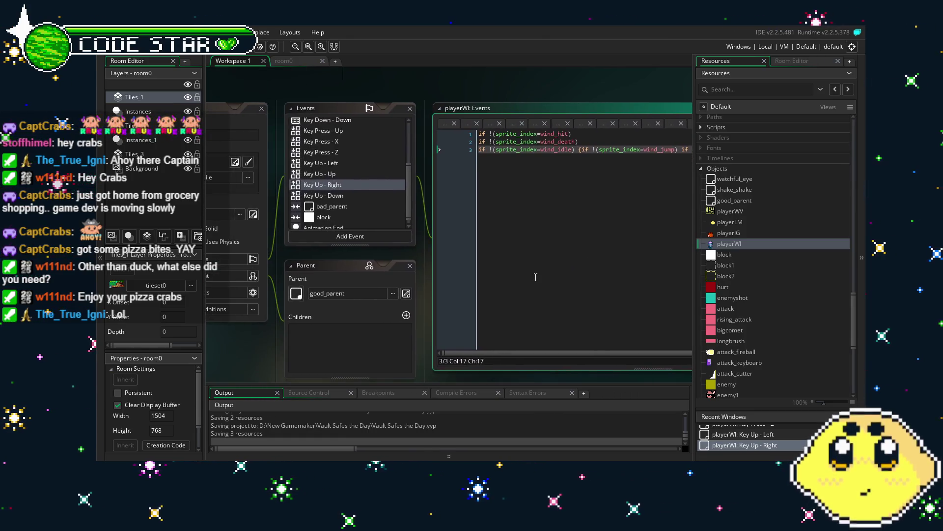
click(339, 195)
drag(598, 274, 440, 263)
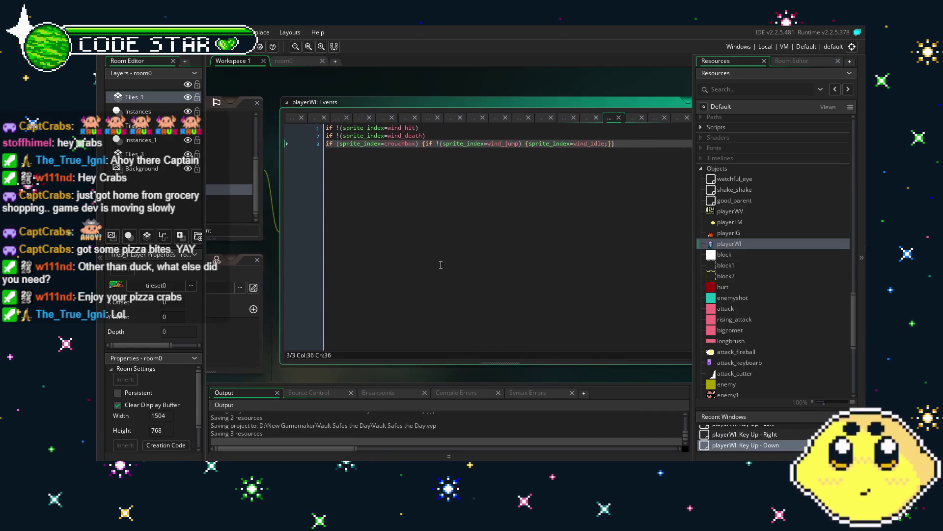
text(if !(sprite_index=wind_fall))
mouse_move(389, 269)
mouse_down()
mouse_move(538, 273)
mouse_move(344, 268)
mouse_move(470, 273)
mouse_move(487, 300)
mouse_up()
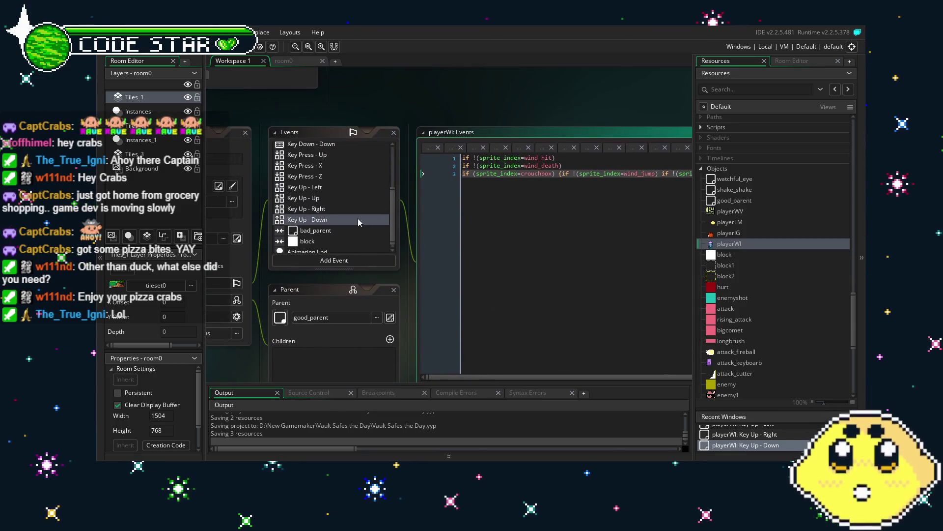
Check the Key Up - Up and Animation End code, then build and run the game.
click(324, 198)
mouse_move(509, 250)
mouse_down()
mouse_move(493, 251)
mouse_move(567, 213)
mouse_up()
scroll(367, 168, down, 1)
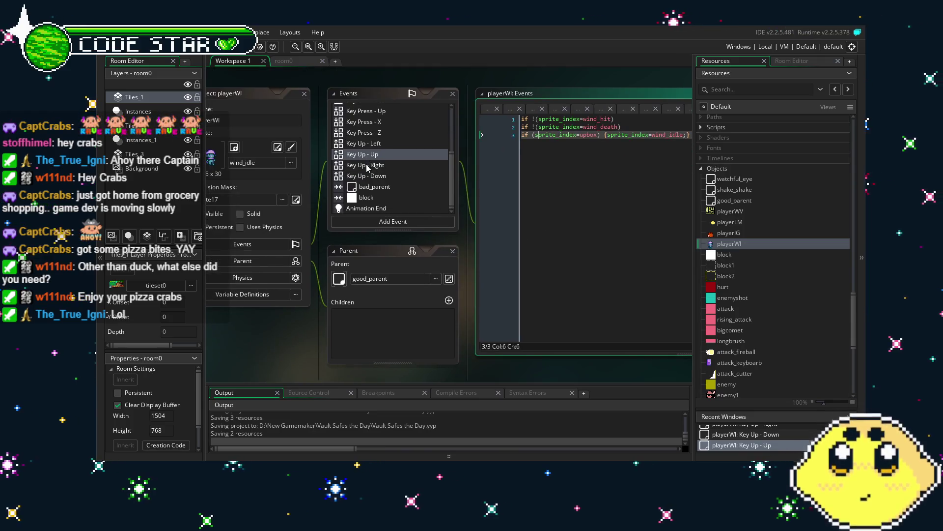
click(385, 208)
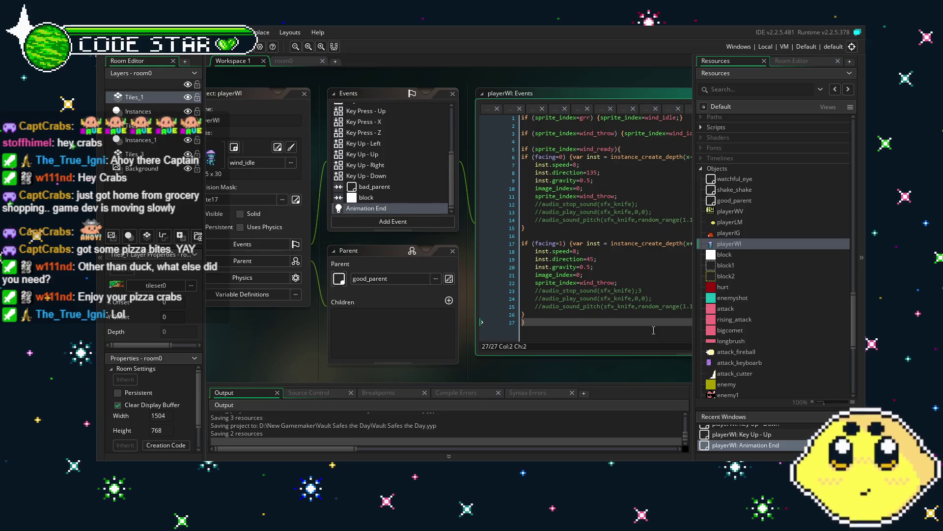
click(529, 296)
drag(529, 296, 516, 315)
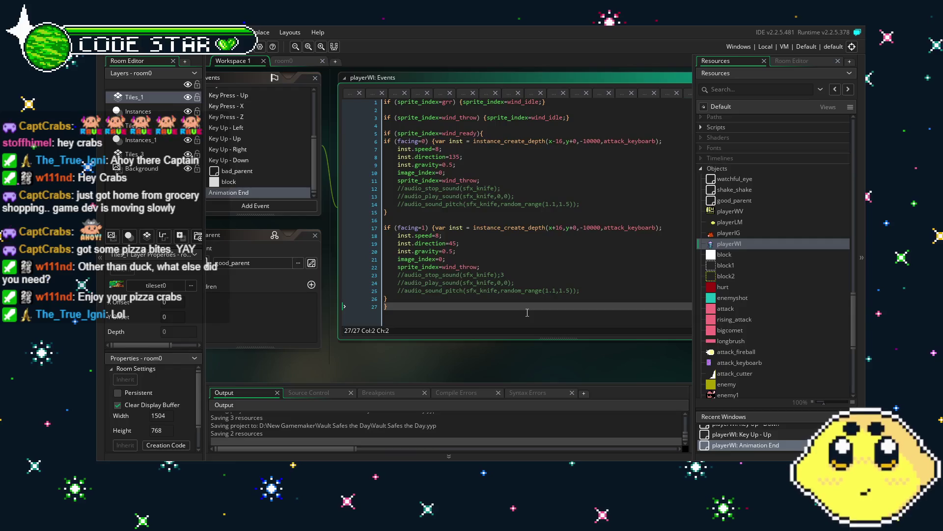
key(F5)
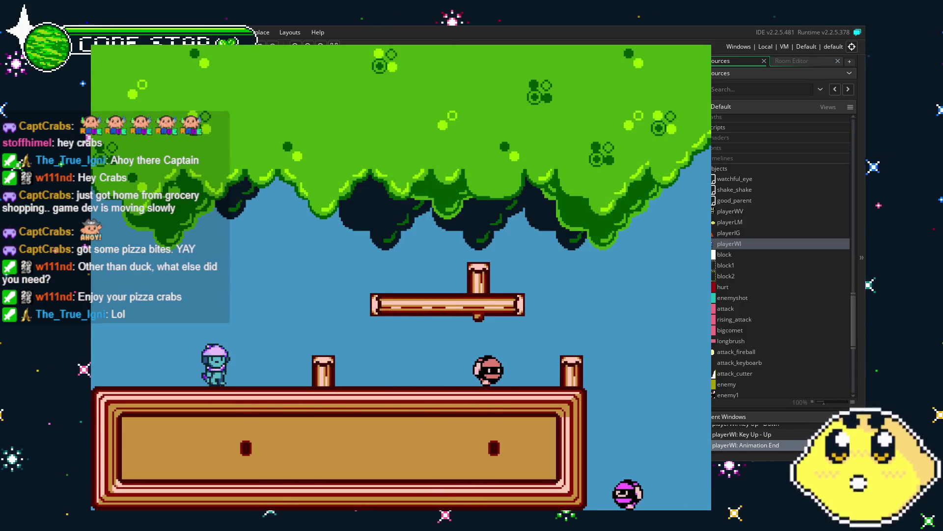
Jump and run the wind character left and right onto the grassy ledge, then close the game.
key(Up)
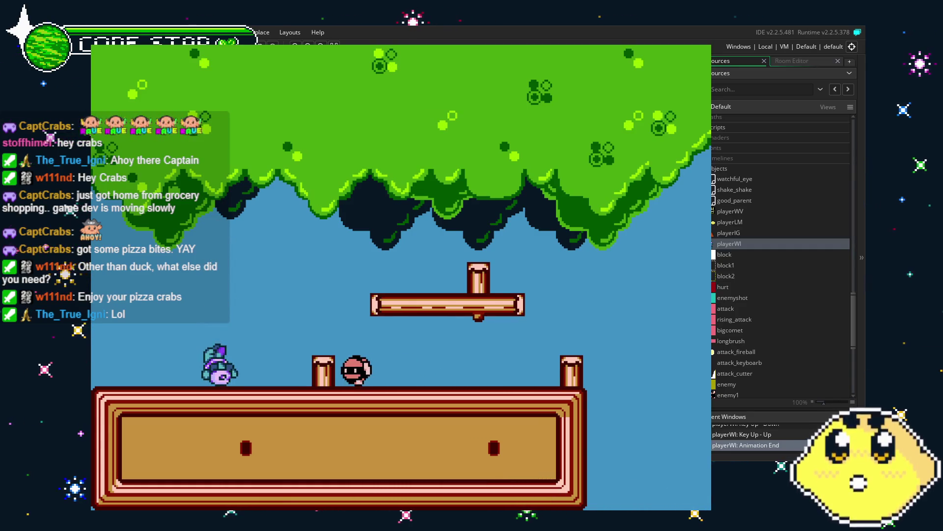
key(Left)
key(Up)
key(Right)
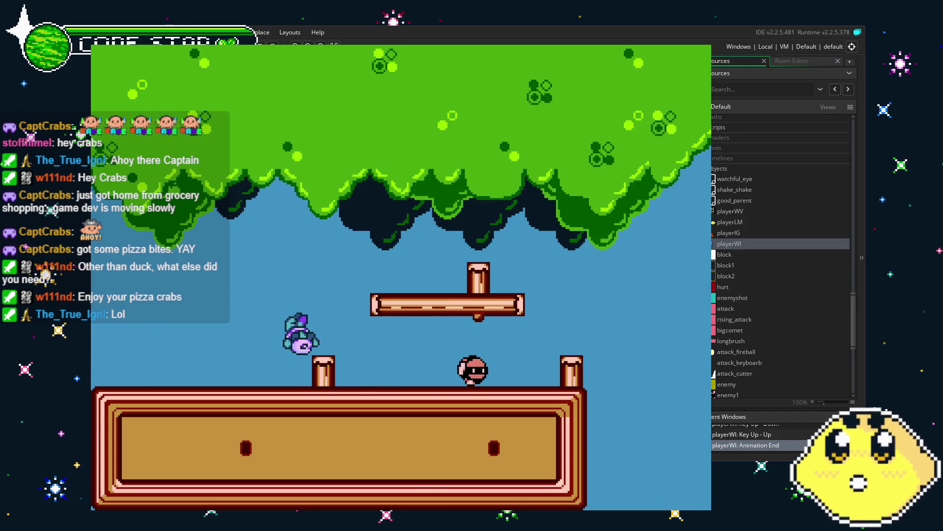
key(Left)
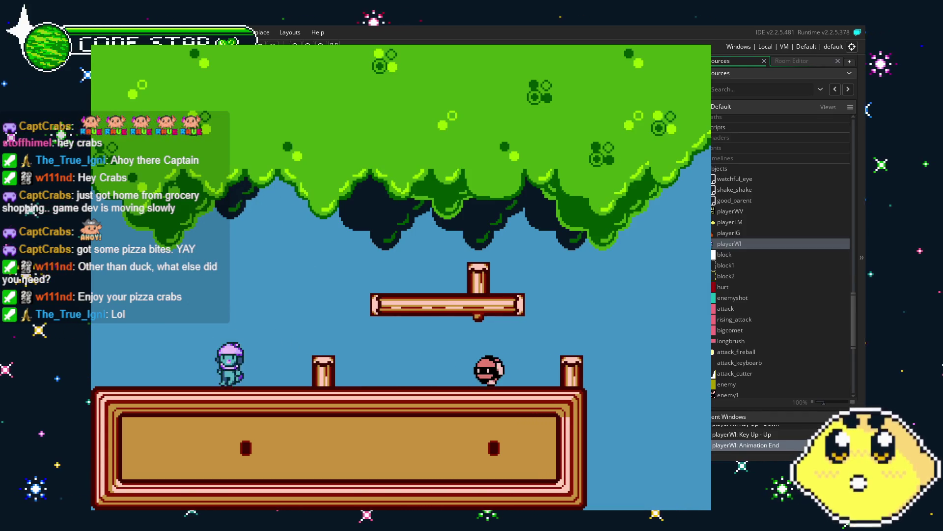
key(Up)
key(Right)
key(Right)
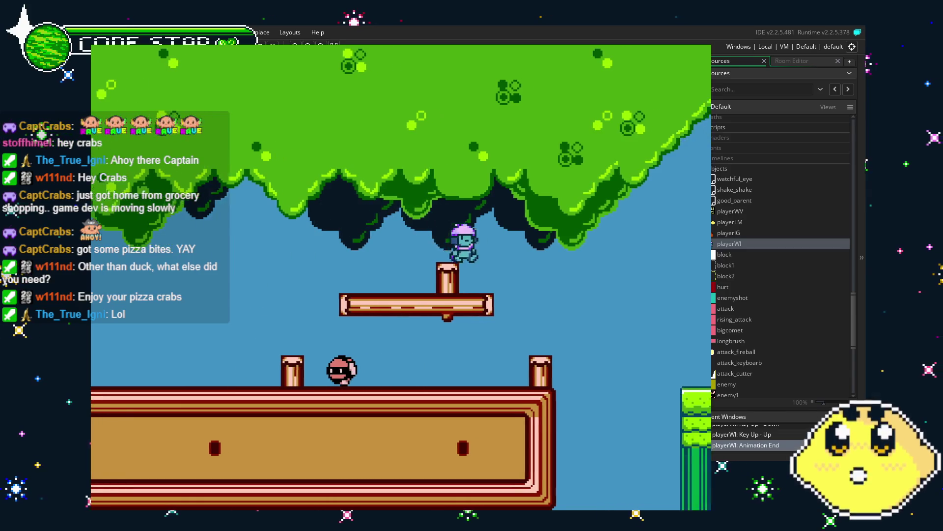
key(Up)
key(Right)
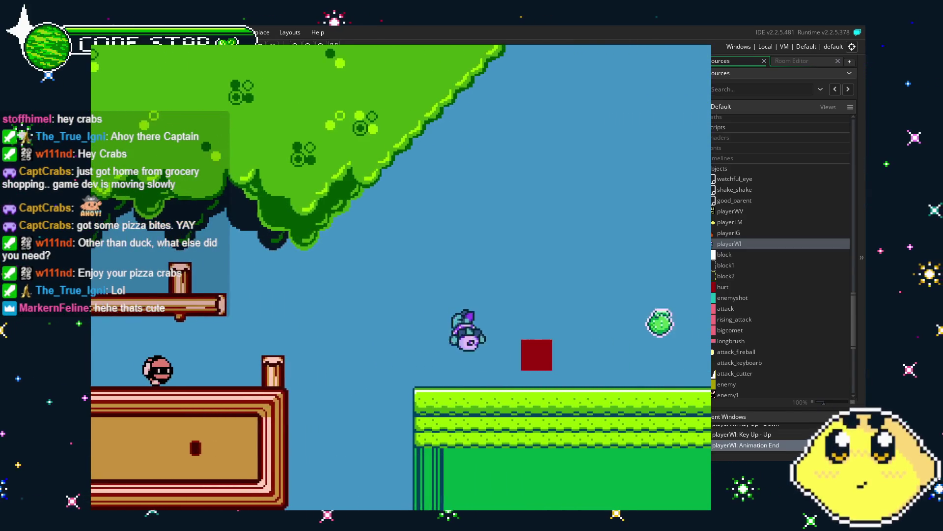
key(Up)
key(Right)
key(Right)
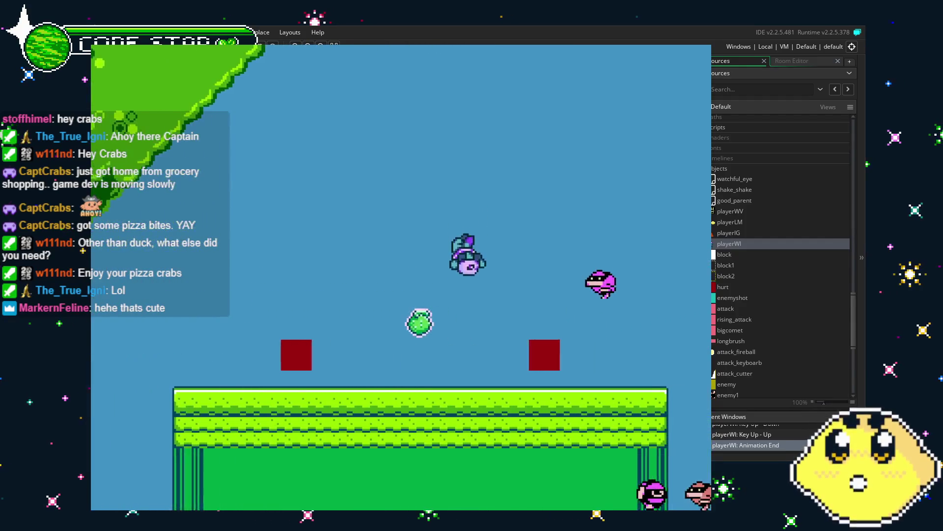
key(Left)
key(Right)
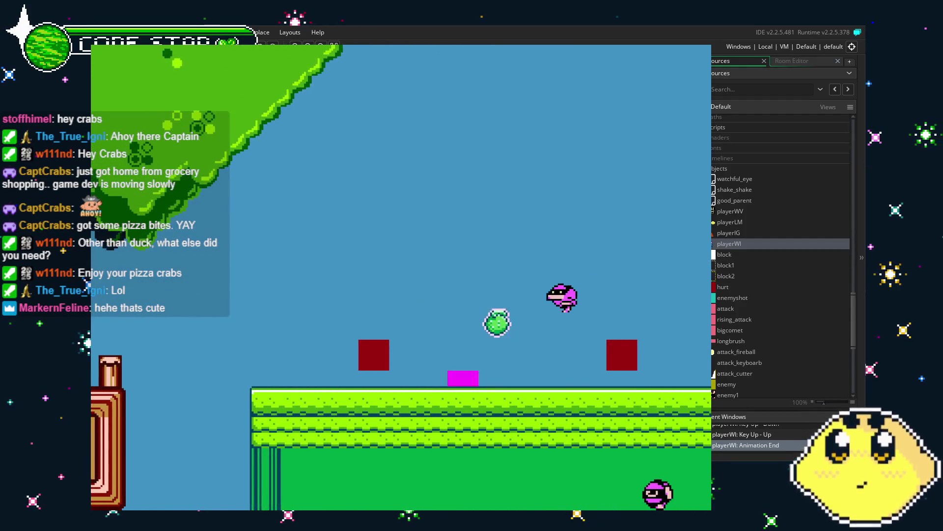
key(Left)
key(Right)
key(Up)
key(Right)
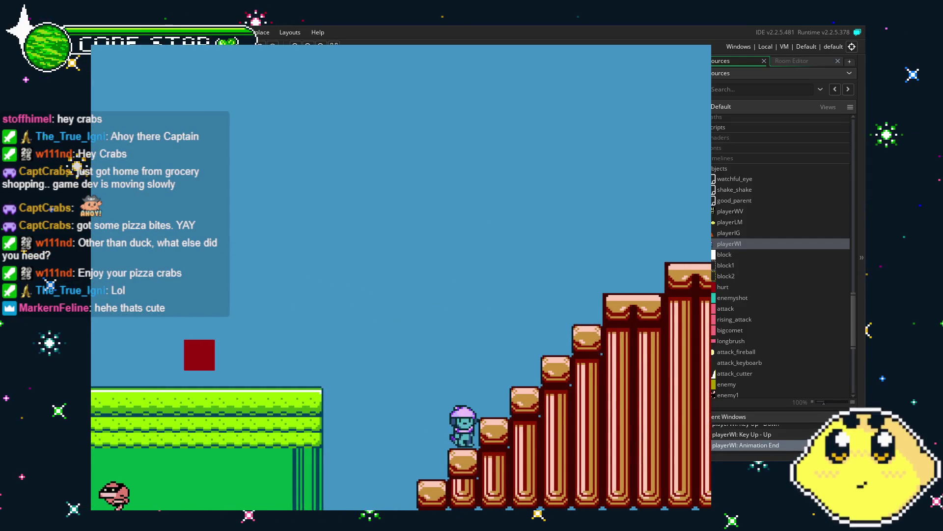
key(Escape)
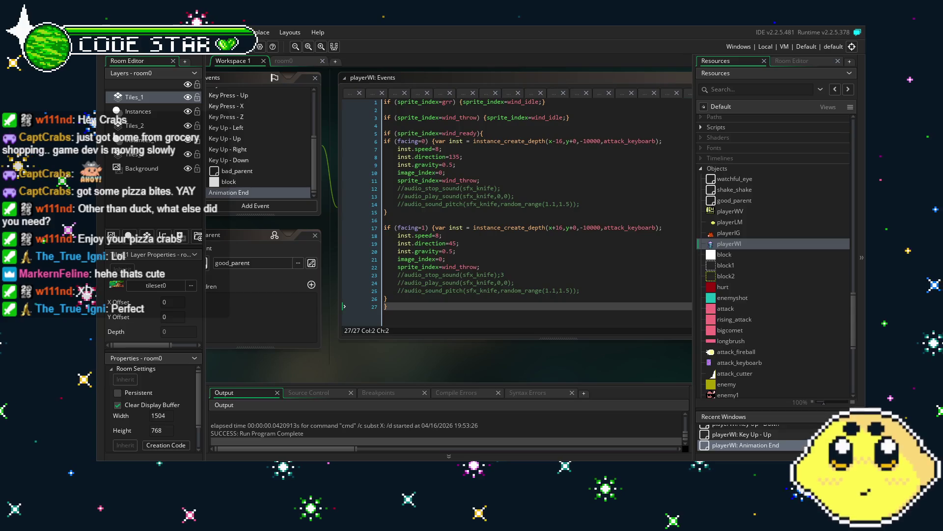
Uncomment the line 15 landing check in block collision, renaming ahoy_fall to wind_fall.
drag(325, 360, 389, 360)
click(332, 176)
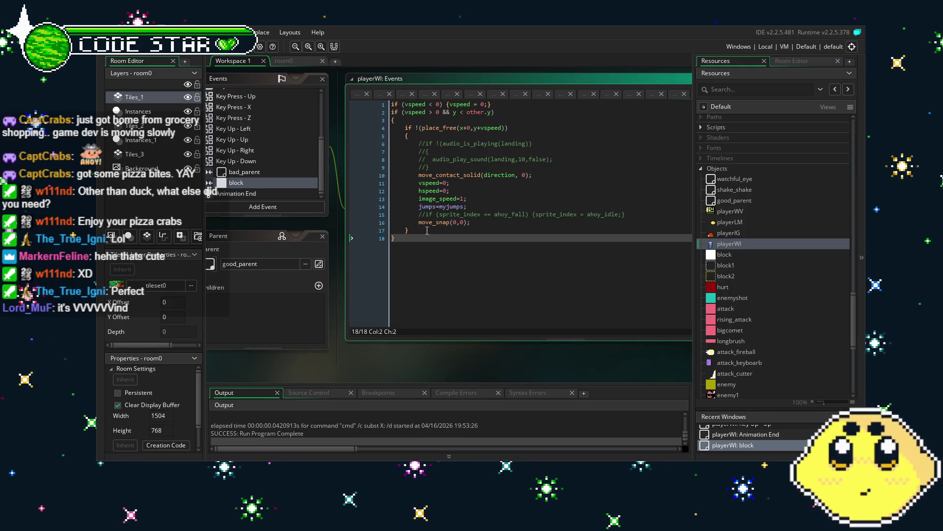
click(426, 214)
key(BackSpace)
key(BackSpace)
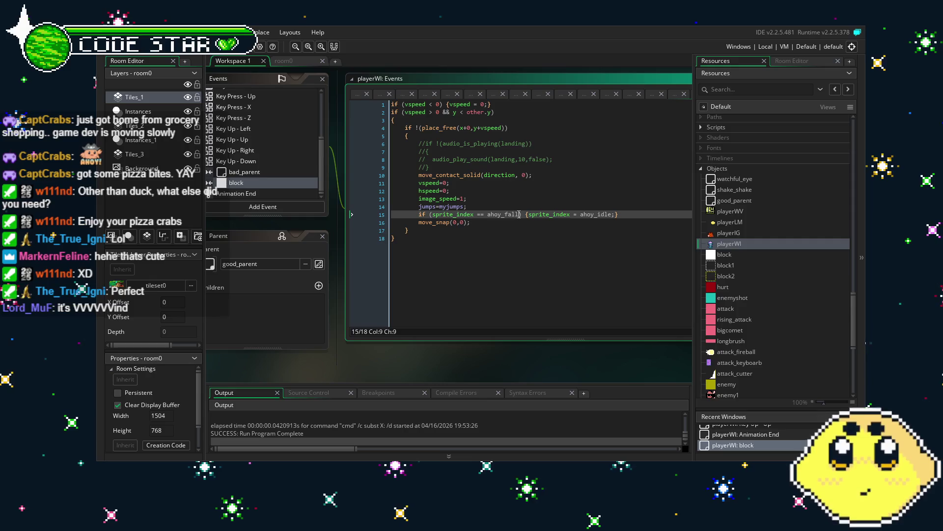
click(501, 214)
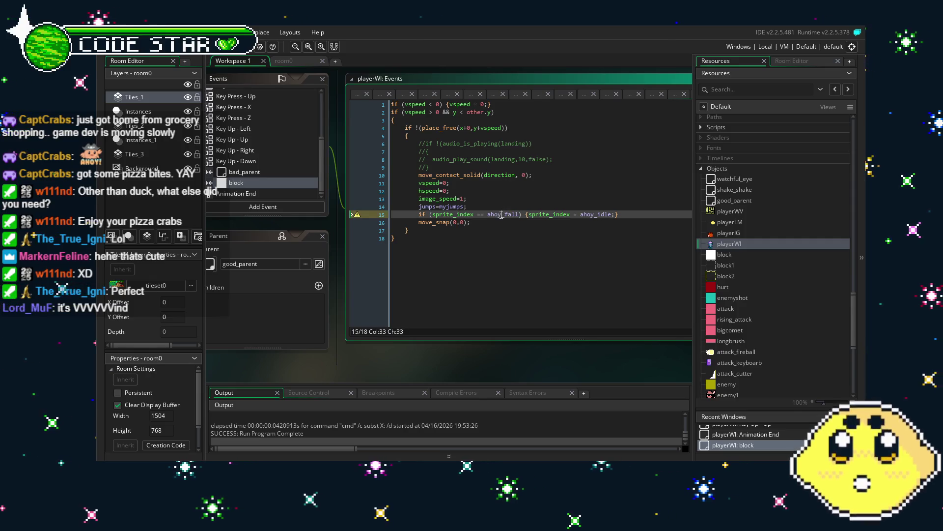
key(BackSpace)
key(BackSpace)
key(BackSpace)
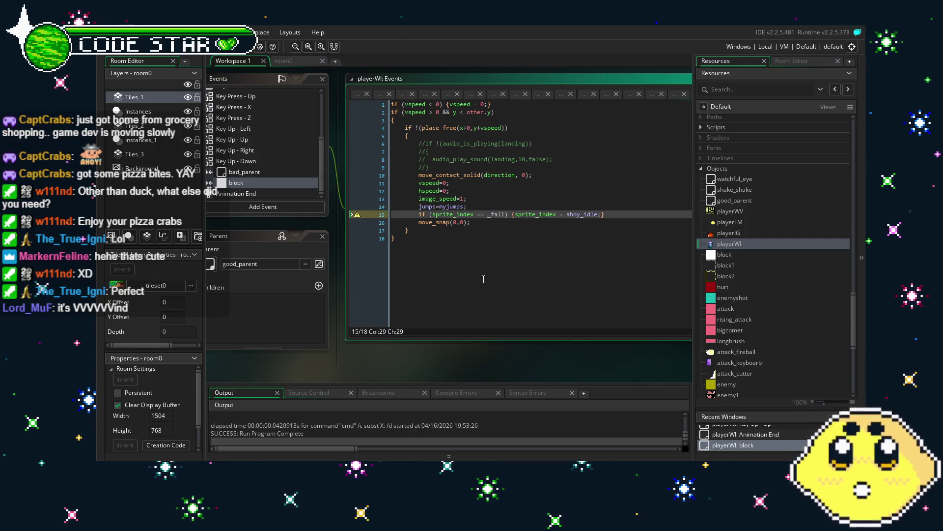
text(wind)
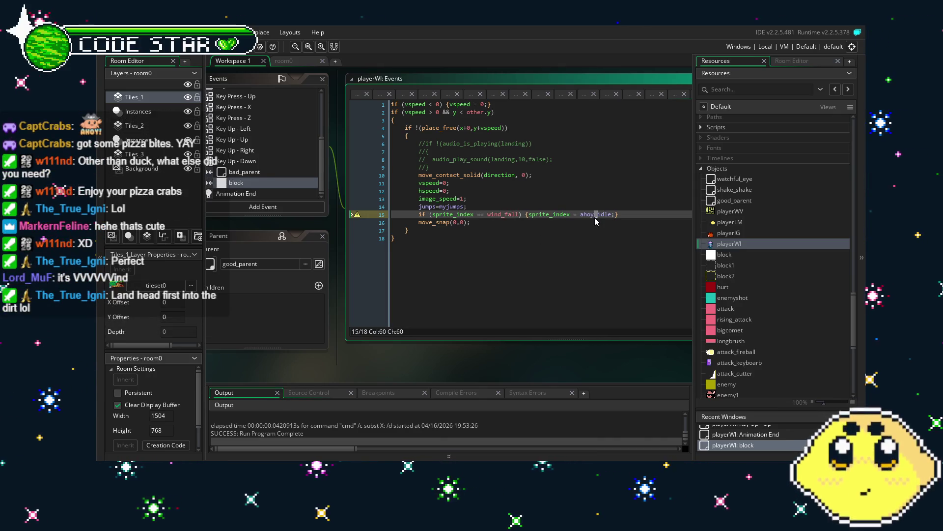
Save the project and launch a new test run.
click(630, 267)
key(ctrl+s)
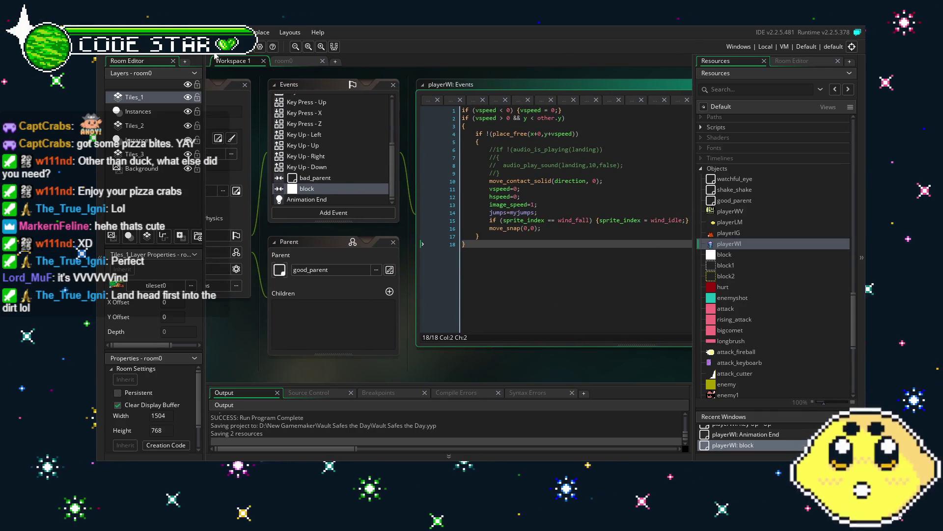
click(215, 56)
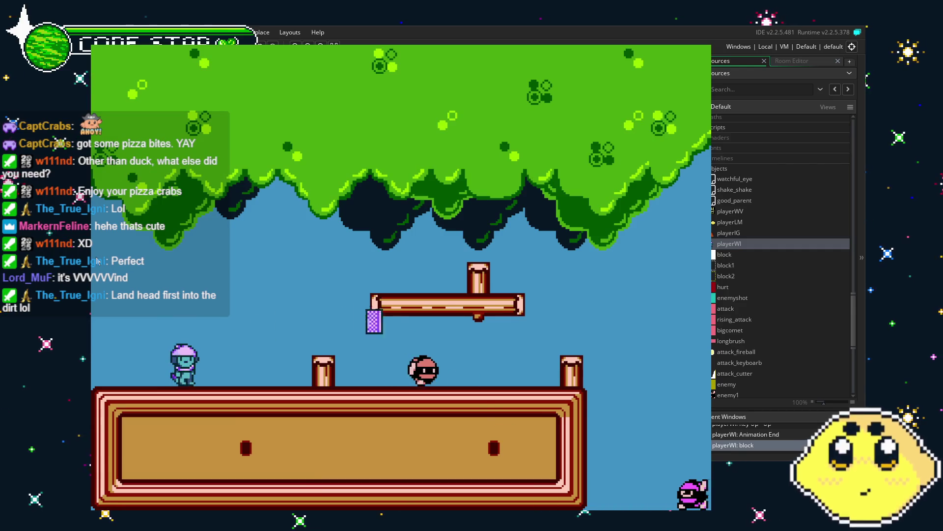
Walk, jump, throw wind projectiles and flip the character between ceiling and floor.
key(Right)
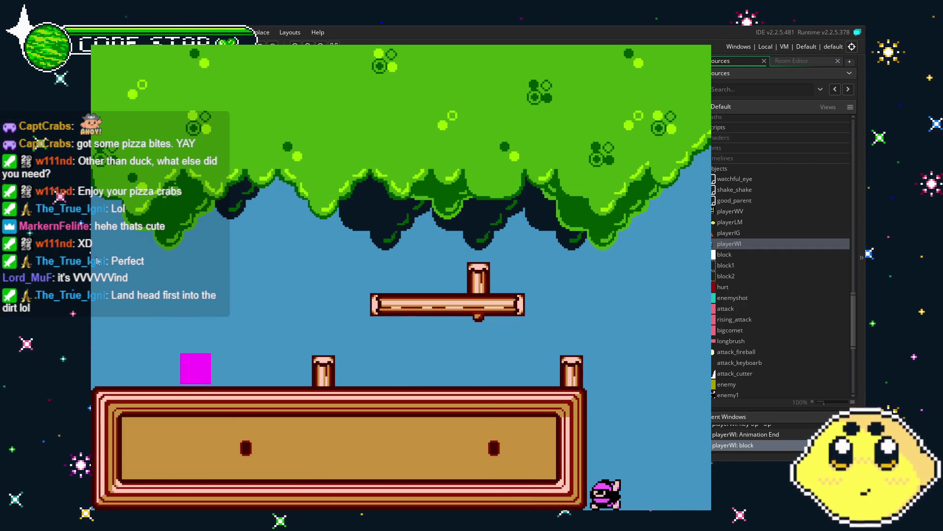
key(Up)
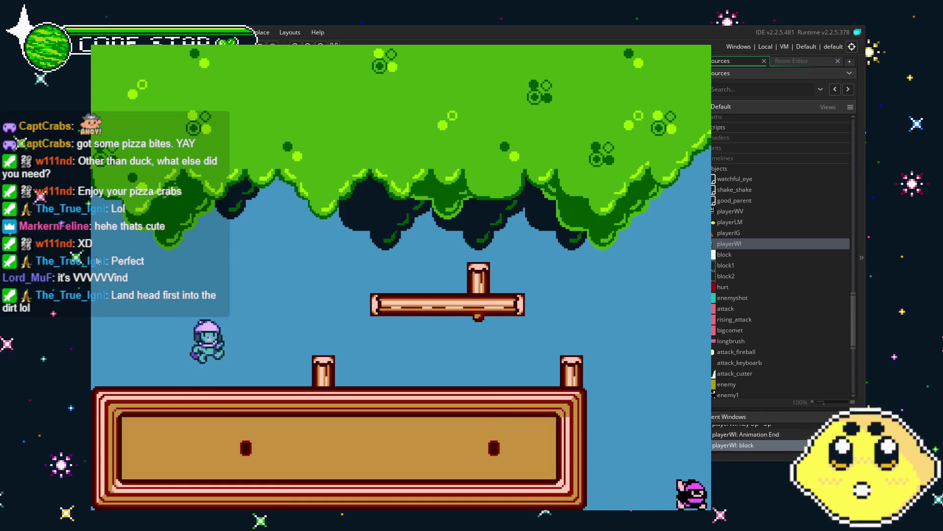
key(Up)
key(Right)
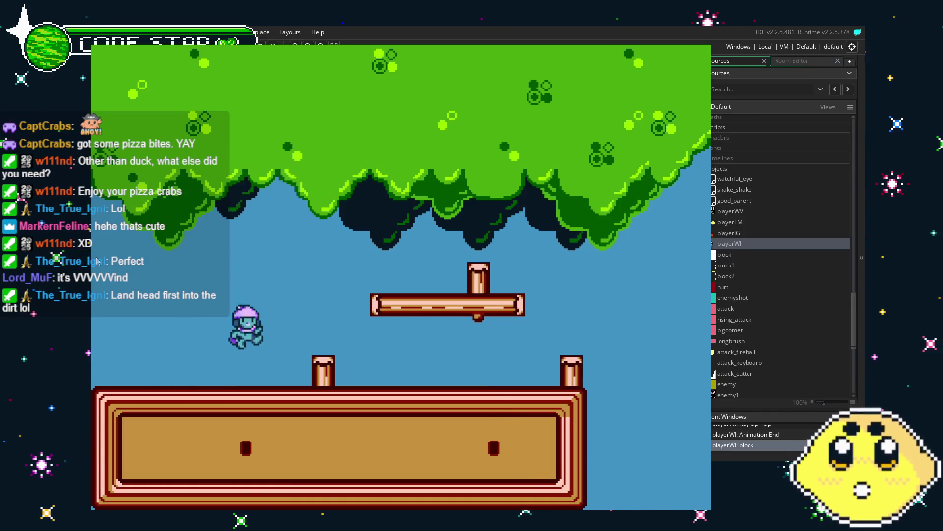
key(Left)
key(Right)
key(Down)
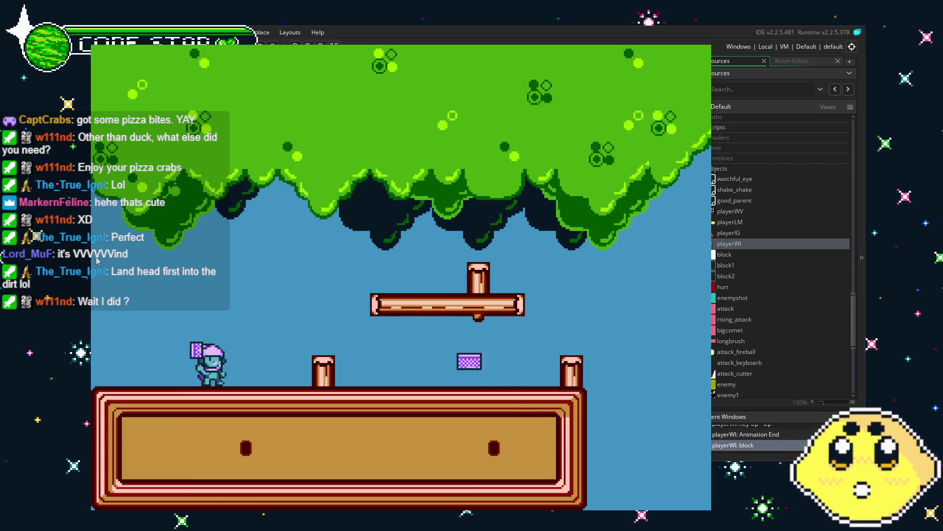
key(Left)
key(Right)
key(Down)
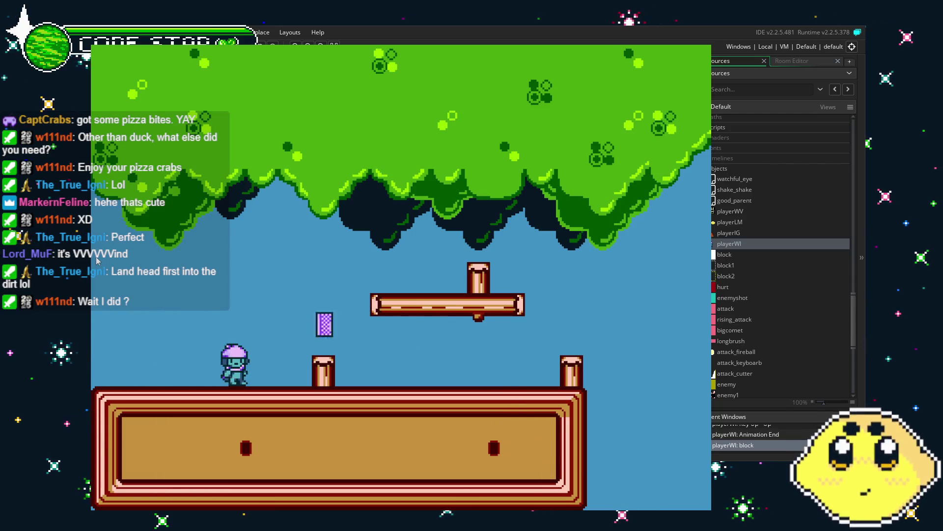
key(Right)
key(Up)
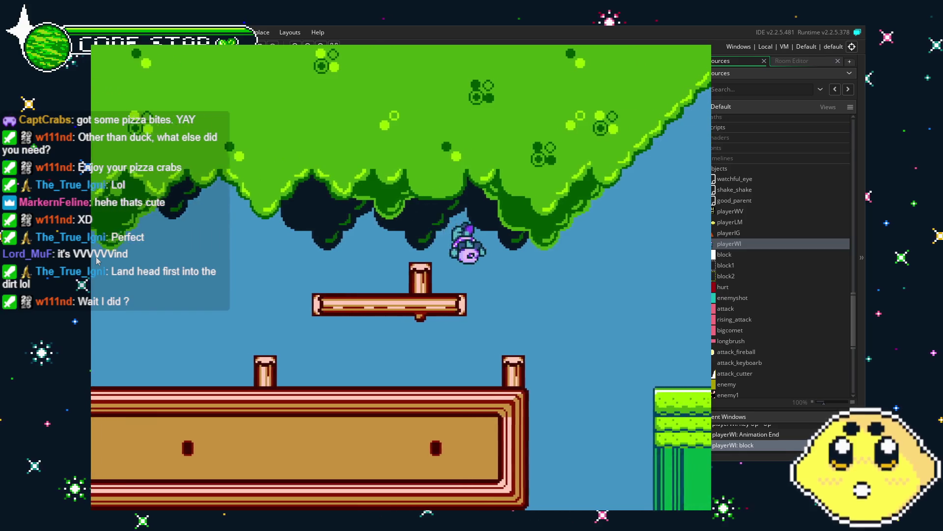
key(Up)
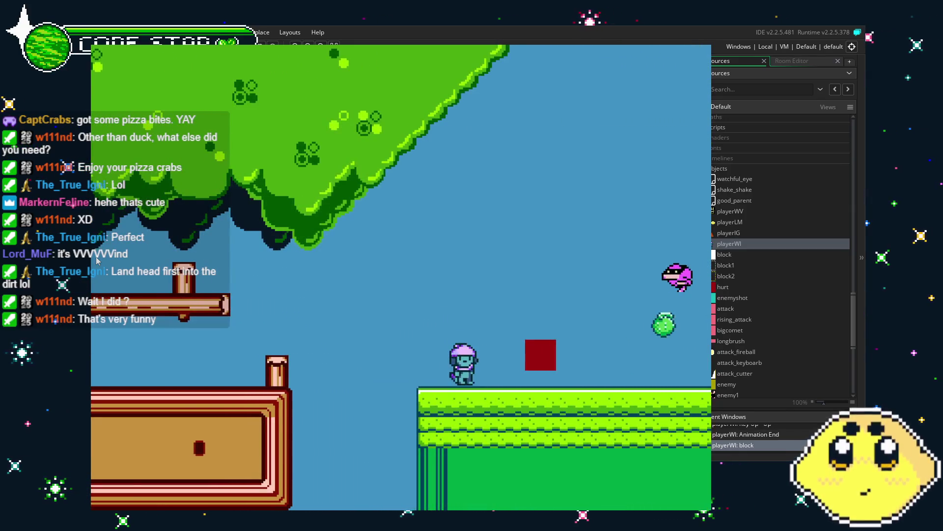
key(Up)
key(Up)
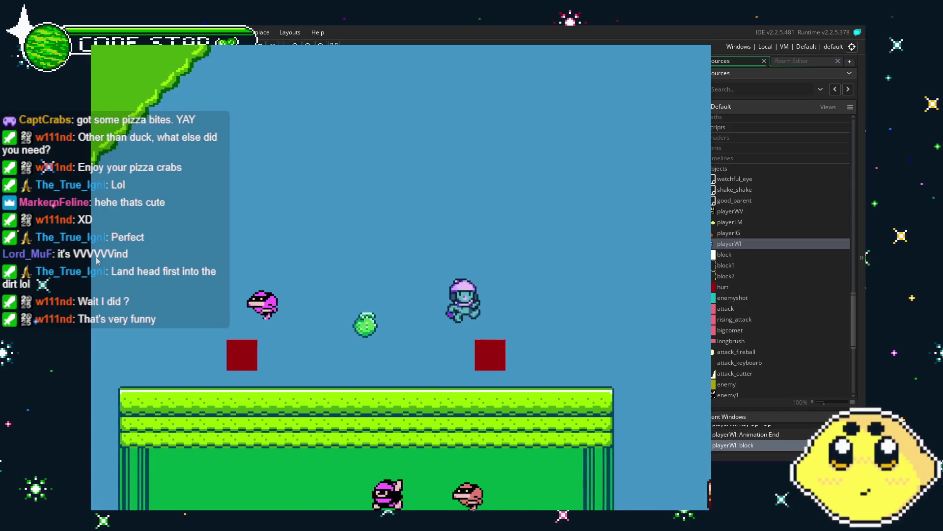
key(Left)
key(Up)
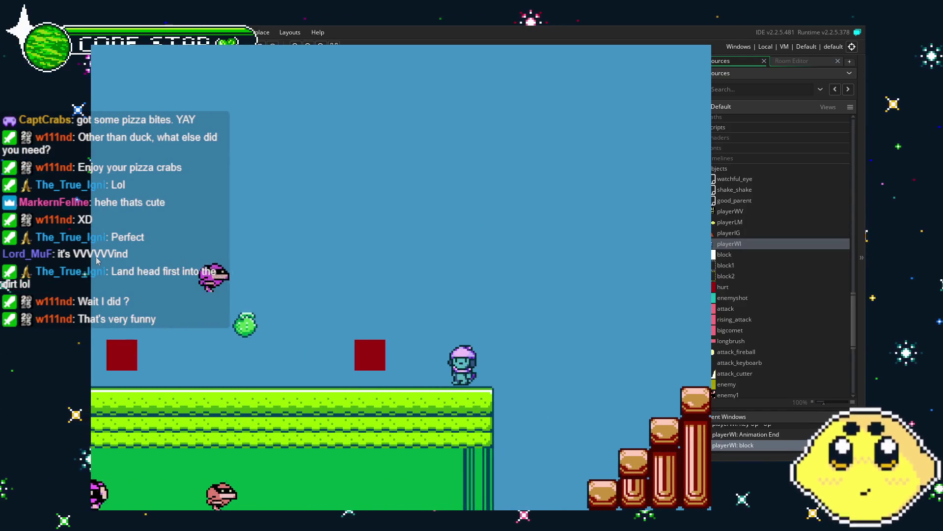
key(Left)
key(Up)
key(Left)
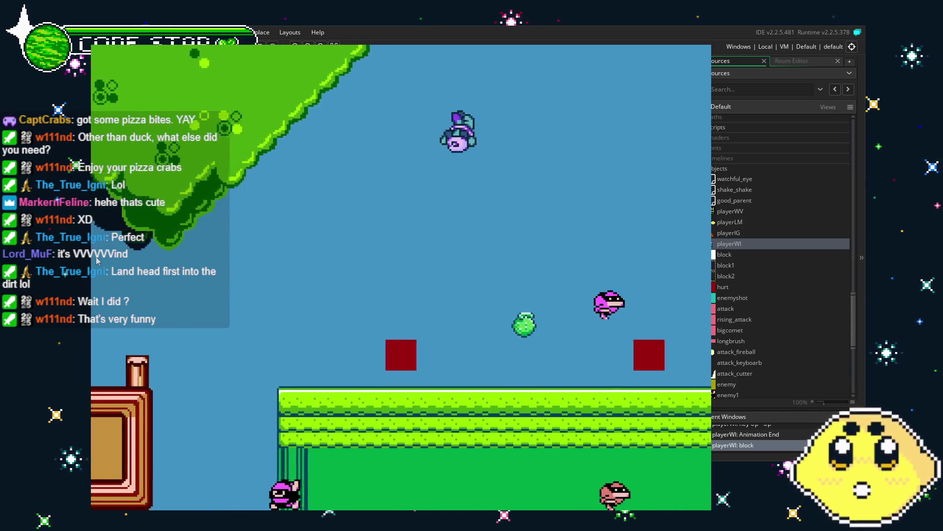
key(Right)
key(Up)
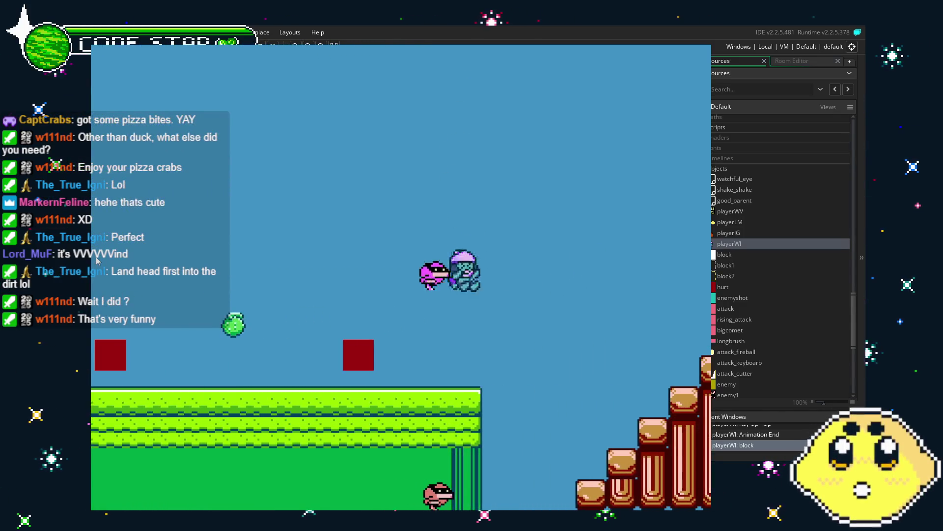
key(Left)
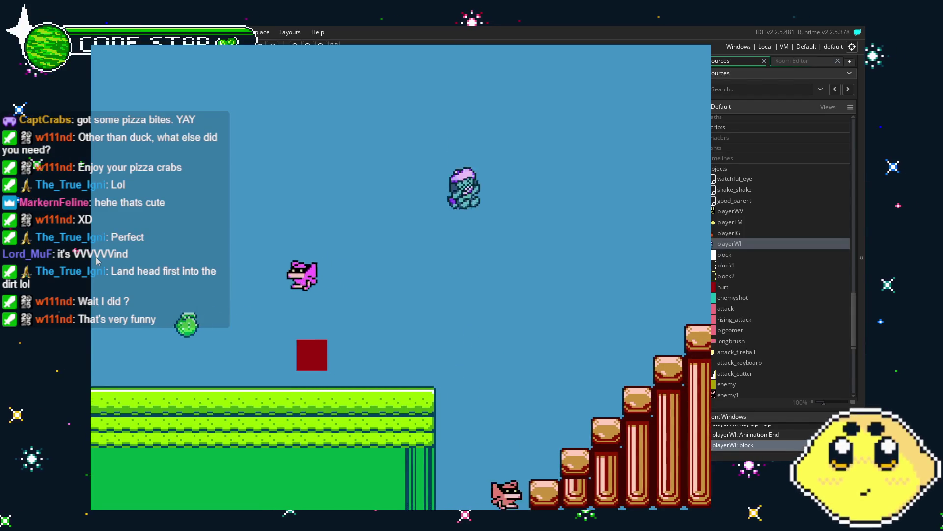
key(Left)
key(Up)
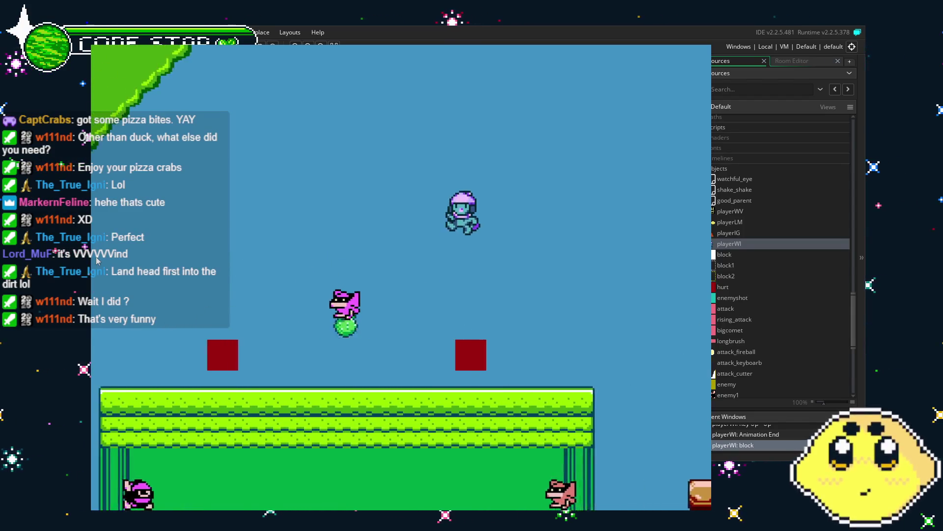
key(Right)
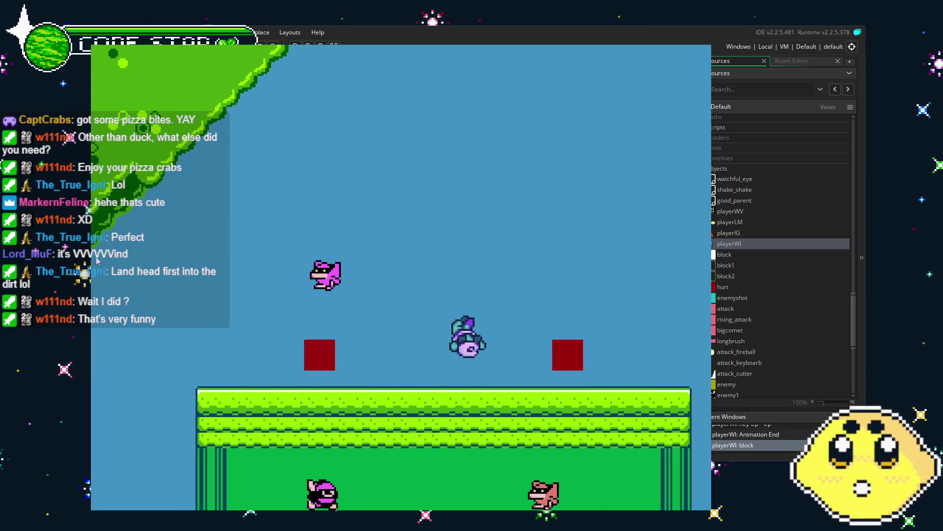
key(Left)
key(Up)
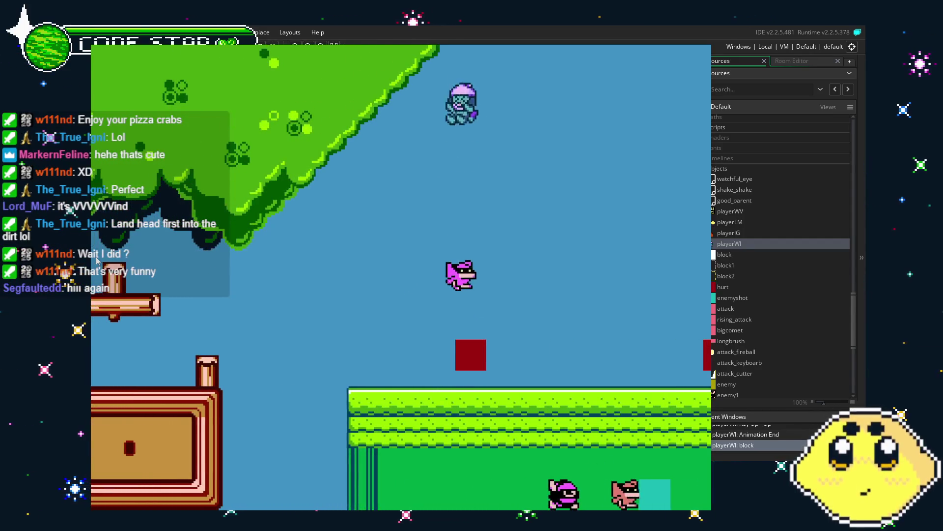
key(Left)
key(Down)
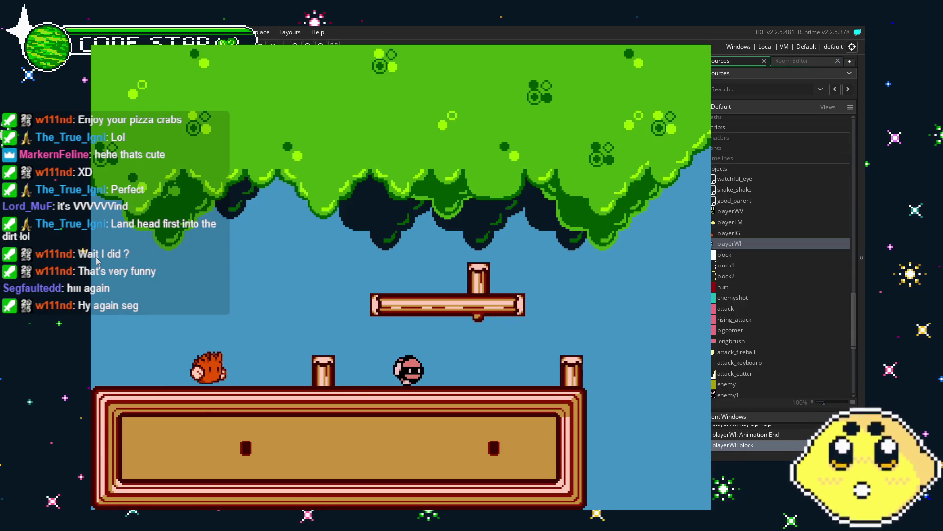
Jump with space up the wooden stair pillars and back to the grass, then stop the game.
key(Right)
key(space)
key(Right)
key(space)
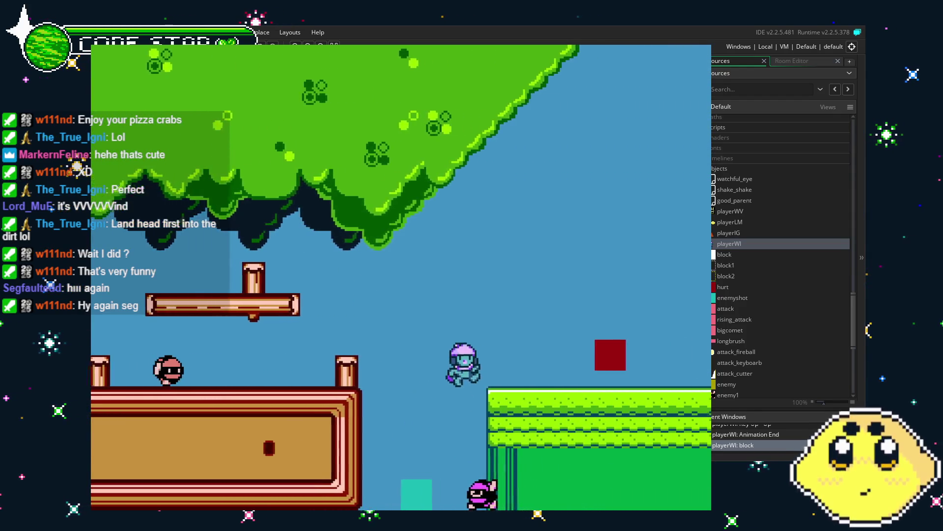
key(Right)
key(space)
key(Right)
key(space)
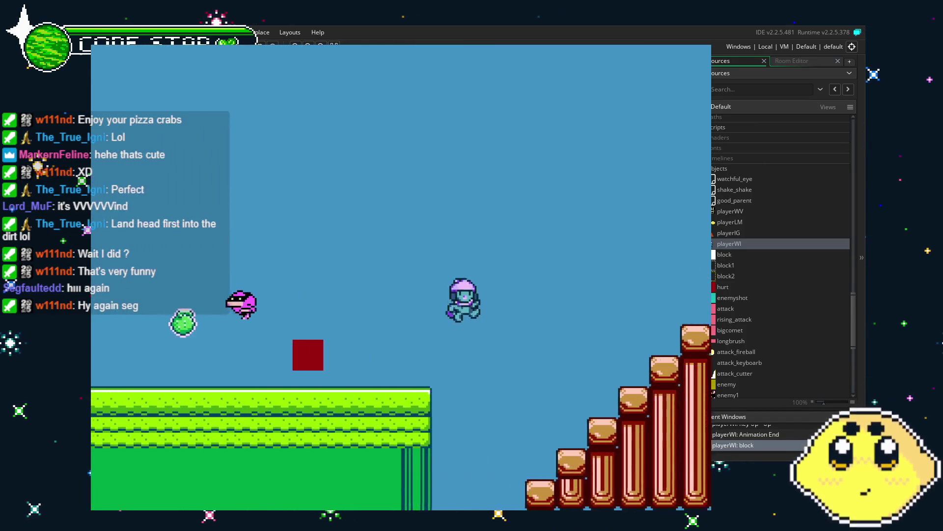
key(Right)
key(space)
key(Left)
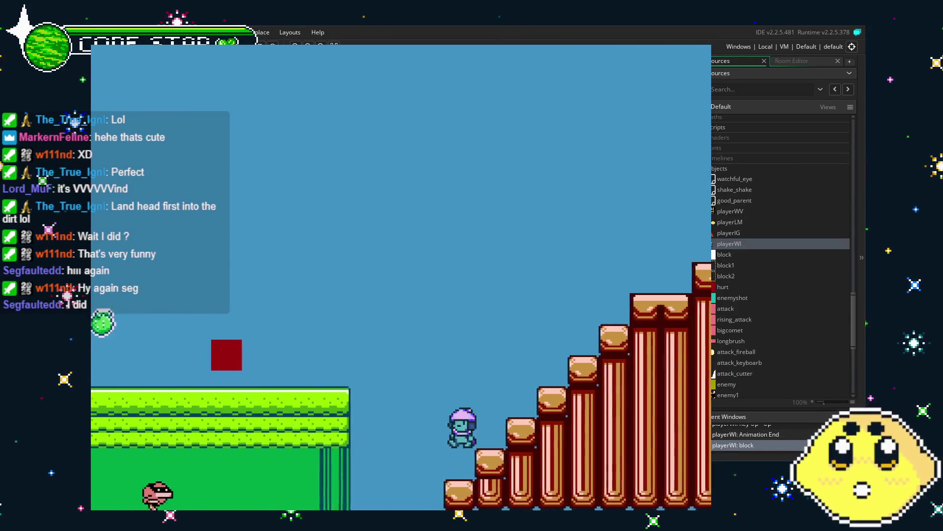
key(Left)
key(space)
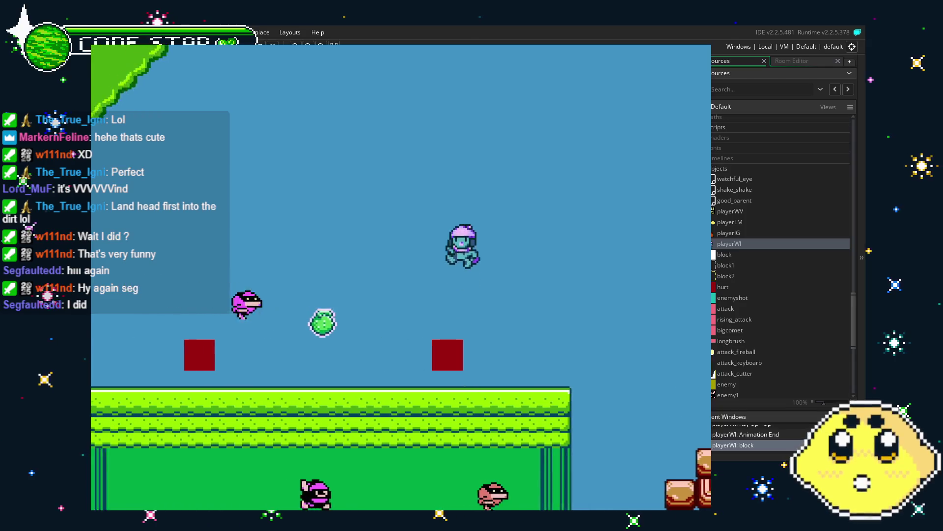
key(Left)
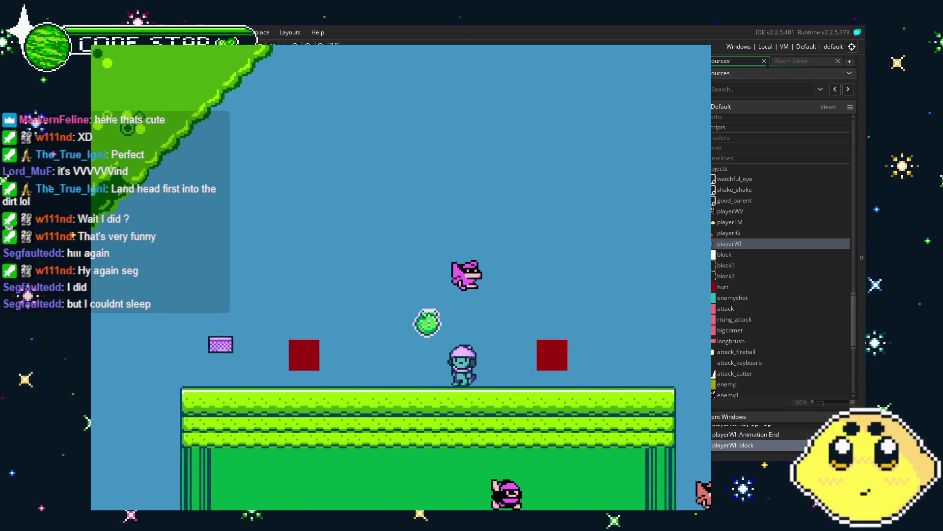
key(Left)
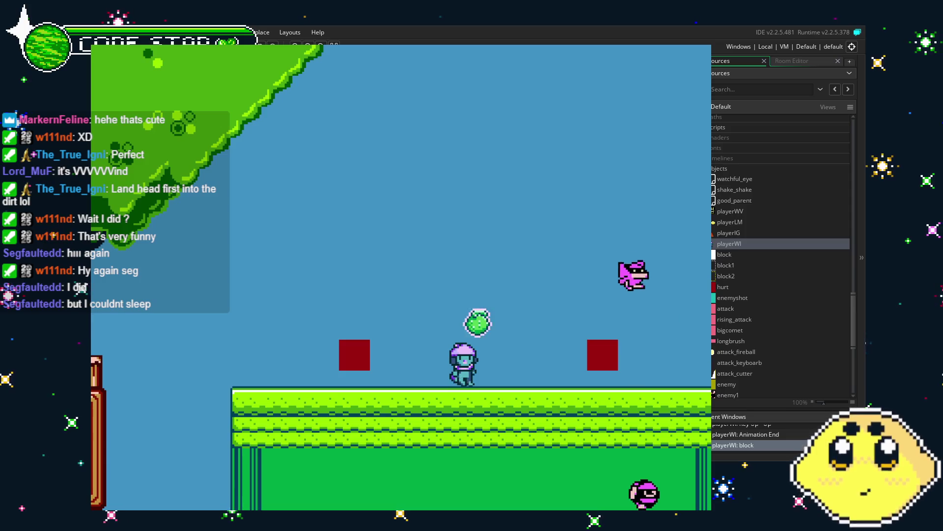
key(Escape)
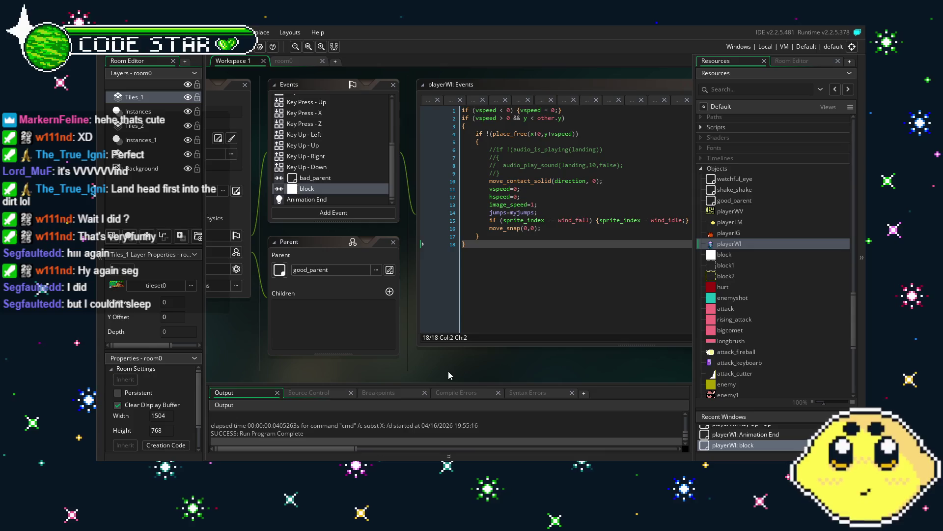
Open the Key Press - X code and go to the wind_ready check on line 30.
scroll(344, 167, up, 2)
click(314, 152)
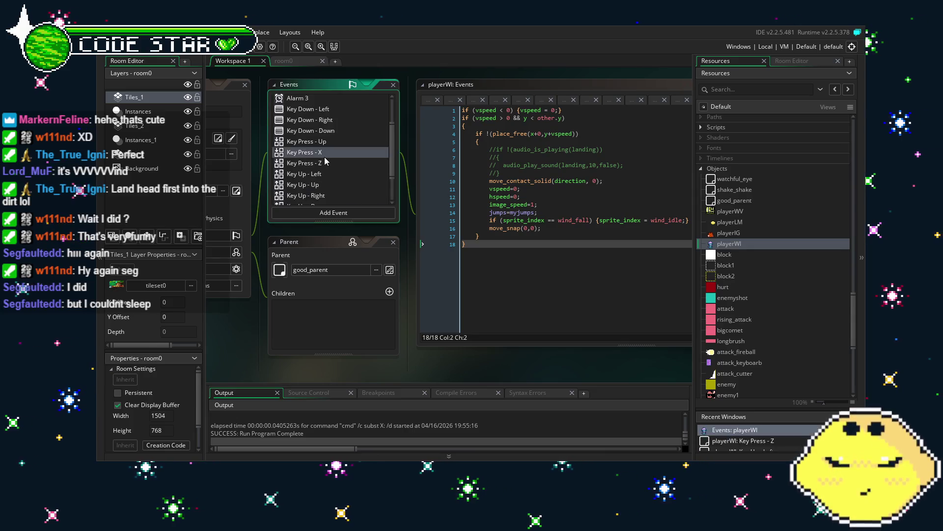
click(602, 268)
scroll(527, 252, down, 2)
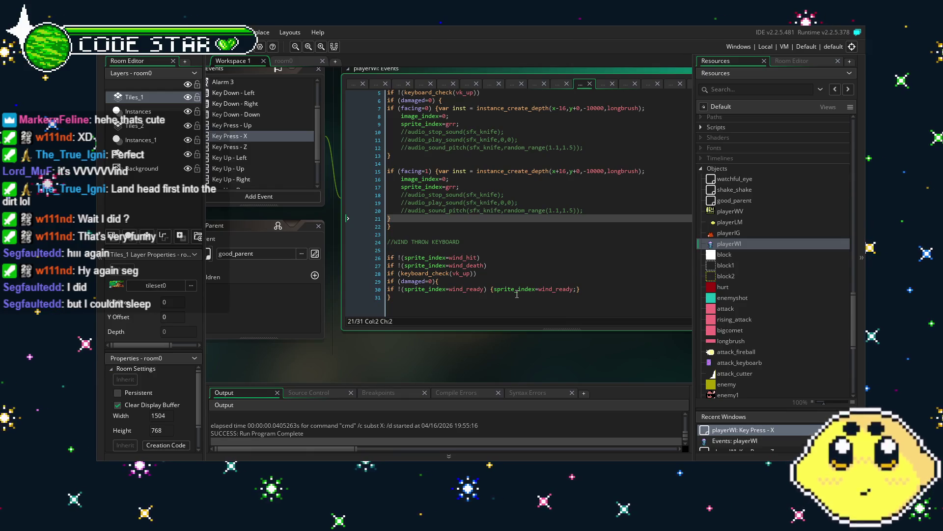
click(481, 290)
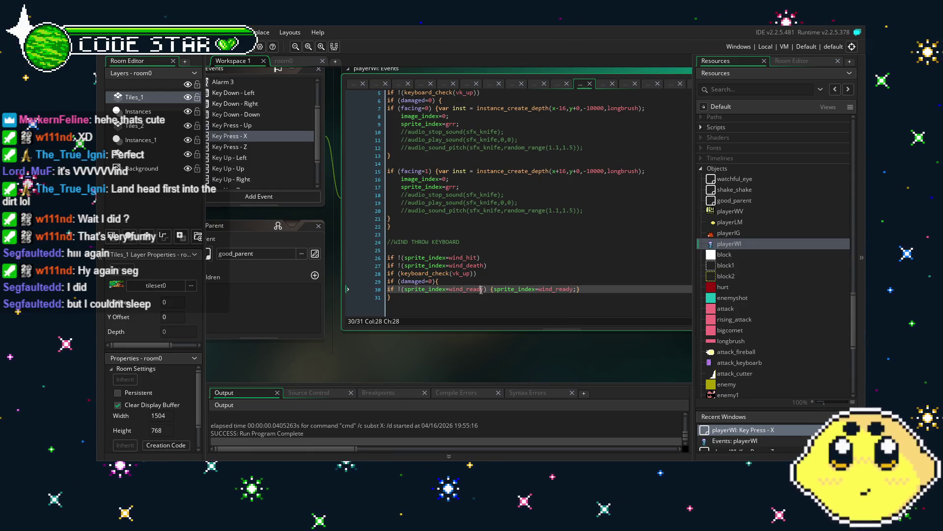
scroll(484, 276, up, 2)
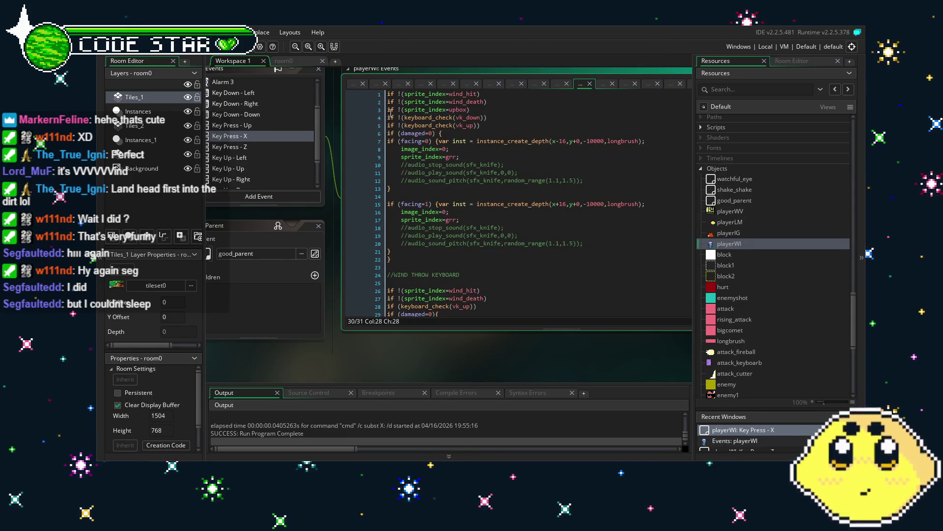
click(437, 132)
scroll(512, 225, down, 2)
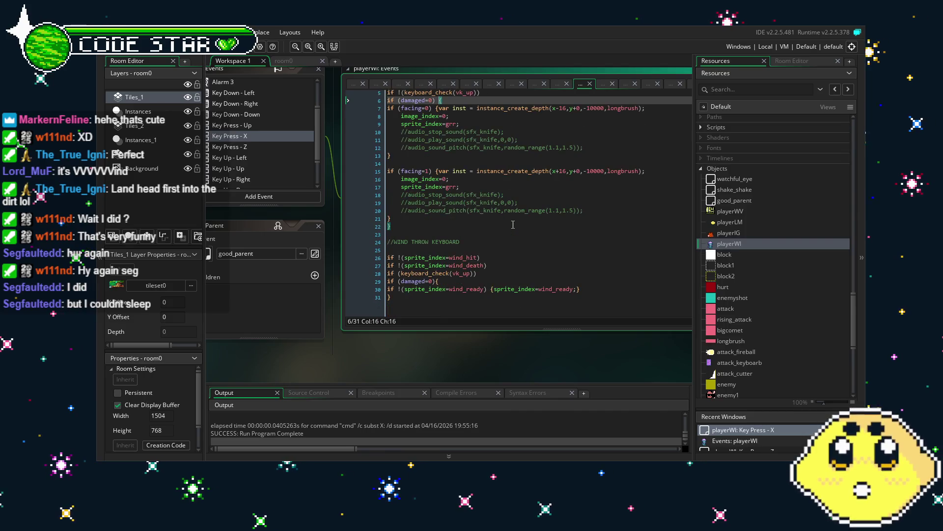
click(515, 249)
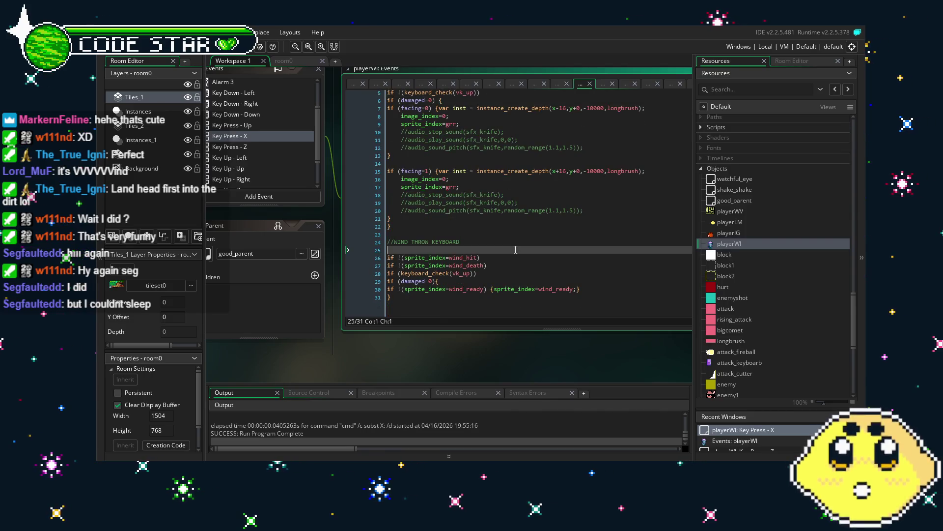
click(514, 288)
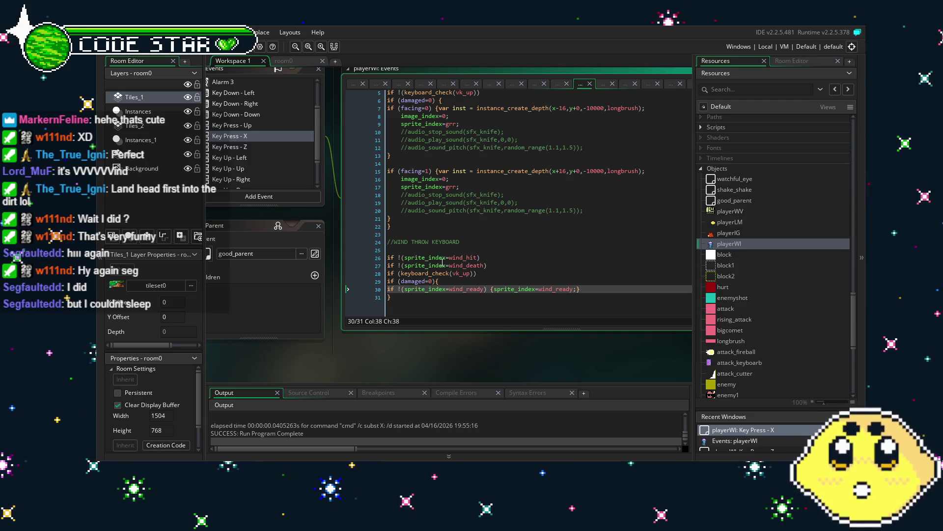
scroll(482, 235, up, 2)
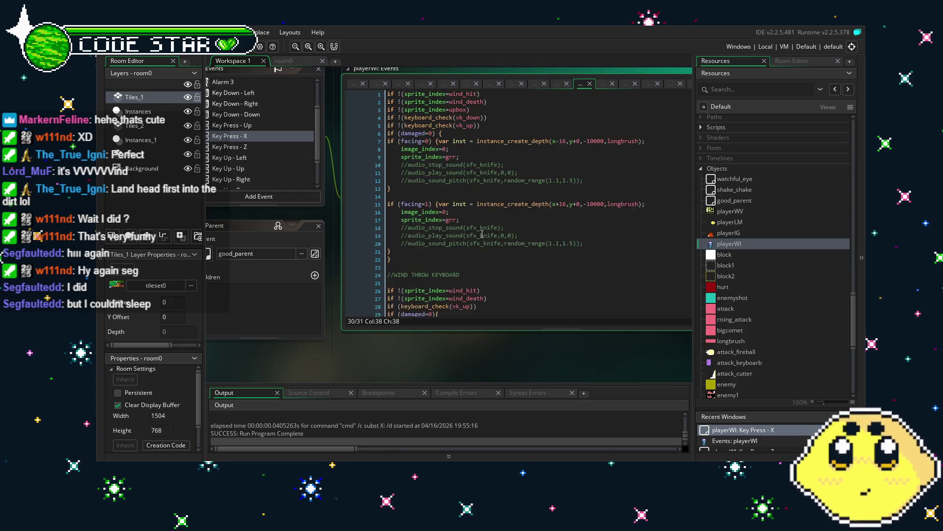
scroll(482, 235, down, 2)
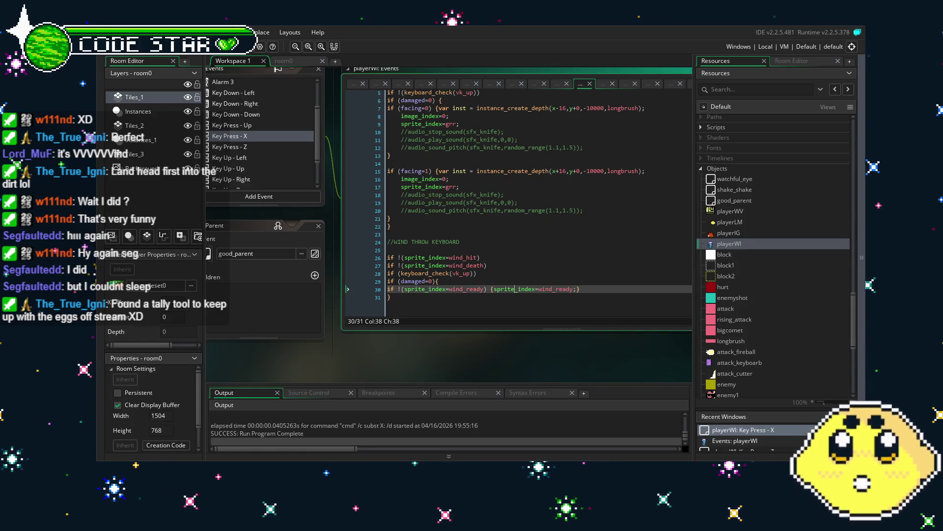
mouse_move(407, 355)
mouse_down()
mouse_move(361, 352)
mouse_move(420, 345)
mouse_move(384, 354)
mouse_move(396, 349)
mouse_up()
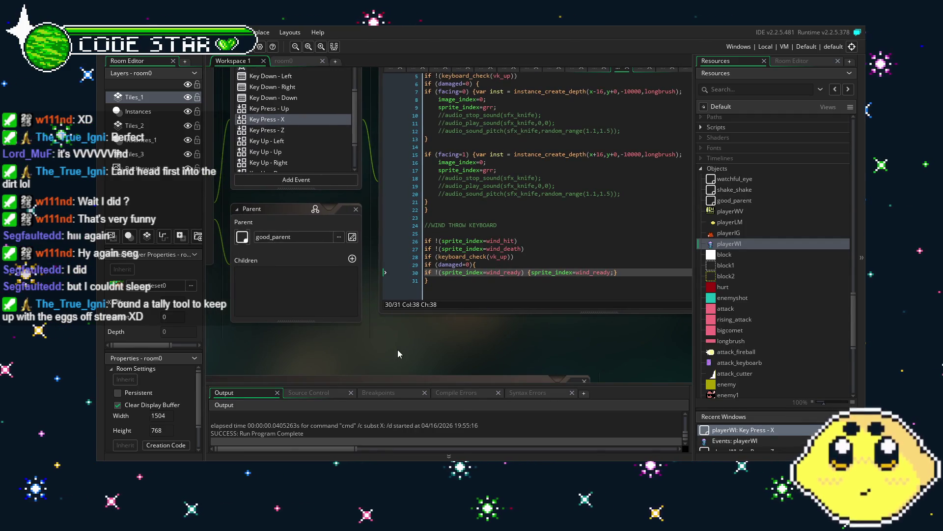
drag(397, 353, 361, 353)
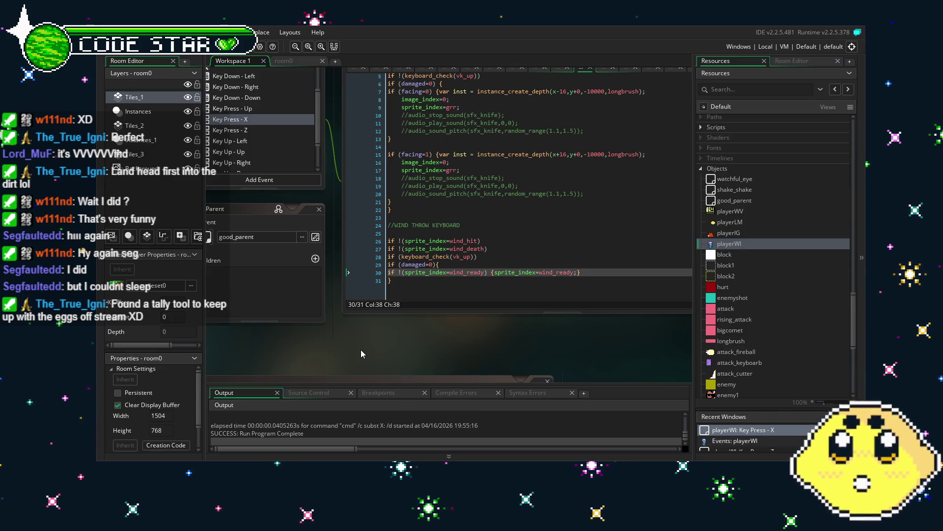
drag(362, 350, 357, 350)
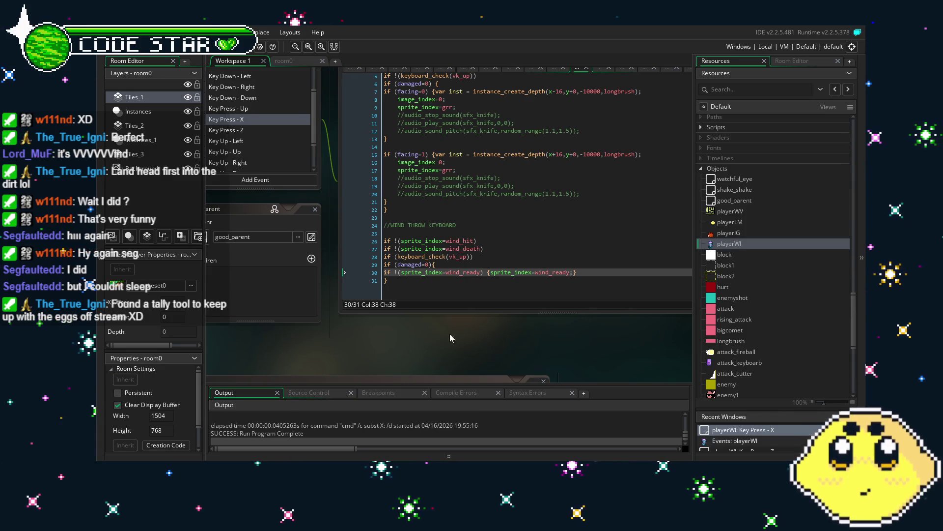
drag(456, 338, 413, 338)
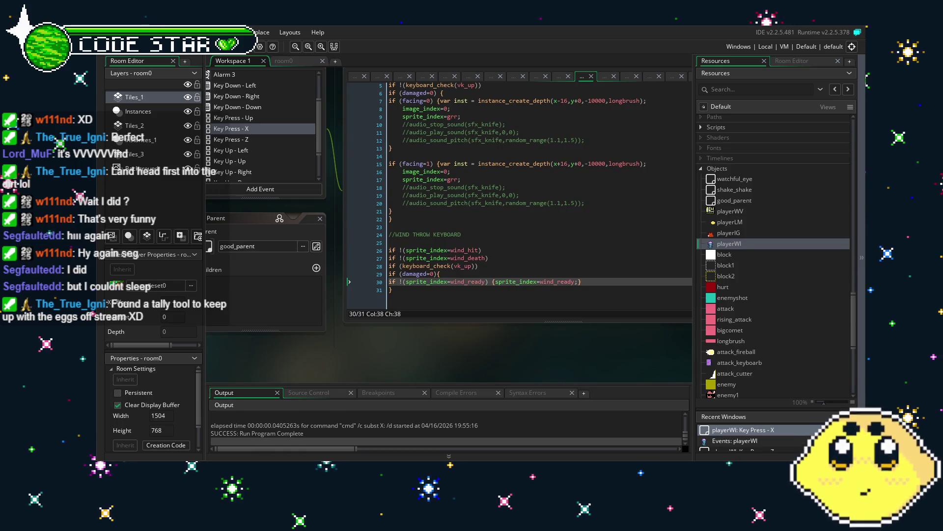
drag(393, 354, 311, 351)
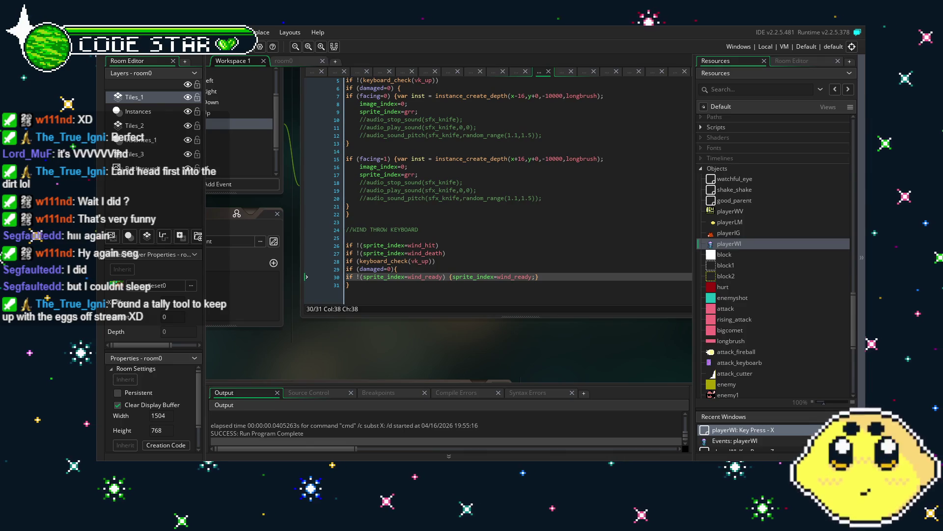
Pan the workspace to show the Events and Parent panels beside the code, then scroll Resources down.
drag(394, 335, 496, 351)
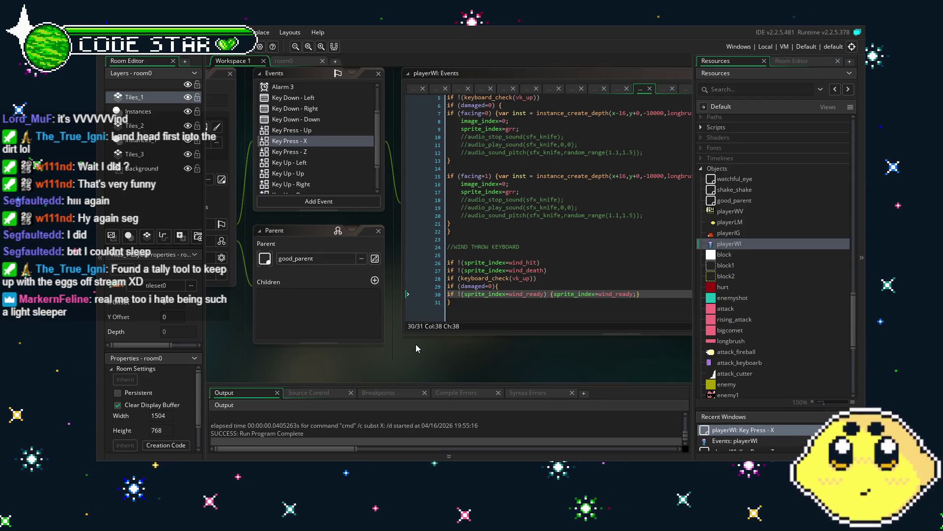
drag(416, 348, 404, 349)
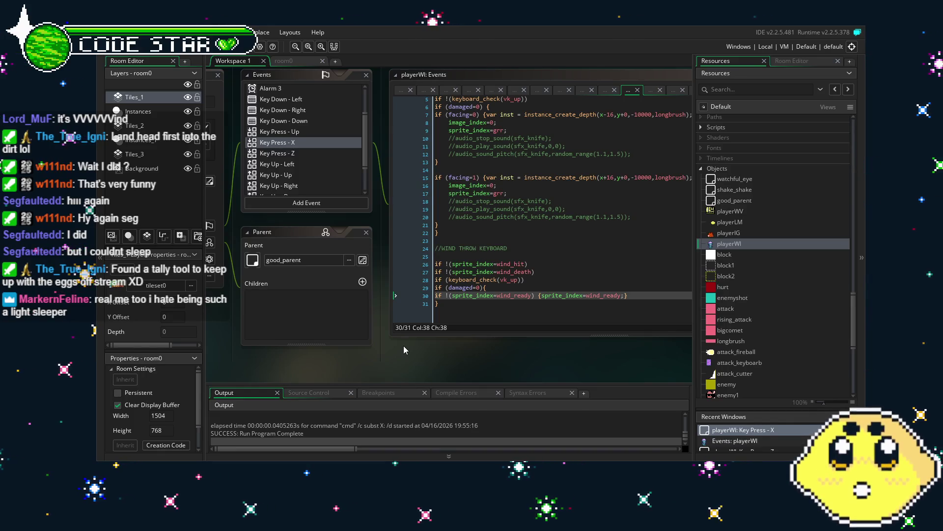
drag(402, 346, 385, 347)
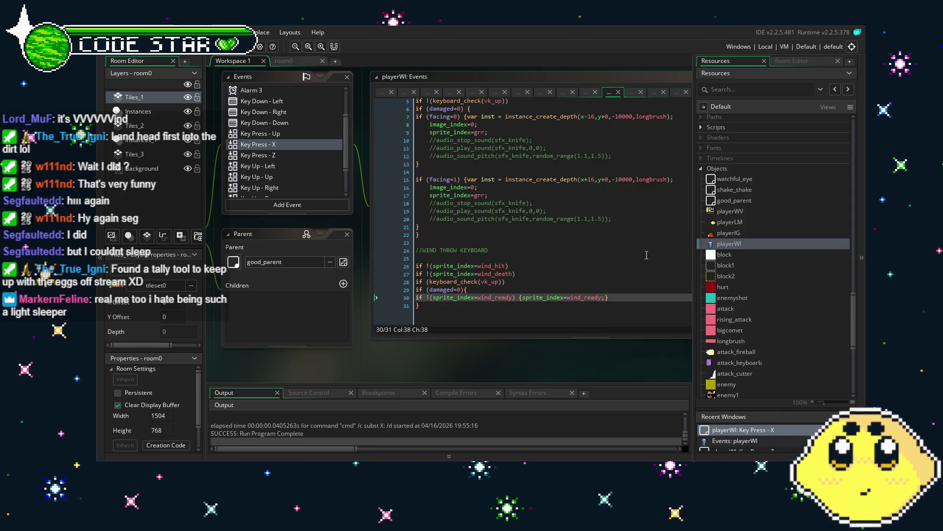
scroll(762, 326, down, 7)
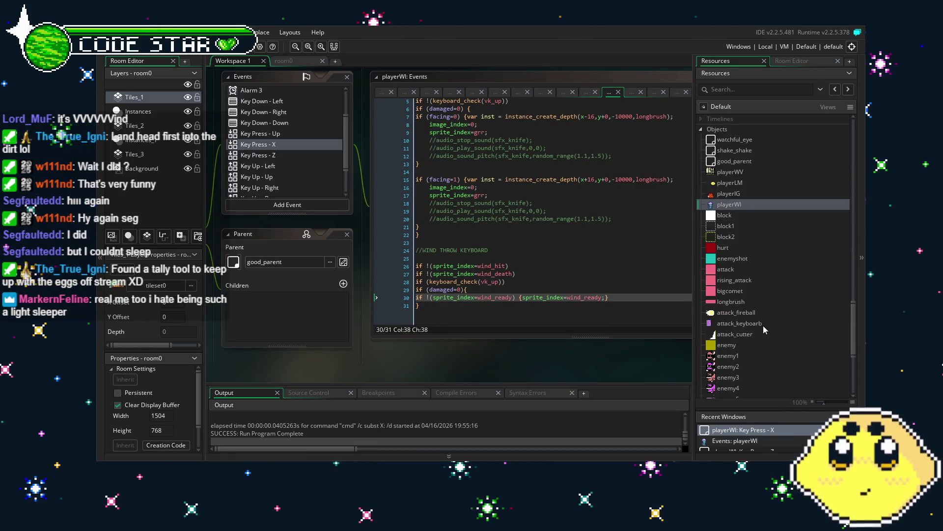
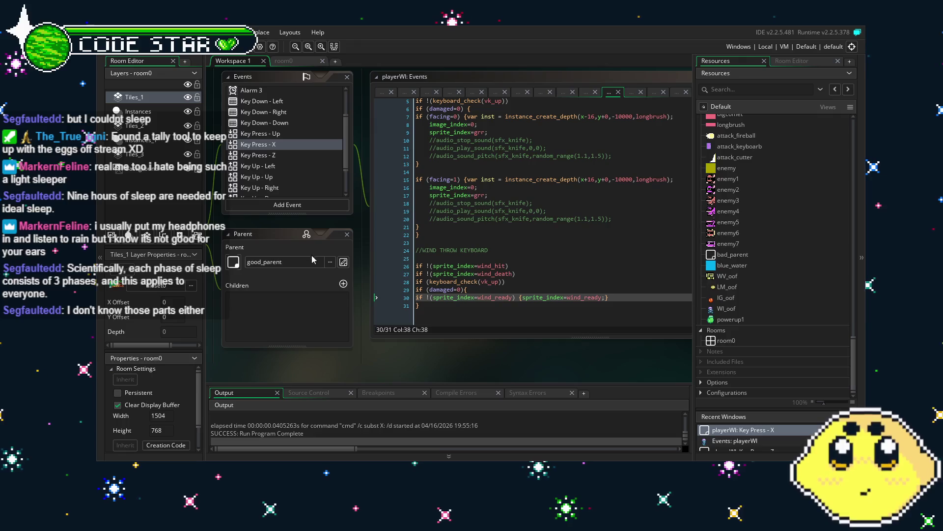
Save the project with the new Key Press - X wind-throw code.
key(ctrl+s)
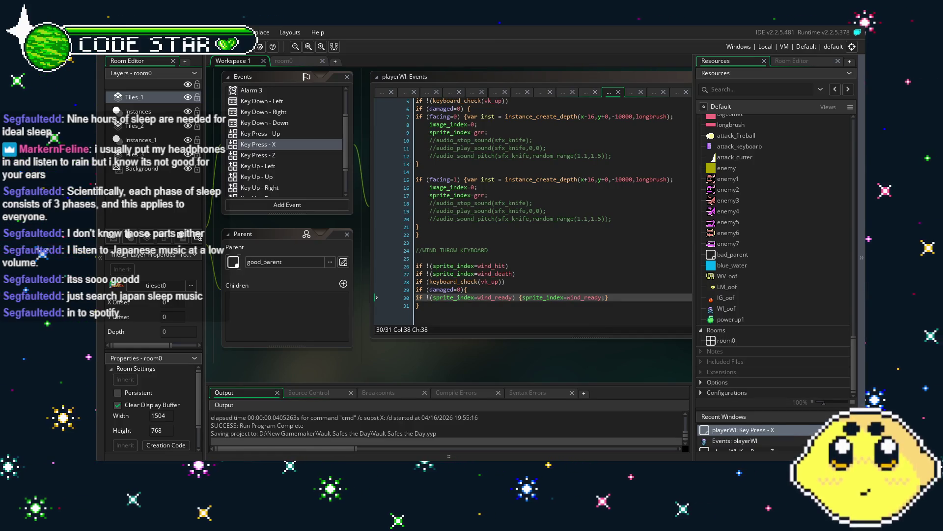
mouse_move(384, 365)
mouse_down()
mouse_move(354, 359)
mouse_move(398, 366)
mouse_up()
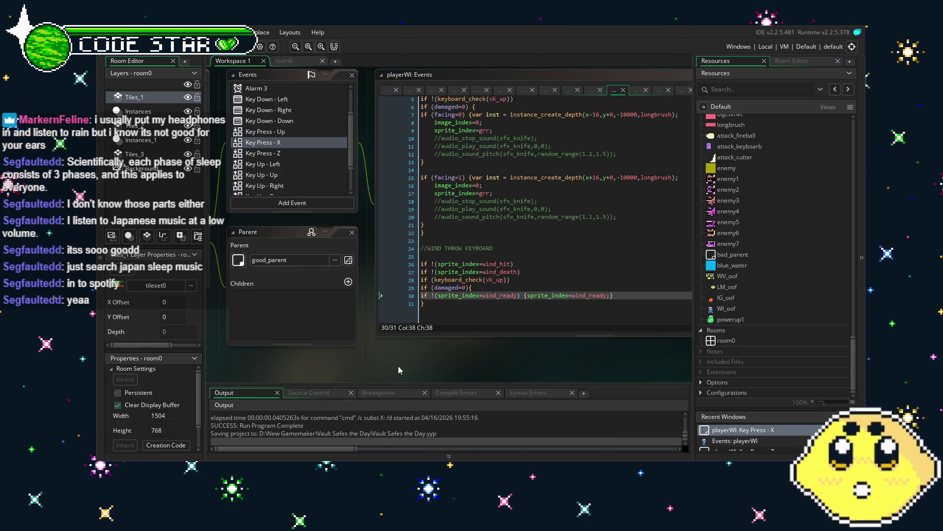
Pan around the playerWI wind-throw code, then switch to the room0 level layout.
drag(393, 367, 389, 368)
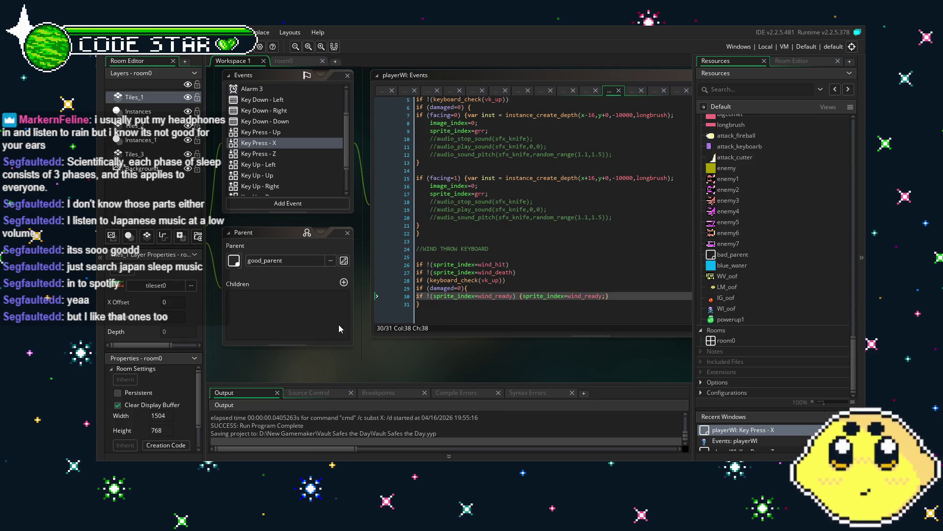
scroll(343, 341, right, 2)
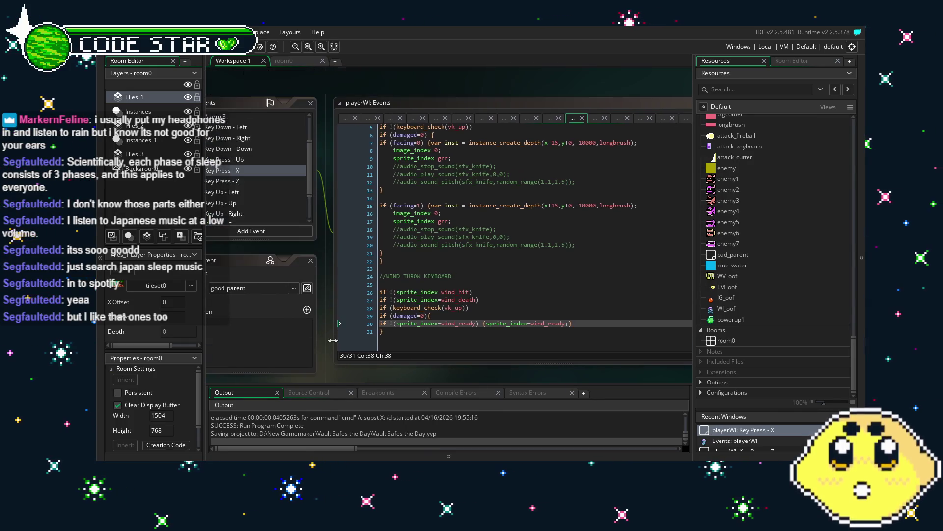
scroll(344, 344, left, 2)
scroll(344, 344, up, 1)
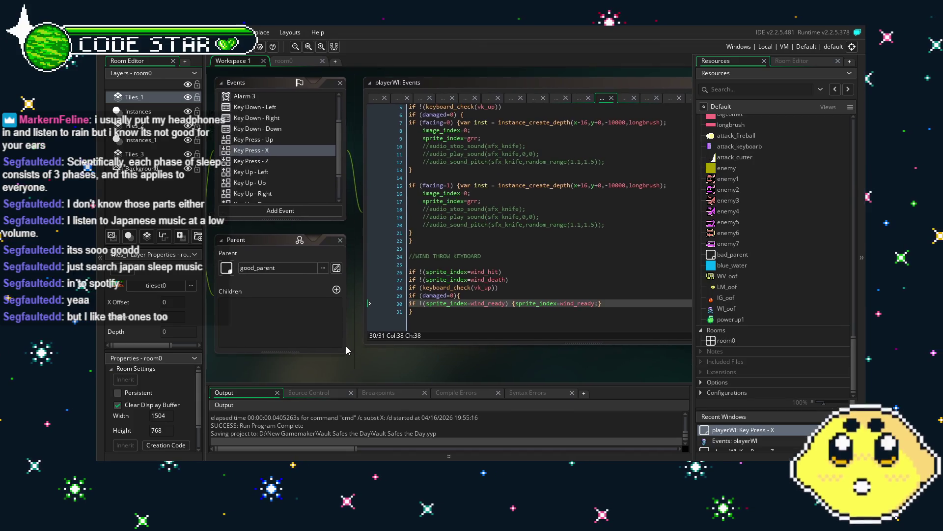
scroll(333, 364, left, 2)
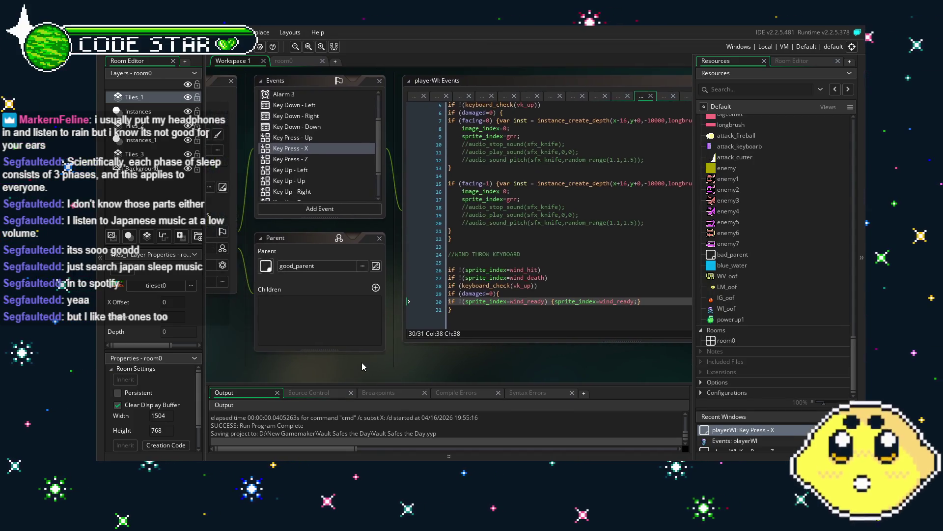
scroll(338, 170, down, 2)
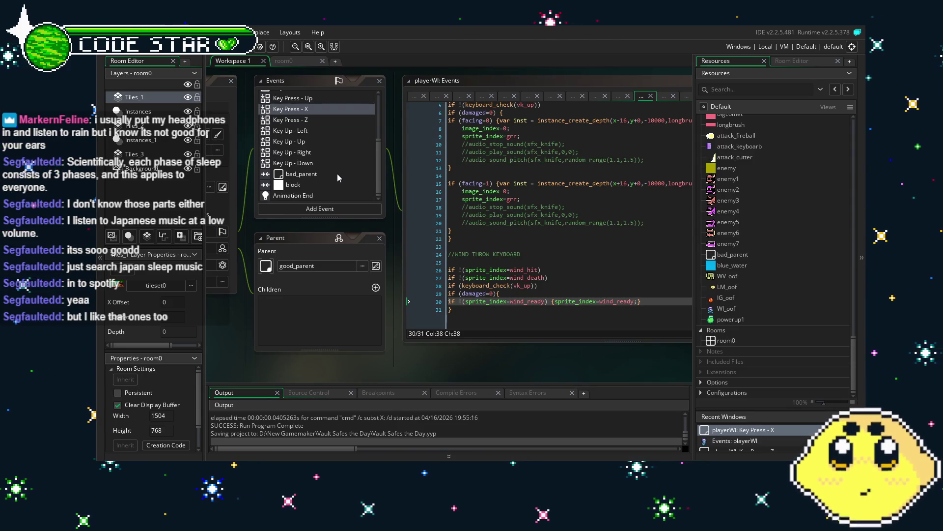
drag(318, 374, 348, 371)
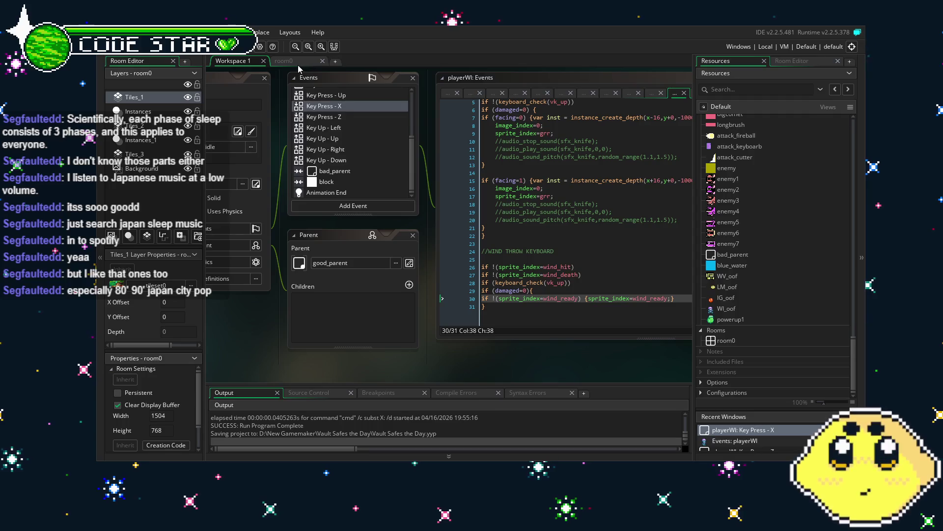
click(299, 63)
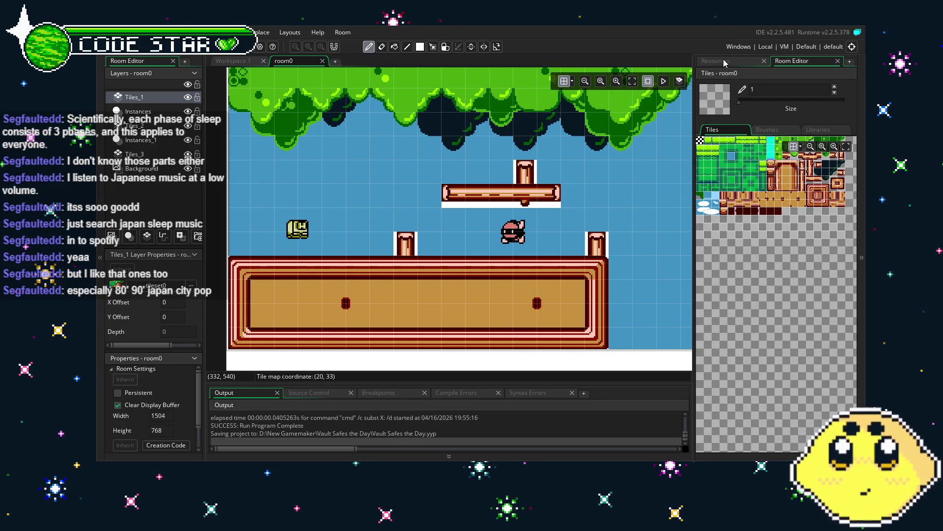
Show the Resources tree and scroll across room0 to view the building and water areas.
click(724, 62)
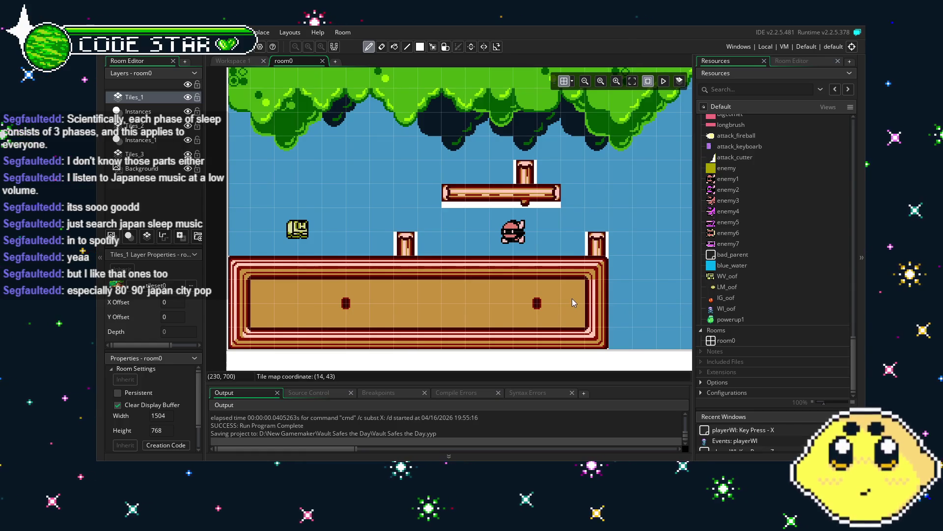
scroll(572, 299, right, 10)
scroll(334, 276, right, 10)
scroll(373, 273, up, 2)
scroll(427, 266, right, 10)
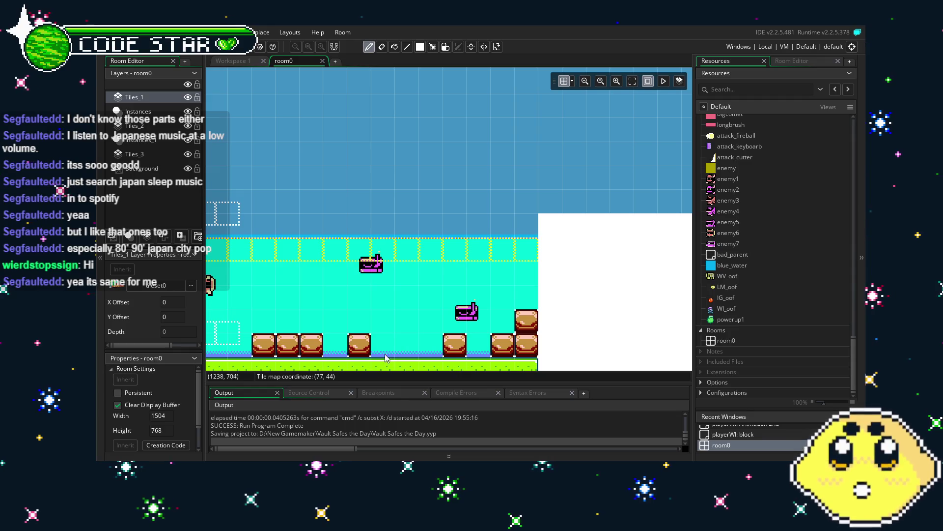
scroll(396, 348, left, 5)
scroll(443, 320, up, 2)
scroll(495, 290, left, 6)
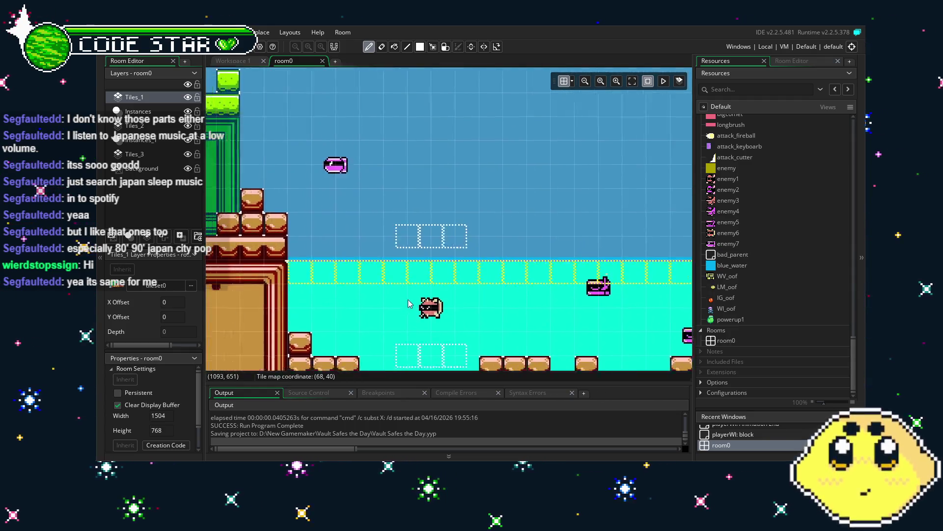
scroll(515, 289, left, 2)
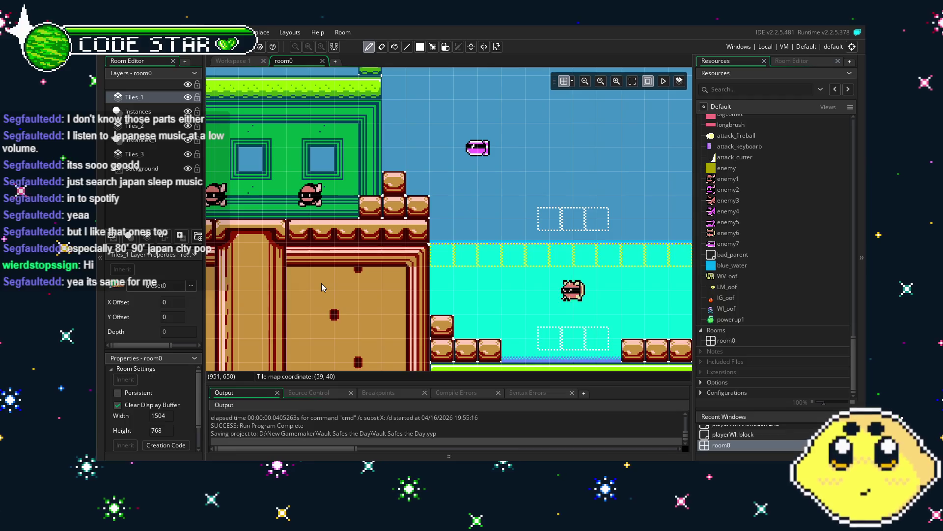
scroll(321, 283, left, 5)
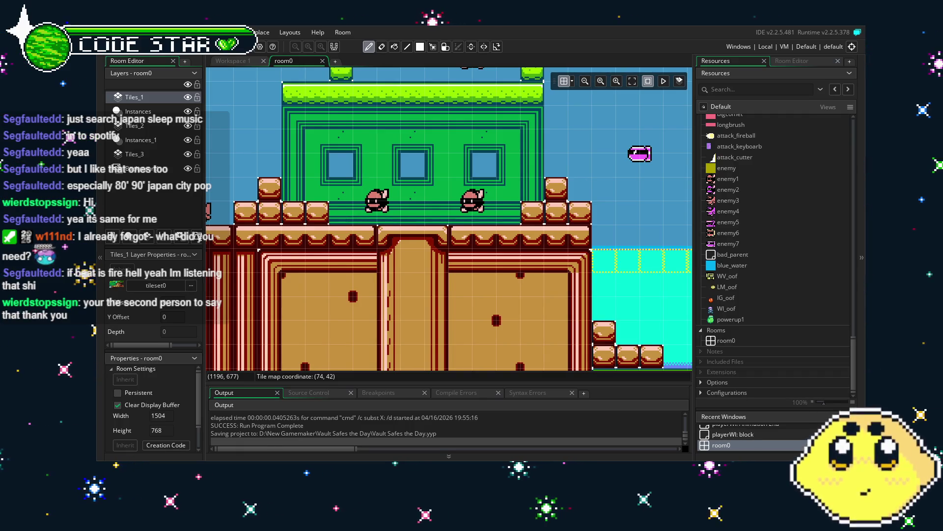
scroll(505, 284, right, 10)
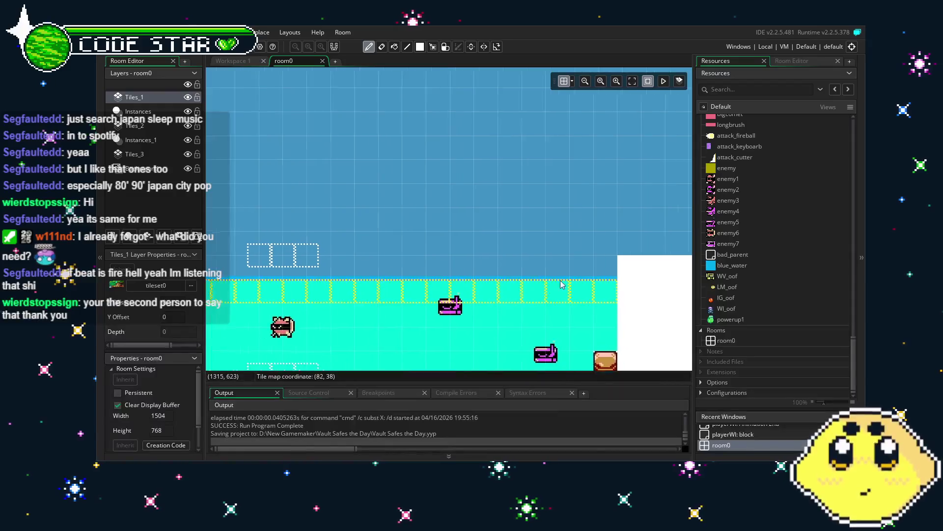
scroll(303, 283, left, 10)
scroll(303, 283, down, 2)
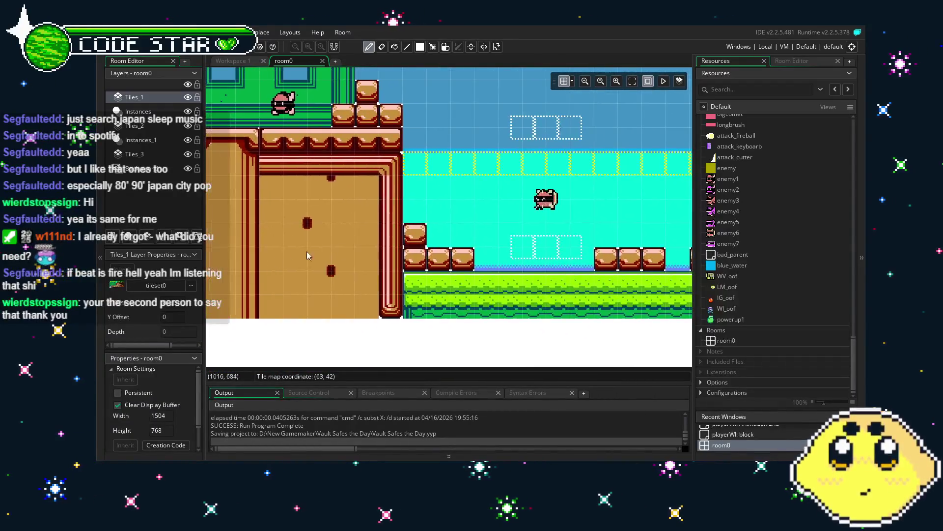
scroll(299, 251, left, 5)
scroll(361, 272, up, 1)
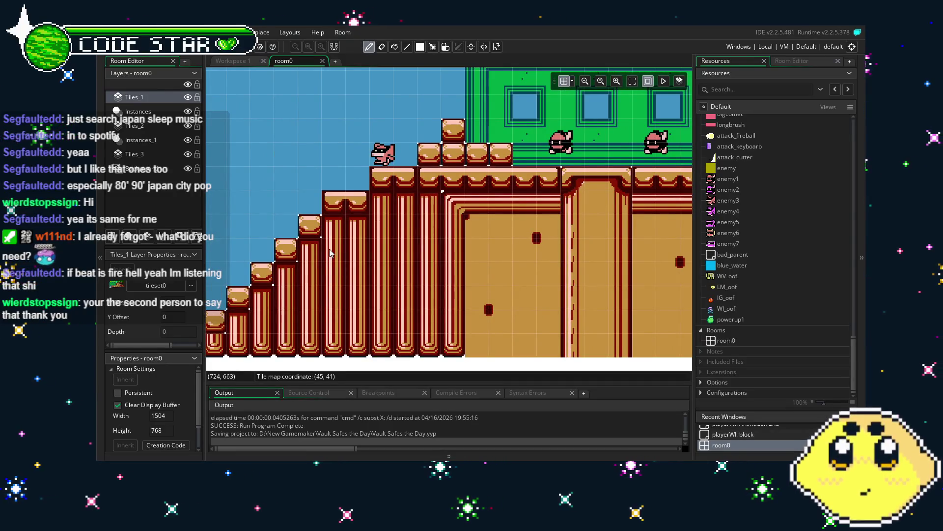
scroll(329, 249, left, 3)
scroll(400, 252, up, 1)
scroll(445, 260, left, 3)
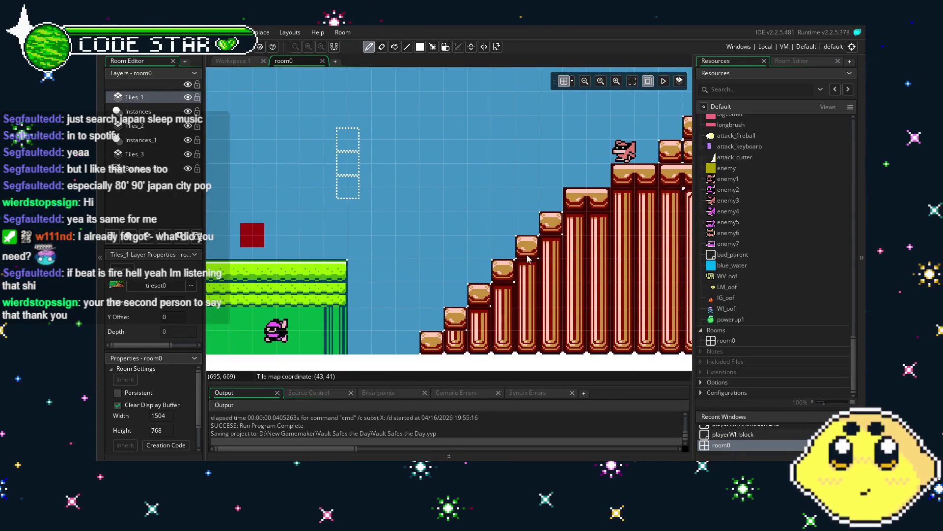
scroll(510, 267, left, 1)
scroll(509, 266, down, 1)
scroll(509, 267, left, 2)
scroll(442, 305, left, 3)
scroll(442, 305, down, 1)
scroll(423, 328, left, 3)
scroll(424, 328, down, 1)
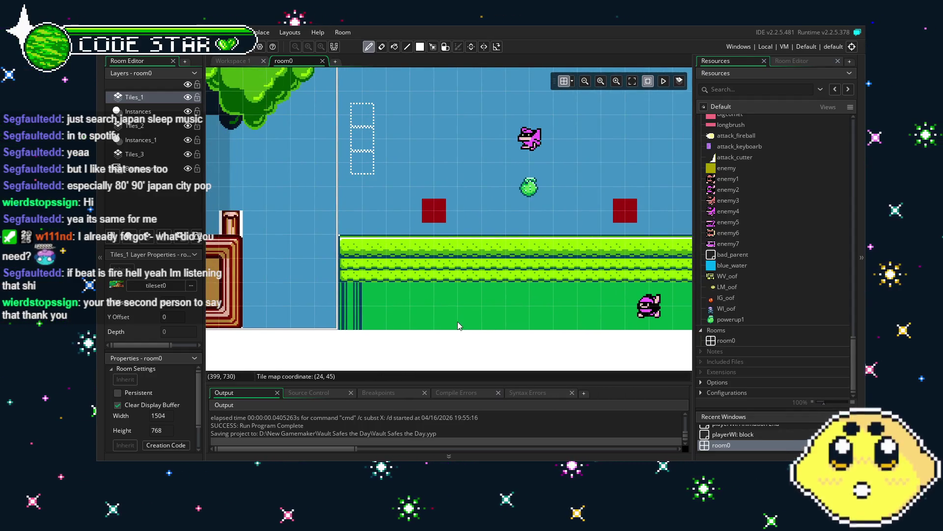
scroll(480, 257, left, 5)
scroll(479, 257, up, 1)
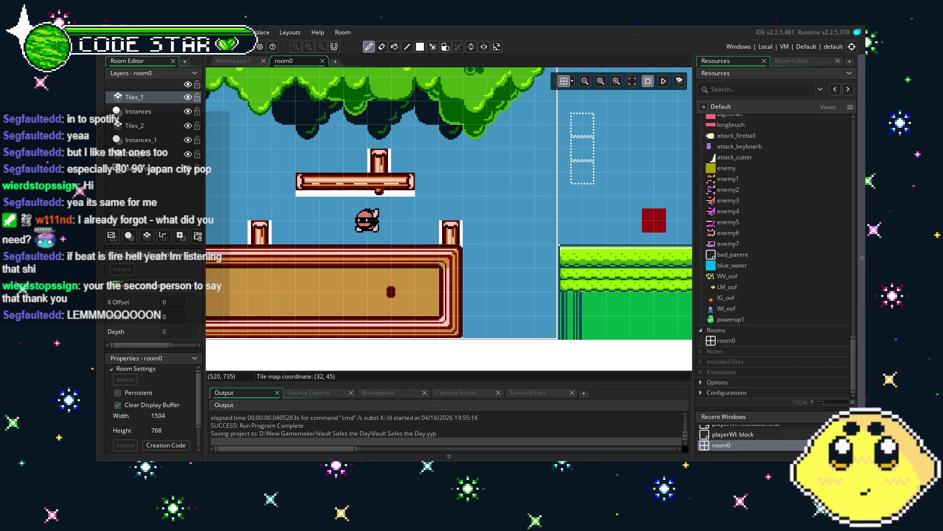
scroll(494, 260, left, 5)
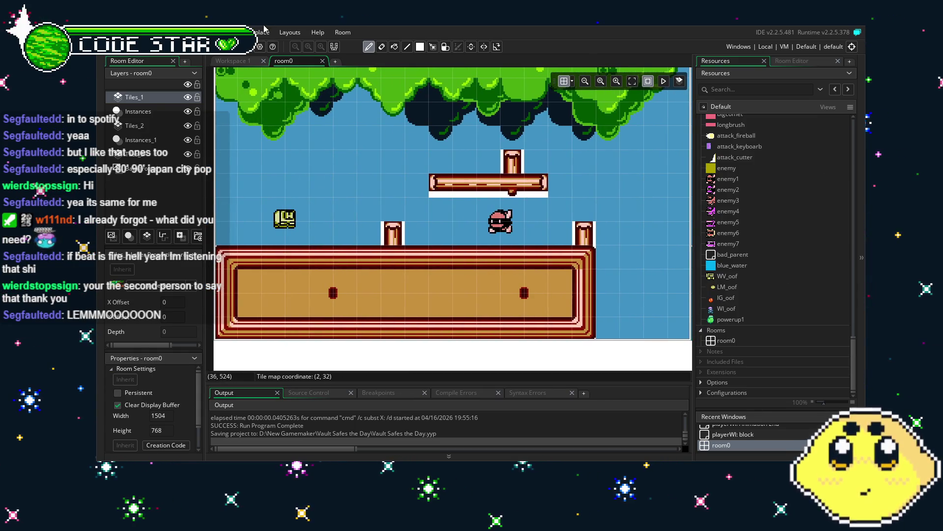
key(F5)
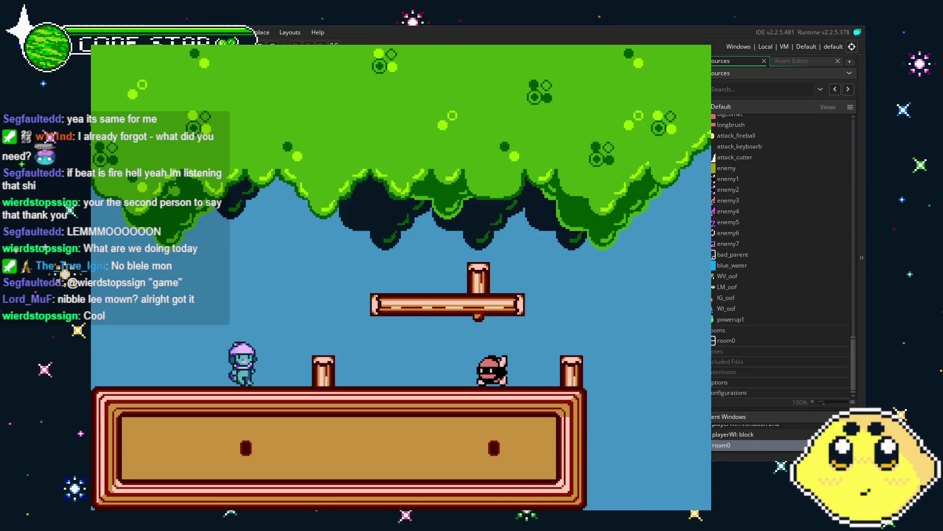
Maneuver the player to face the enemy and fire the wind throw at it.
key(Left)
key(Up)
key(Left)
key(Right)
key(Up)
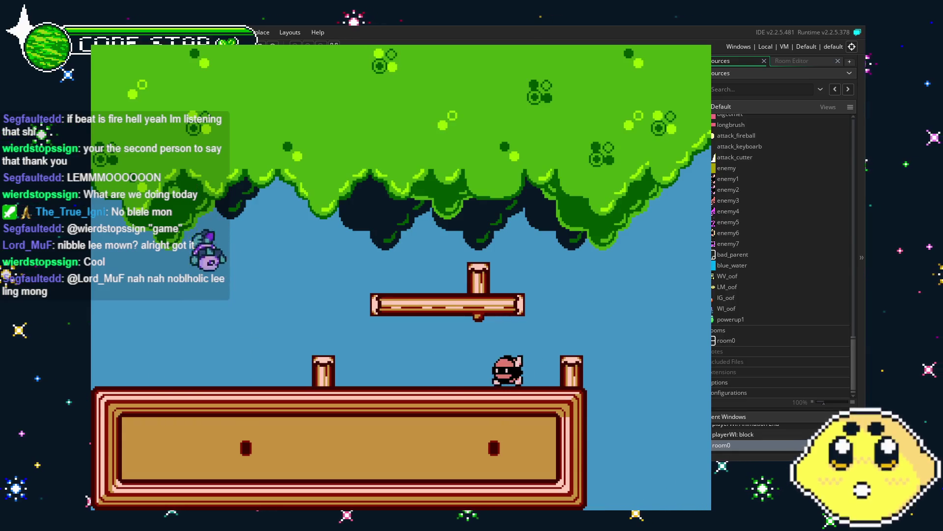
key(Left)
key(Right)
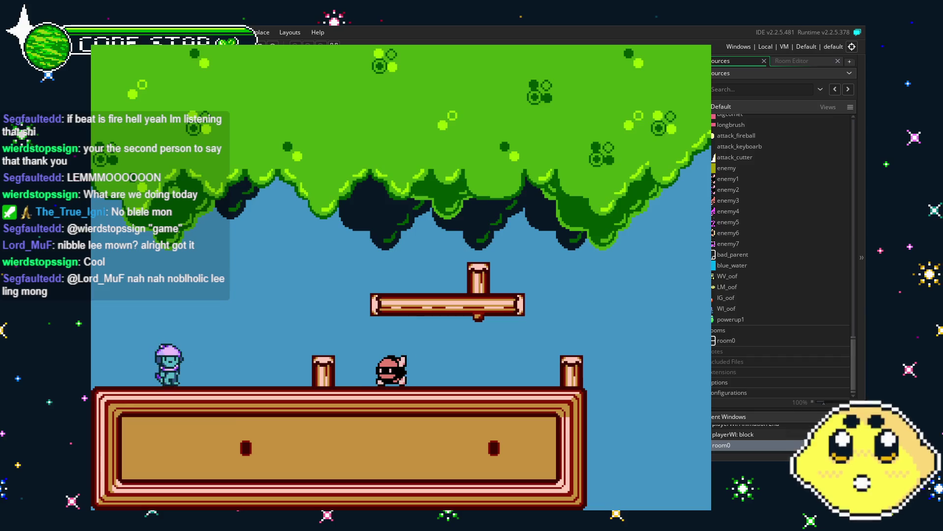
key(Left)
key(Right)
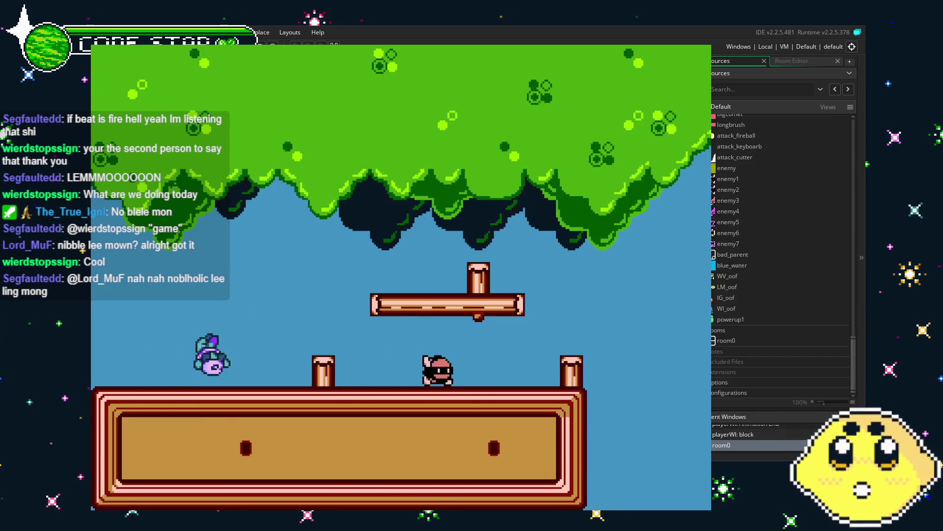
key(x)
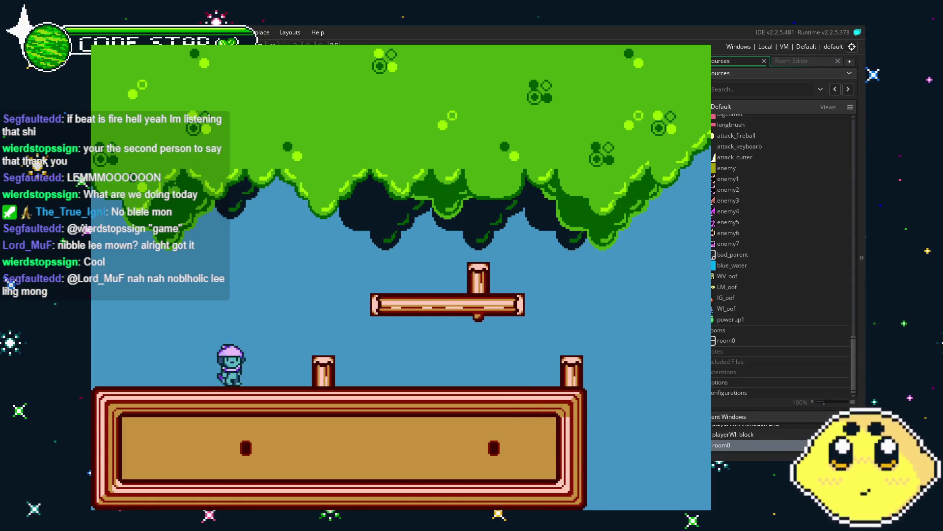
Run right onto the grass platform, throwing blocks mid-jump until the enemy is hit.
key(Right)
key(space)
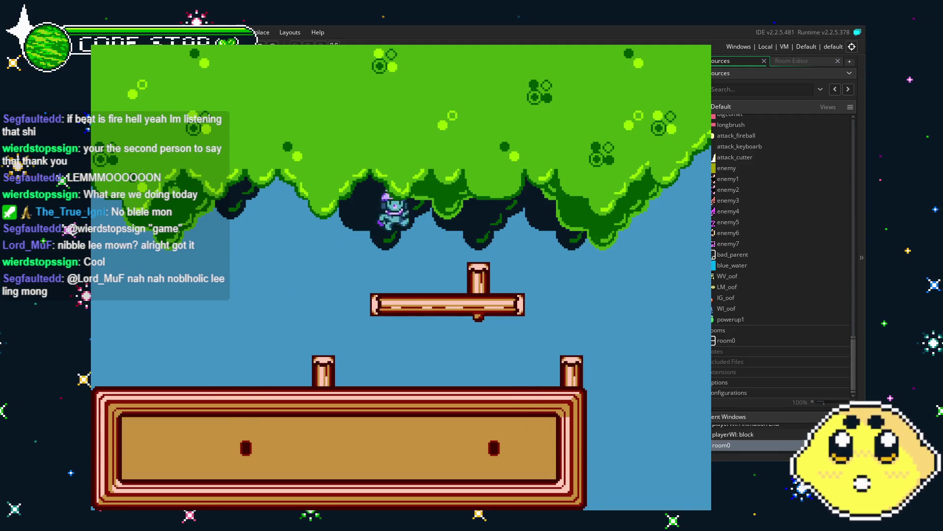
key(Right)
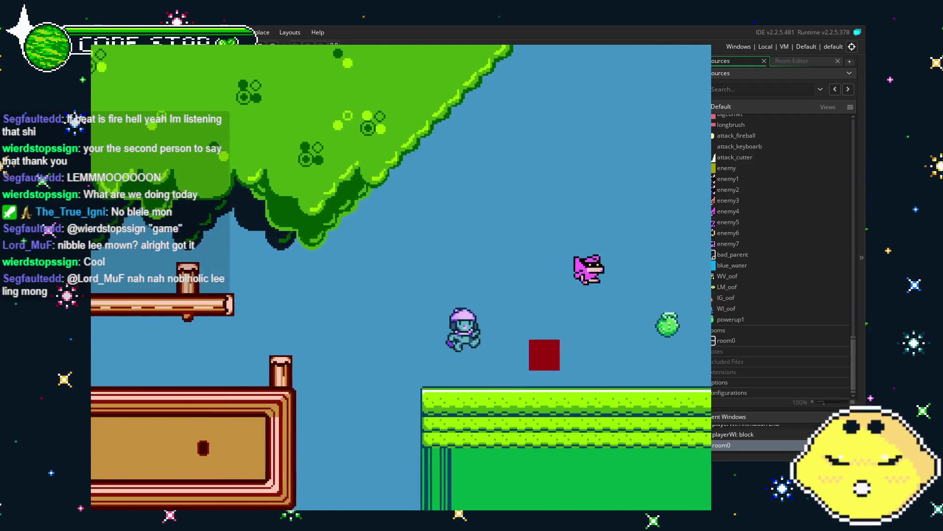
key(x)
key(Right)
key(space)
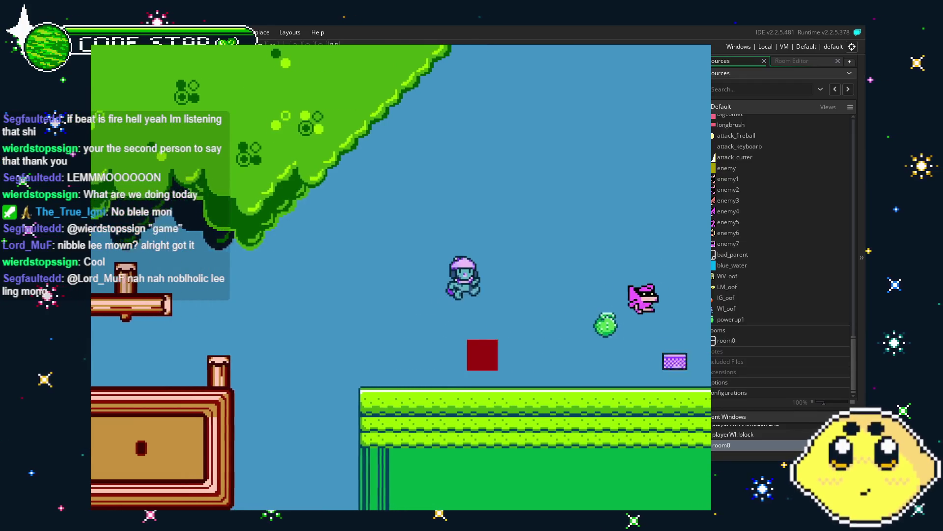
key(Right)
key(space)
key(x)
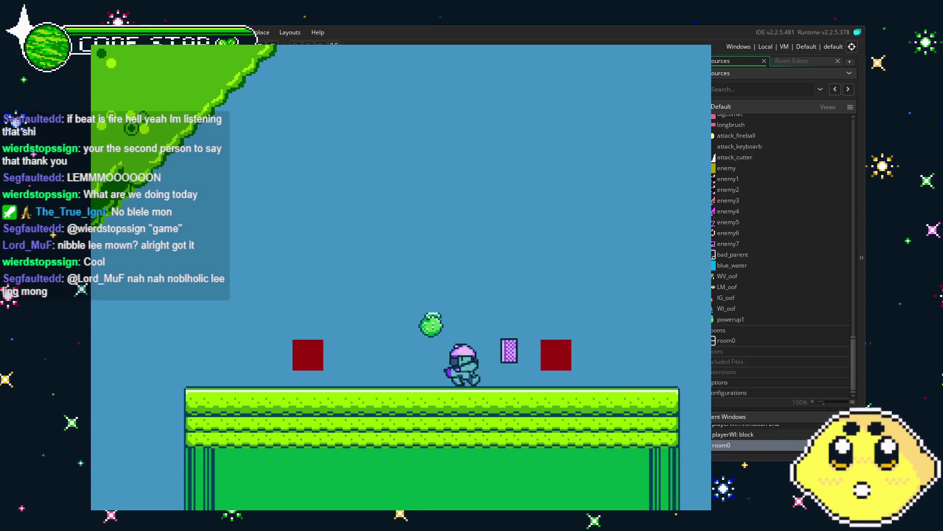
key(Right)
key(space)
Climb the pillar staircase, swim through the water onto the block stack, then quit the game.
key(Right)
key(space)
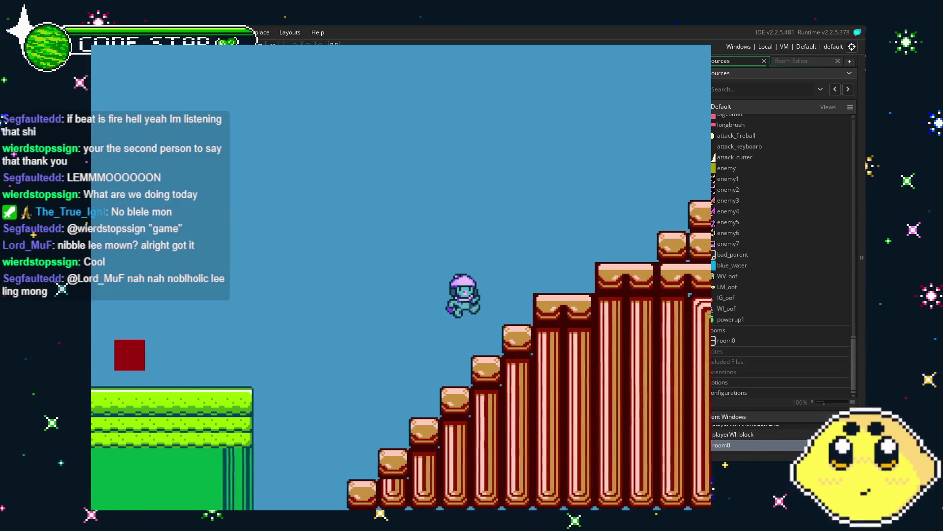
key(space)
key(Right)
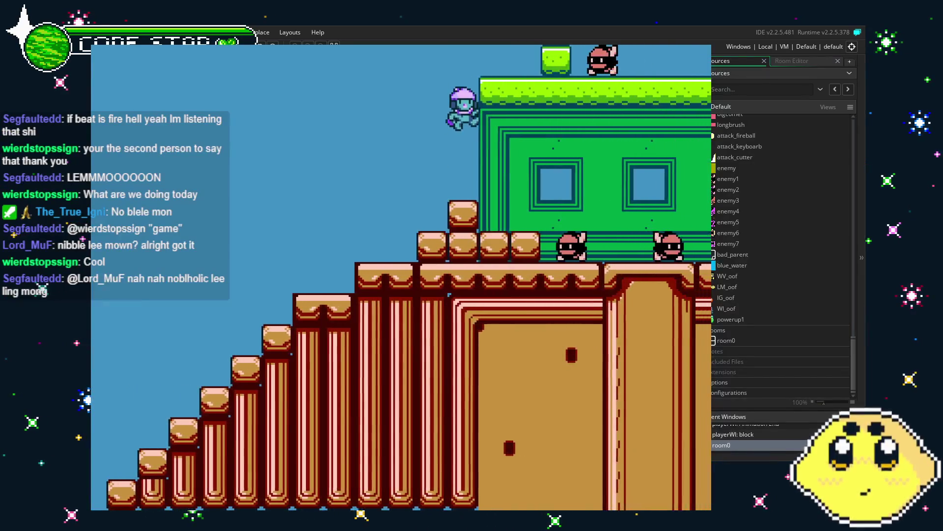
key(Right)
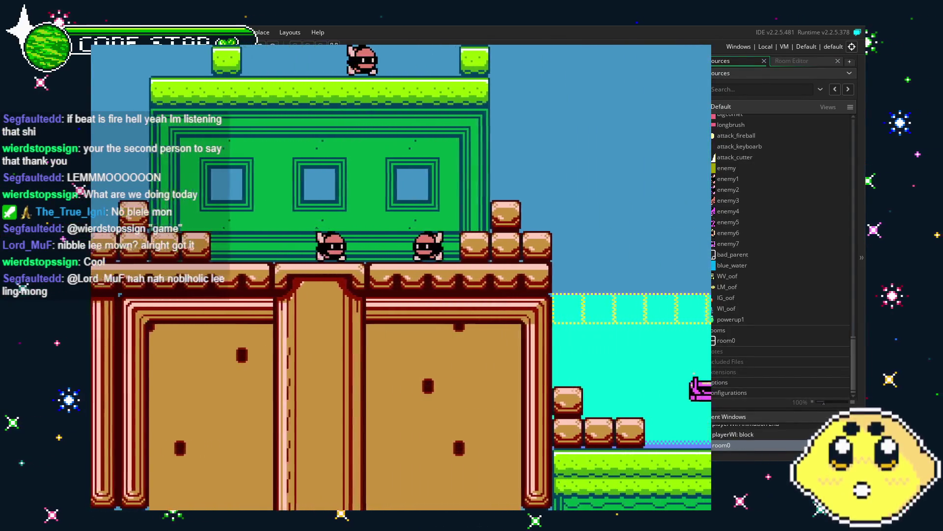
key(space)
key(Left)
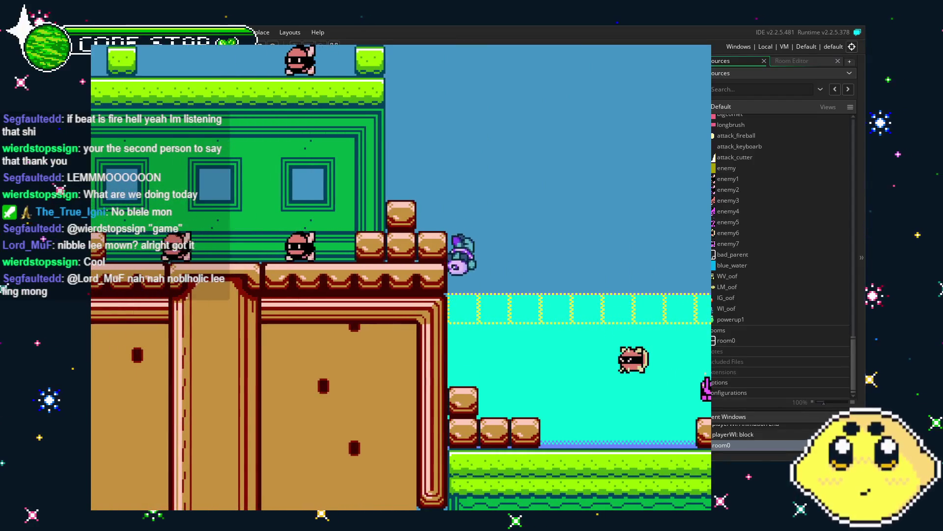
key(space)
key(Left)
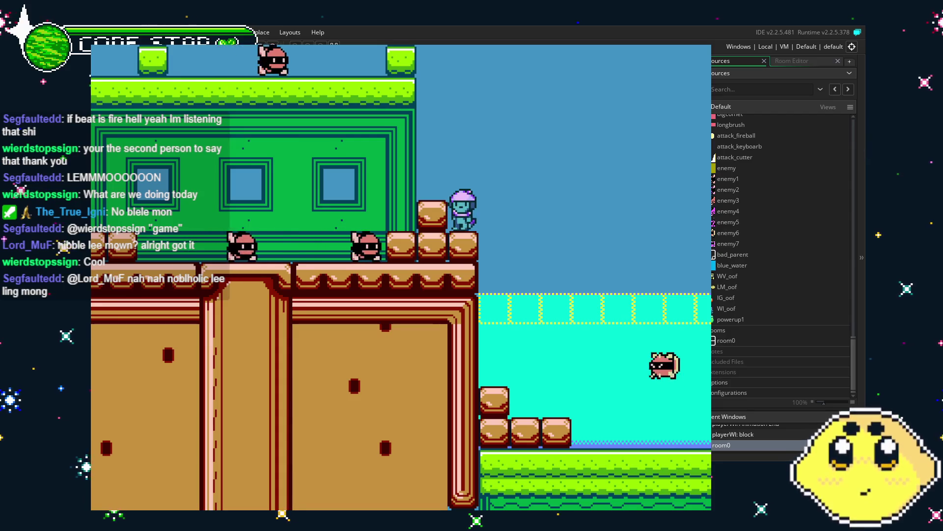
key(Escape)
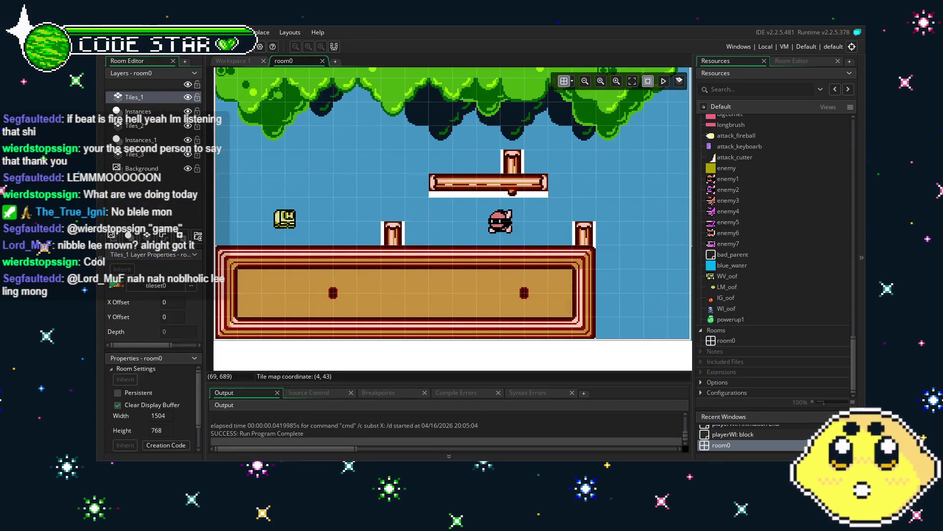
scroll(659, 241, up, 2)
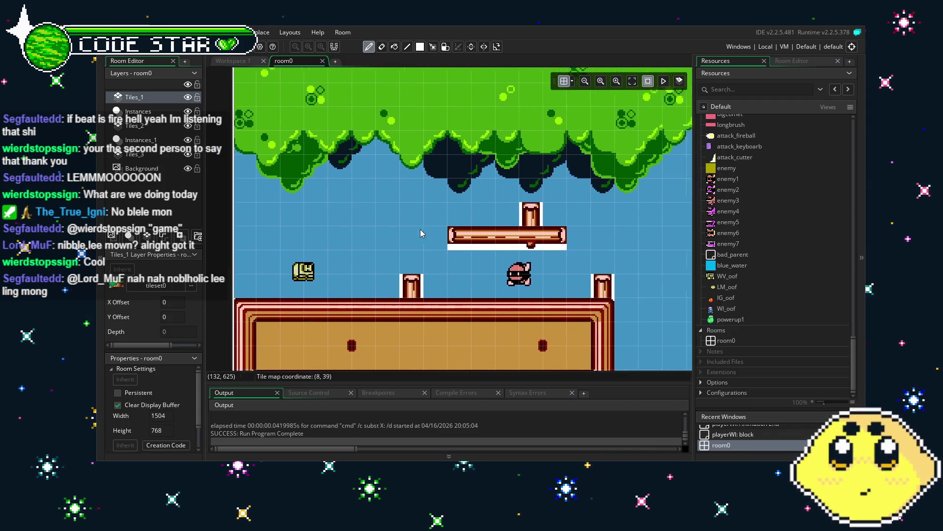
scroll(741, 287, up, 2)
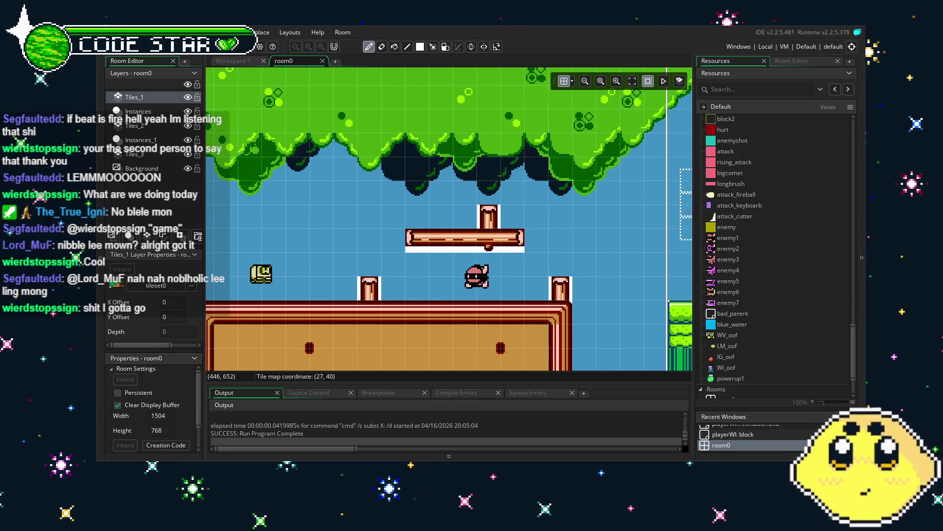
scroll(511, 241, right, 10)
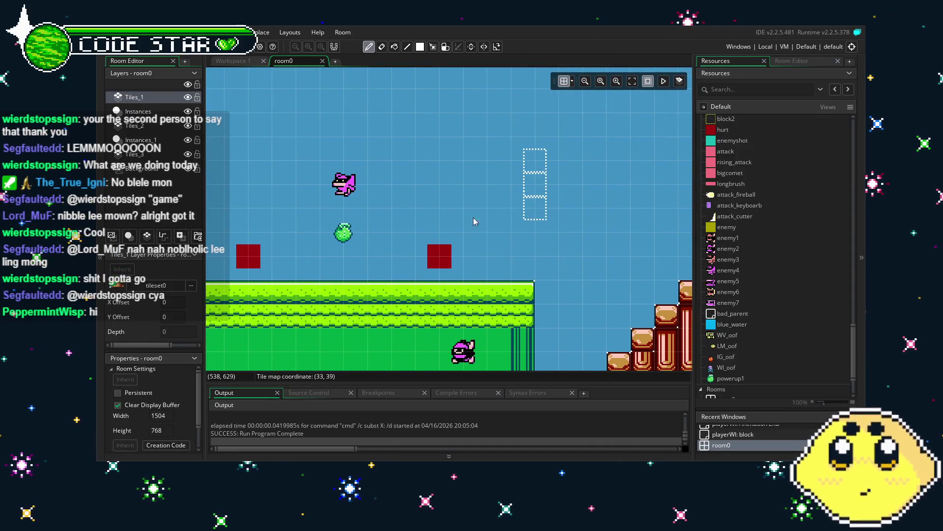
scroll(476, 221, right, 5)
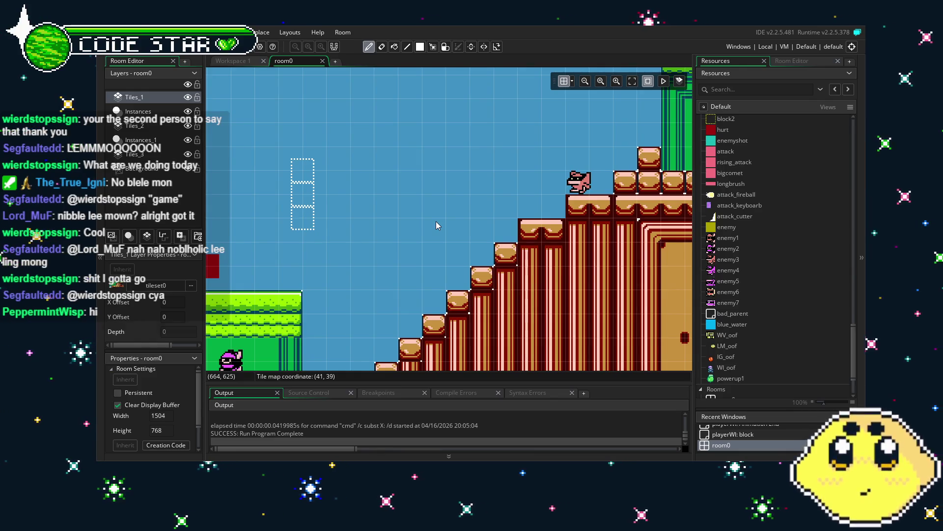
scroll(447, 250, right, 3)
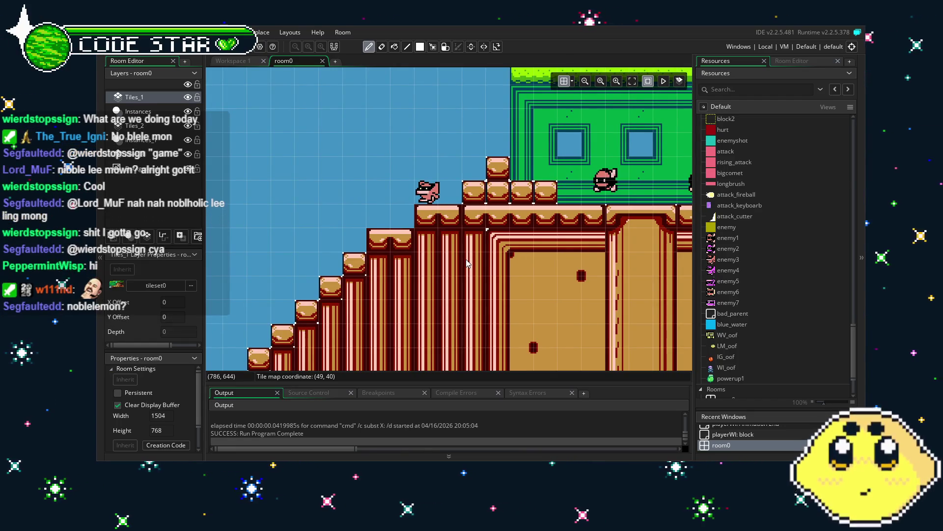
drag(511, 245, 399, 261)
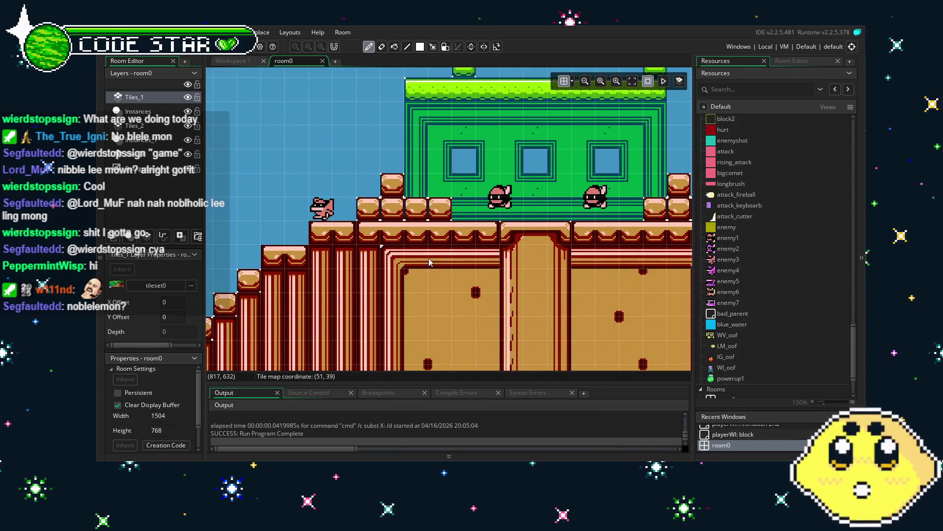
scroll(412, 262, right, 6)
scroll(358, 301, down, 1)
drag(358, 302, 497, 283)
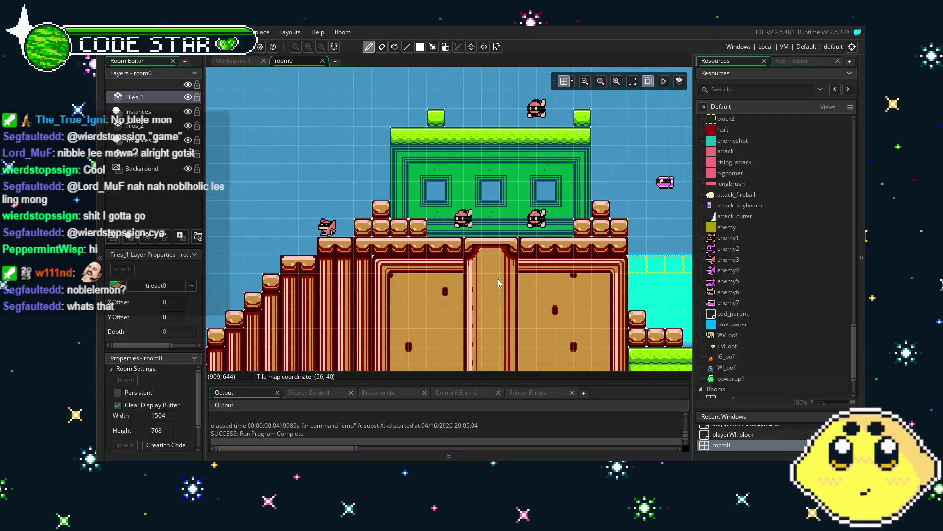
scroll(460, 299, left, 4)
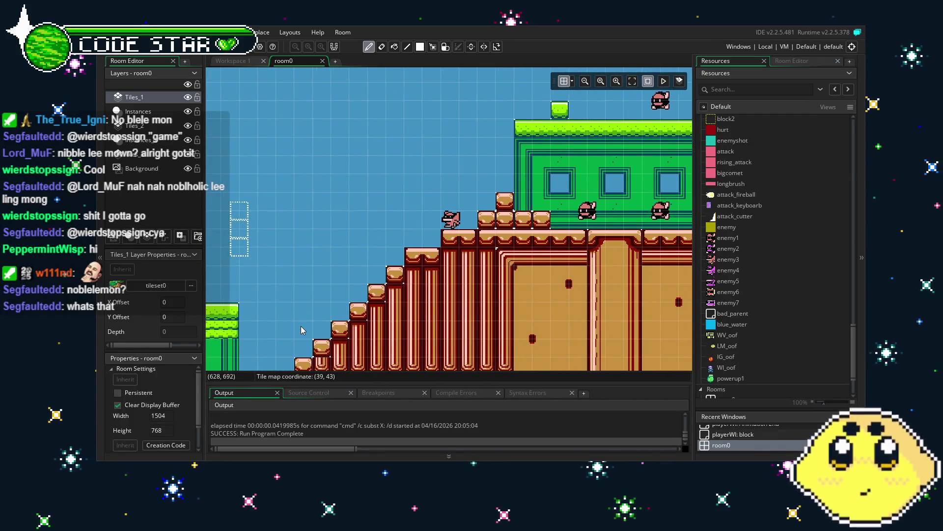
scroll(301, 330, left, 5)
scroll(406, 306, up, 2)
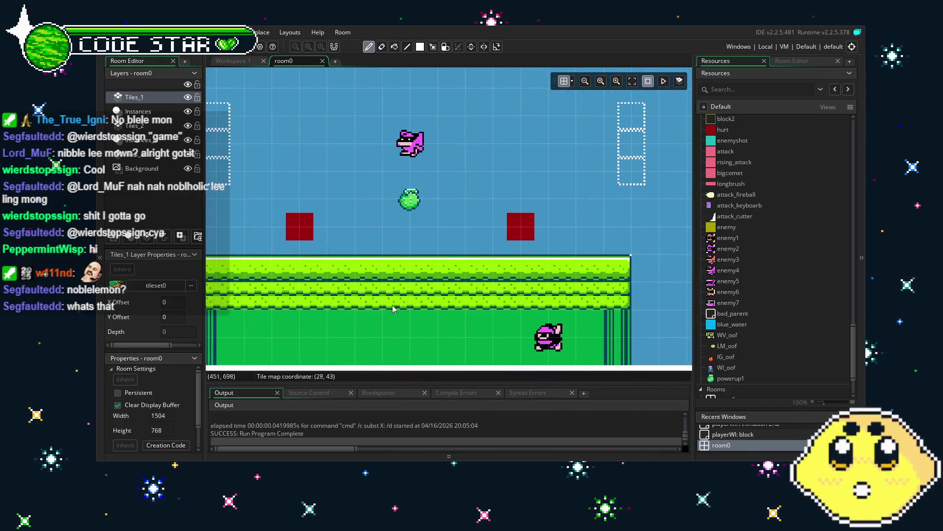
scroll(319, 323, left, 7)
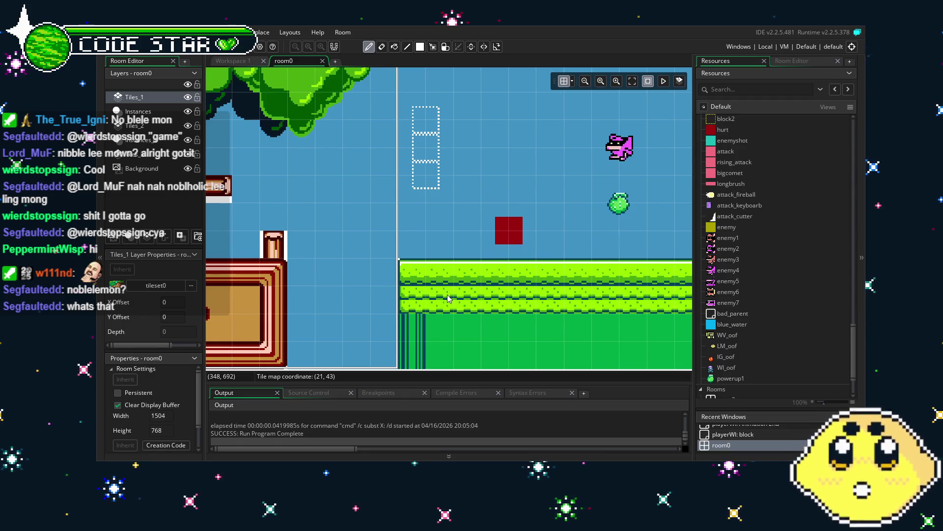
scroll(447, 294, right, 5)
scroll(472, 305, down, 1)
scroll(496, 320, right, 2)
drag(495, 320, 397, 295)
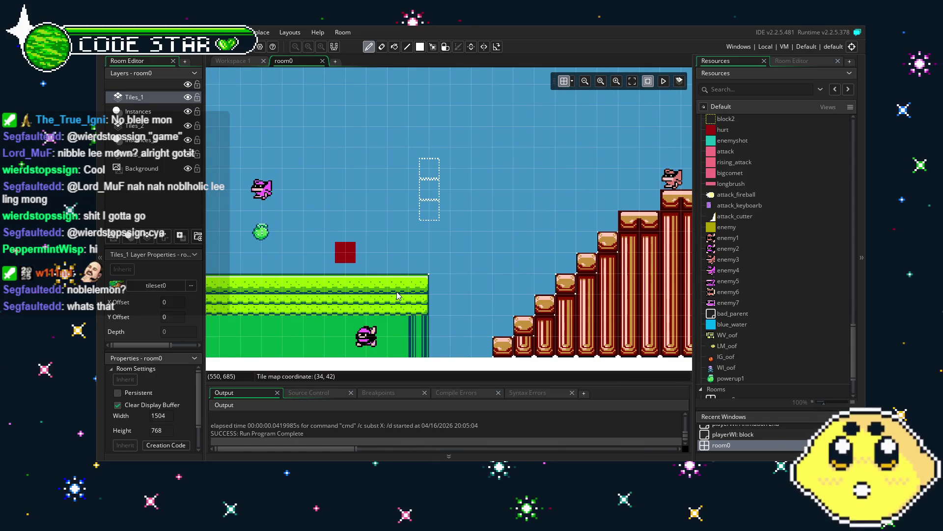
drag(455, 291, 363, 287)
scroll(343, 256, right, 5)
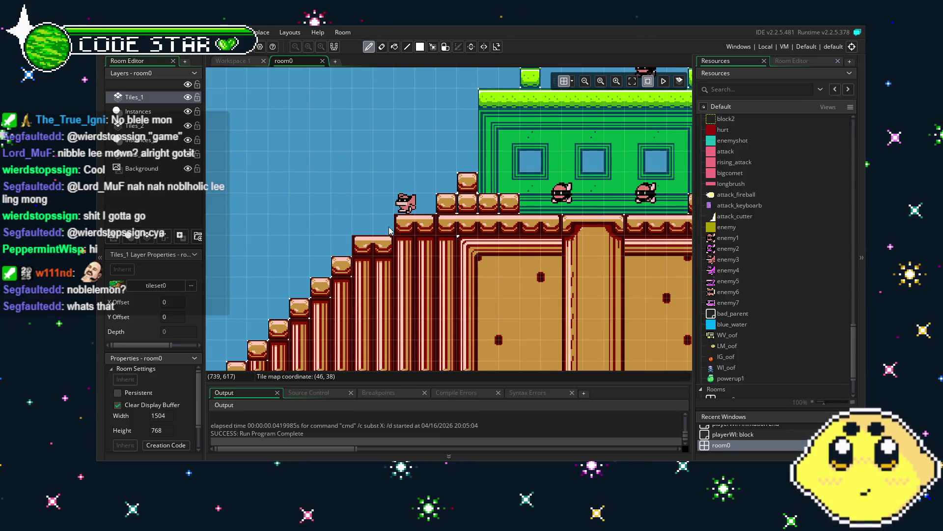
scroll(538, 236, right, 3)
scroll(545, 237, left, 10)
scroll(569, 239, down, 2)
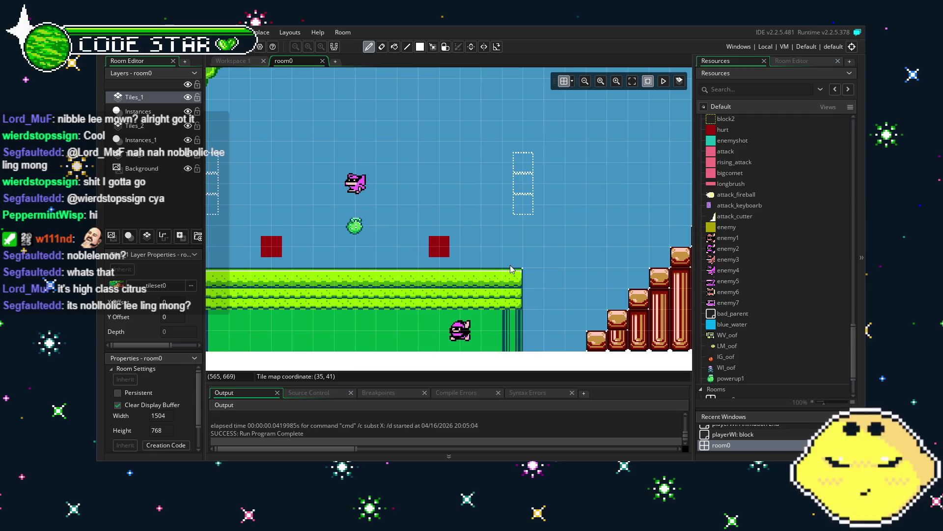
scroll(491, 268, right, 2)
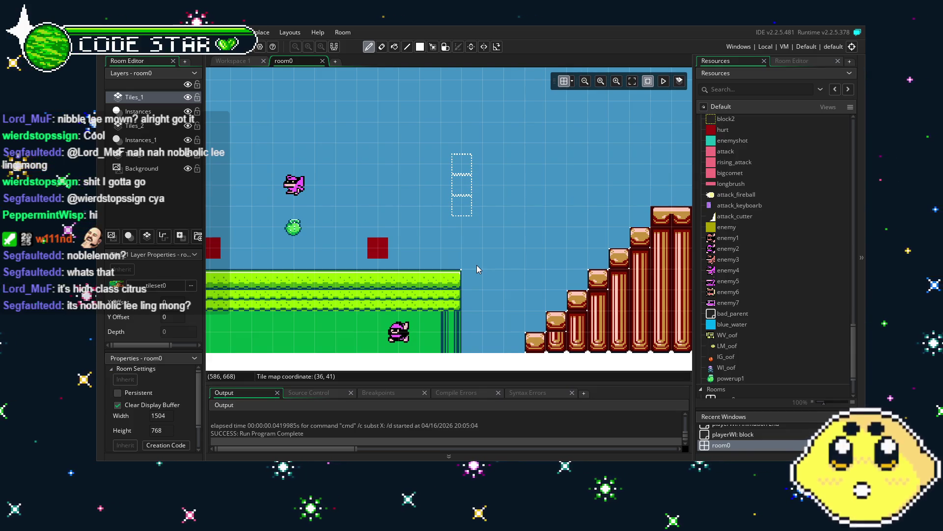
drag(444, 260, 508, 238)
scroll(508, 238, up, 1)
scroll(508, 238, down, 1)
drag(512, 272, 405, 266)
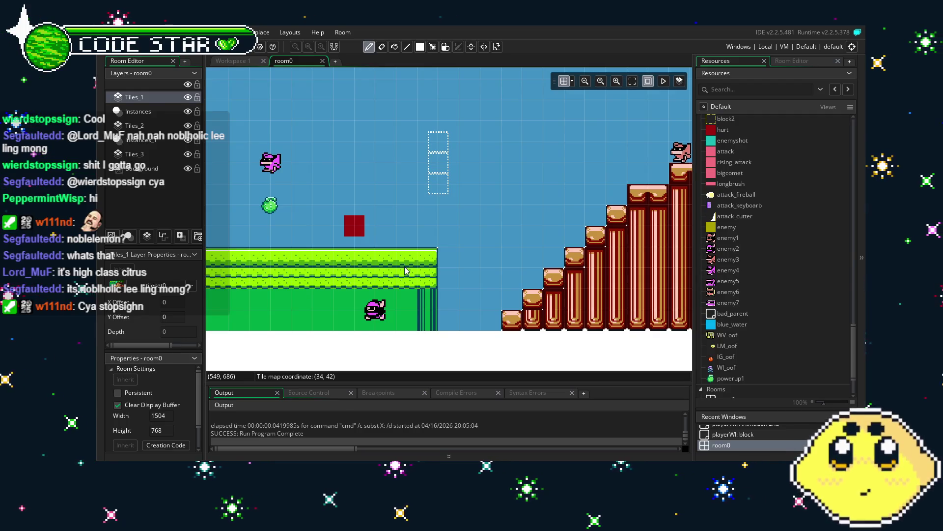
mouse_move(328, 287)
mouse_down()
mouse_move(466, 266)
mouse_move(592, 276)
mouse_up()
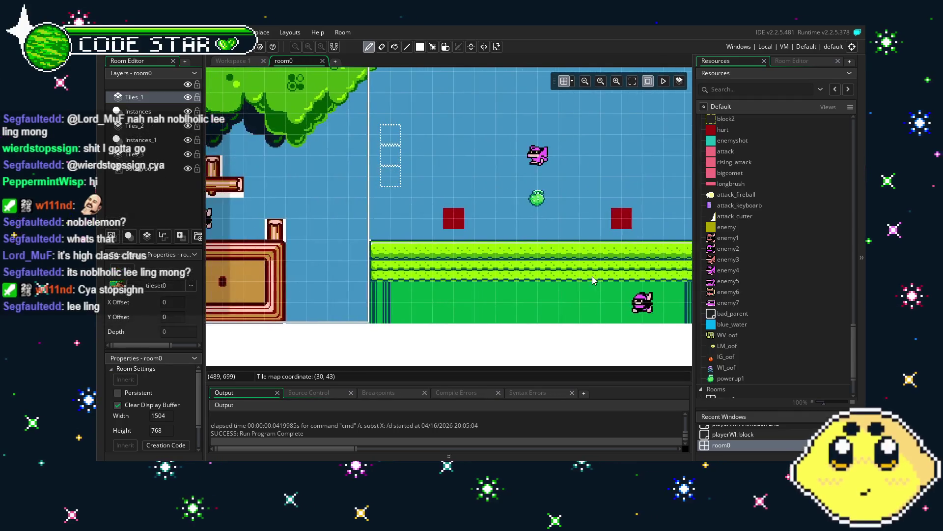
drag(452, 297, 624, 281)
mouse_move(423, 312)
mouse_down()
mouse_move(541, 326)
mouse_move(499, 337)
mouse_move(552, 324)
mouse_move(309, 325)
mouse_up()
mouse_move(553, 314)
mouse_down()
mouse_move(304, 331)
mouse_move(291, 318)
mouse_up()
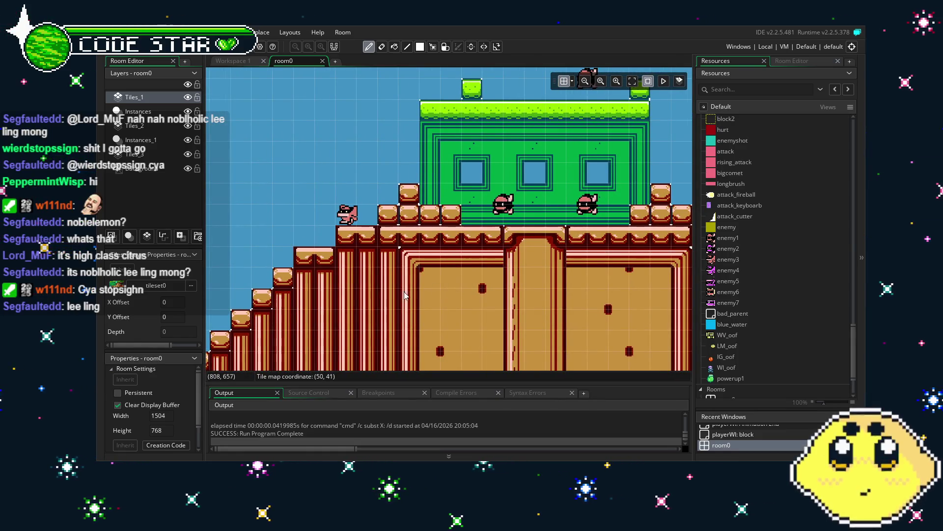
drag(408, 295, 299, 294)
drag(491, 287, 351, 288)
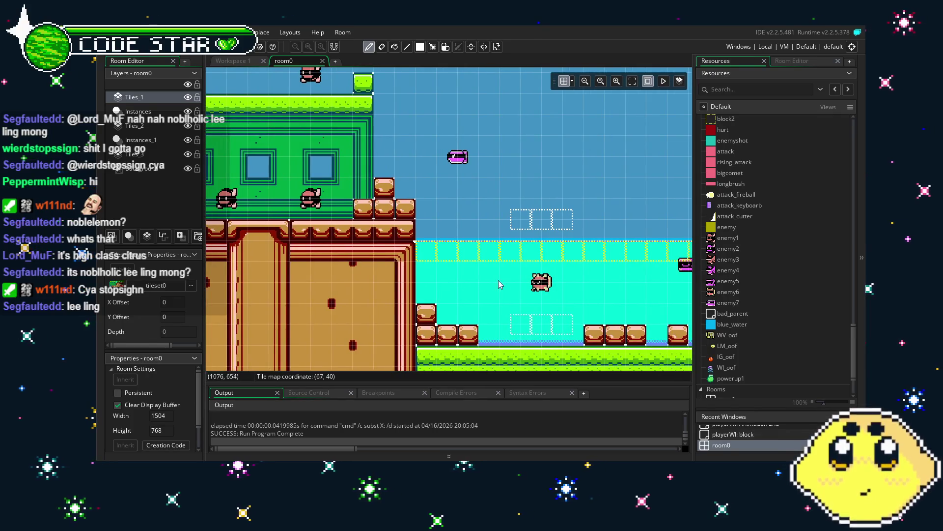
mouse_move(507, 286)
mouse_down()
mouse_move(240, 286)
mouse_move(403, 332)
mouse_move(629, 313)
mouse_up()
mouse_move(403, 314)
mouse_down()
mouse_move(599, 320)
mouse_move(583, 334)
mouse_move(598, 339)
mouse_up()
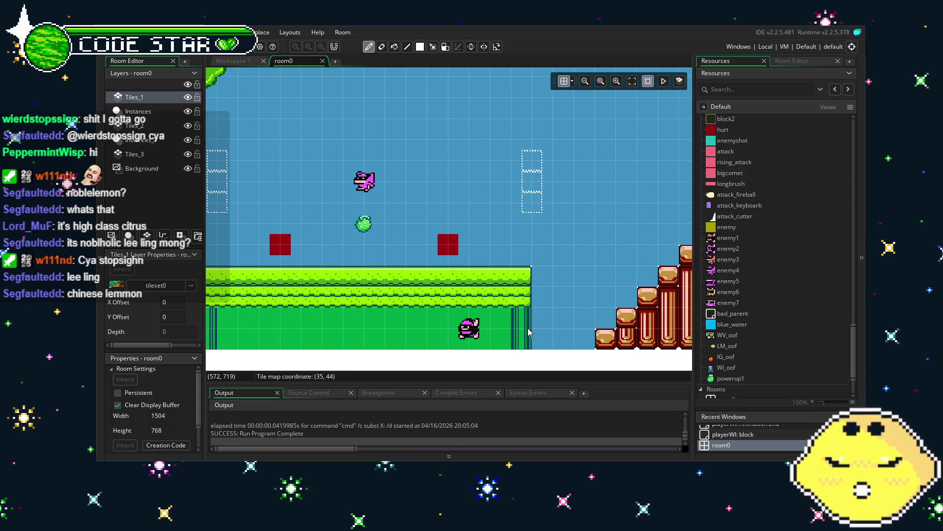
drag(529, 328, 467, 336)
drag(555, 330, 373, 347)
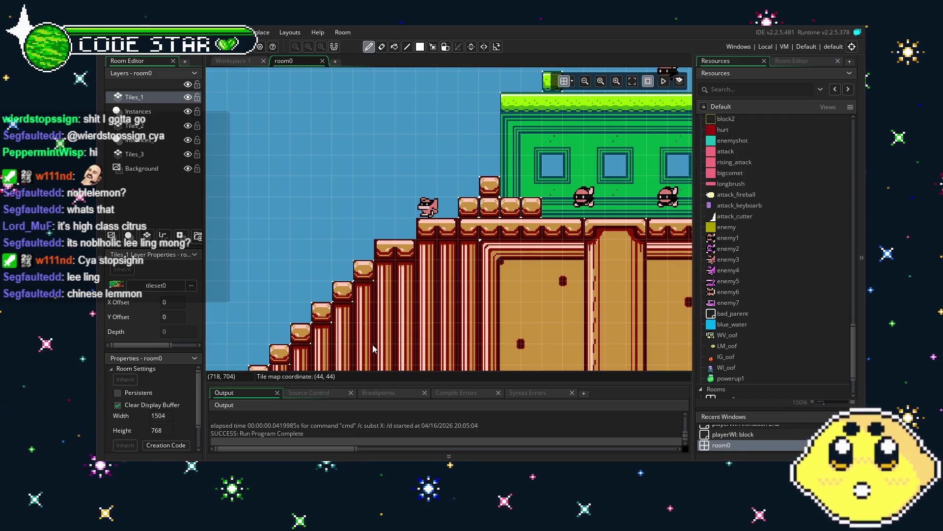
drag(566, 316, 404, 315)
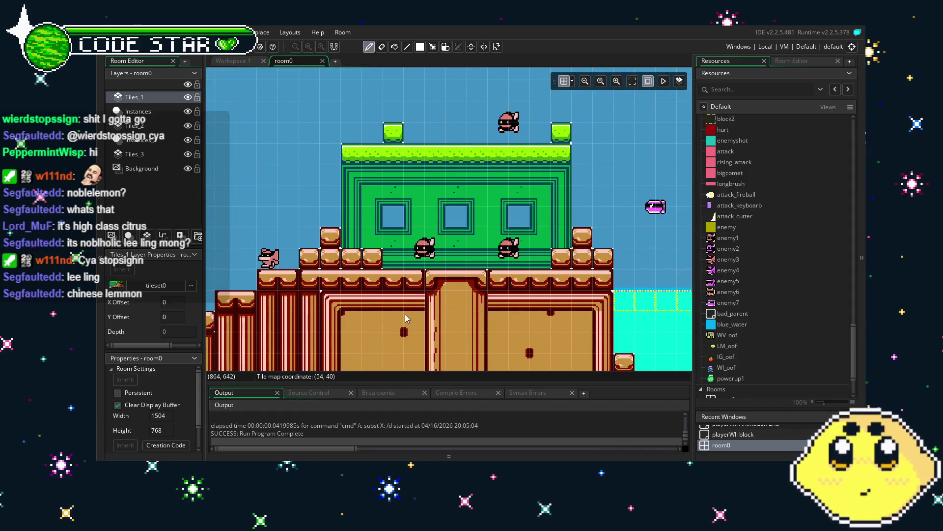
drag(568, 286, 402, 225)
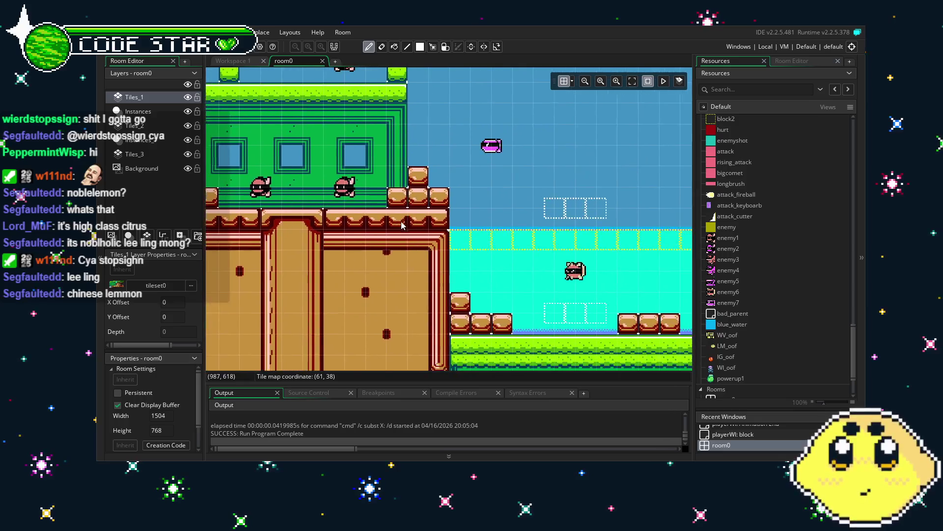
mouse_move(663, 254)
mouse_down()
mouse_move(420, 238)
mouse_move(662, 238)
mouse_up()
drag(403, 267, 658, 269)
drag(314, 275, 639, 295)
drag(565, 294, 628, 295)
drag(403, 245, 653, 275)
mouse_move(540, 285)
mouse_down()
mouse_move(631, 326)
mouse_move(665, 325)
mouse_up()
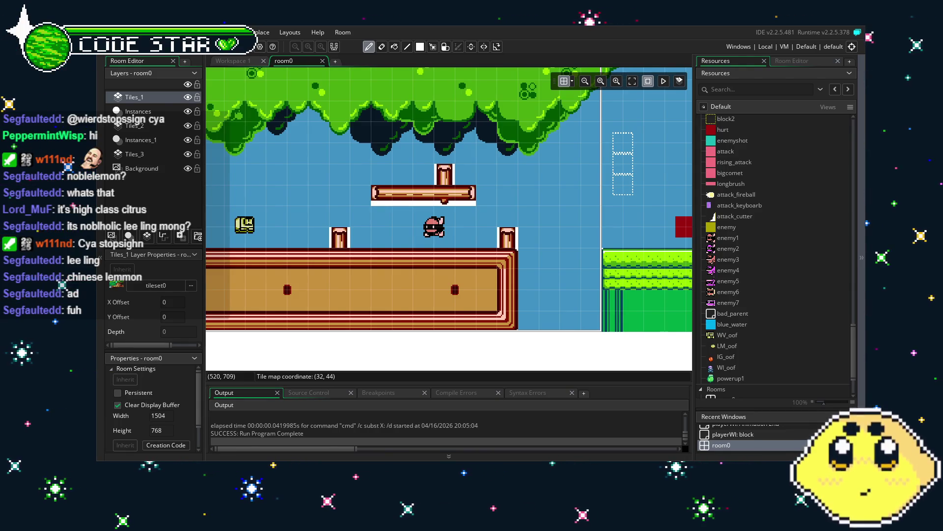
drag(474, 366, 554, 362)
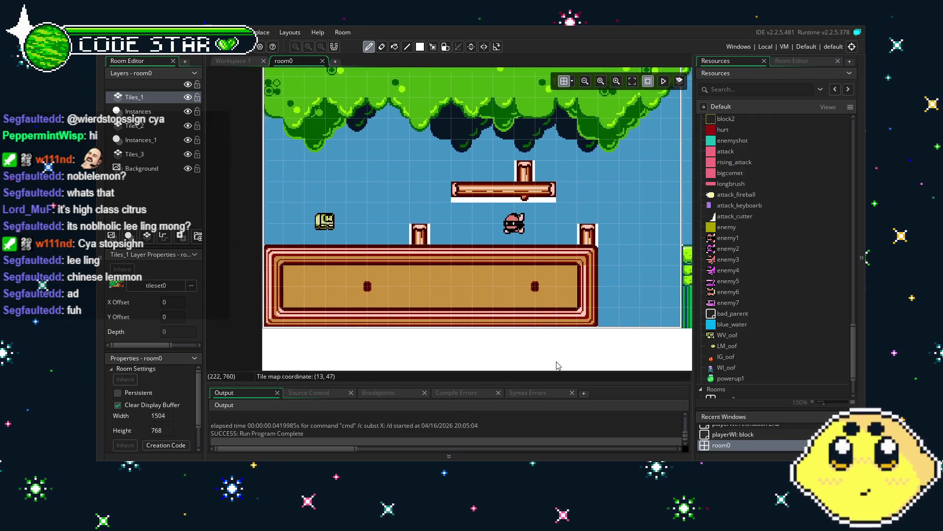
scroll(810, 364, down, 3)
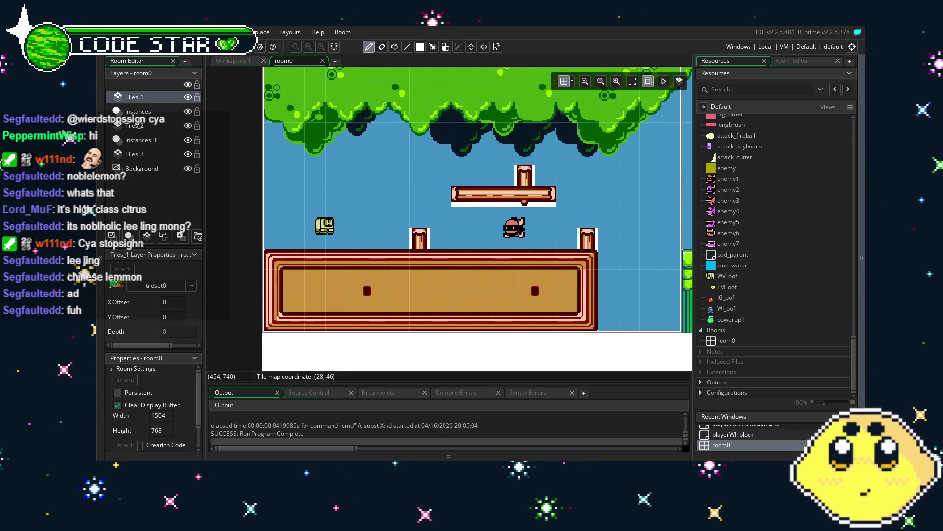
drag(476, 306, 430, 316)
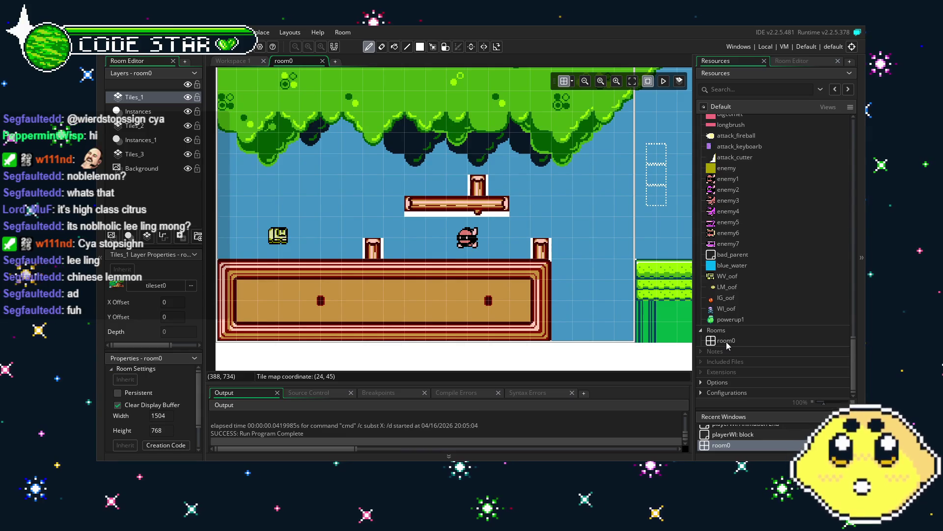
scroll(733, 323, up, 3)
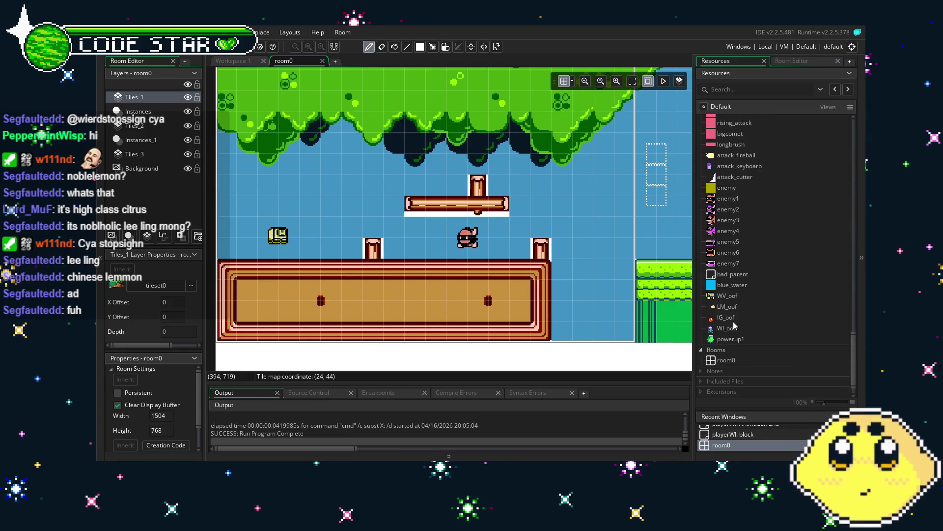
scroll(735, 325, up, 2)
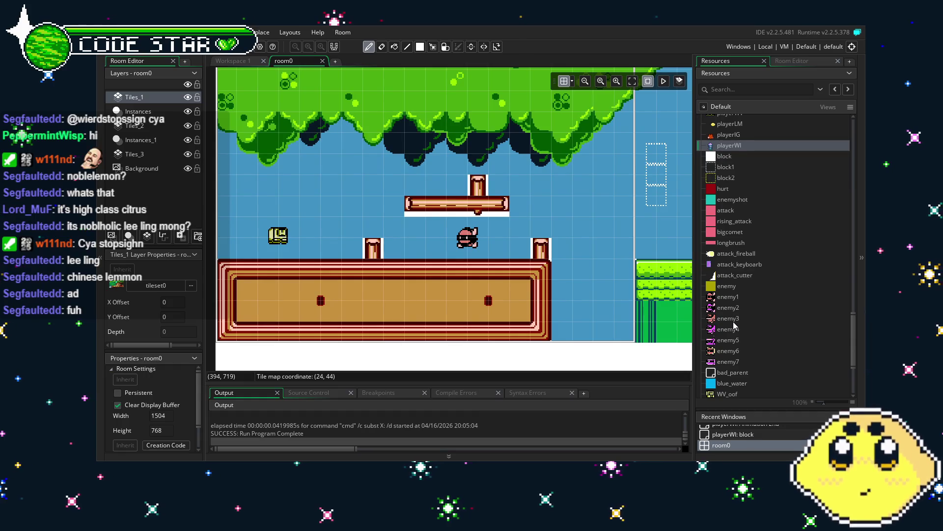
scroll(739, 322, up, 1)
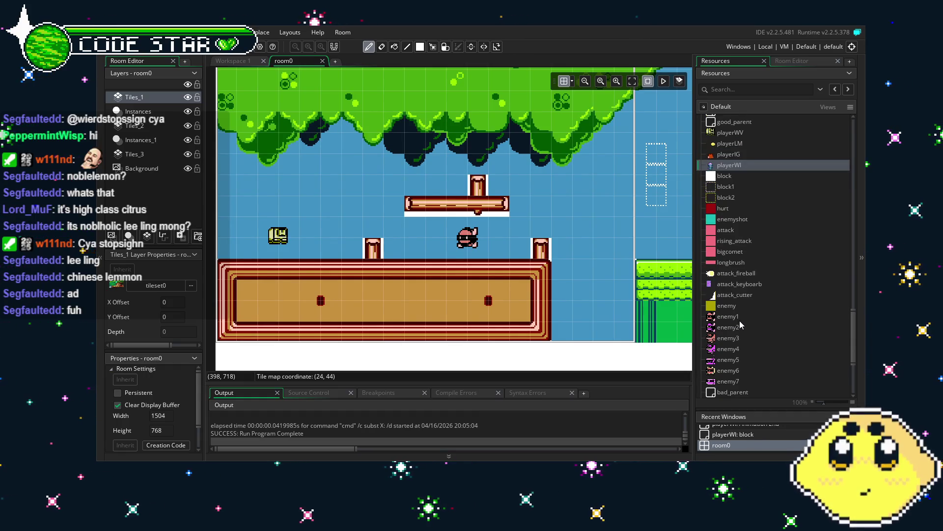
scroll(739, 322, up, 2)
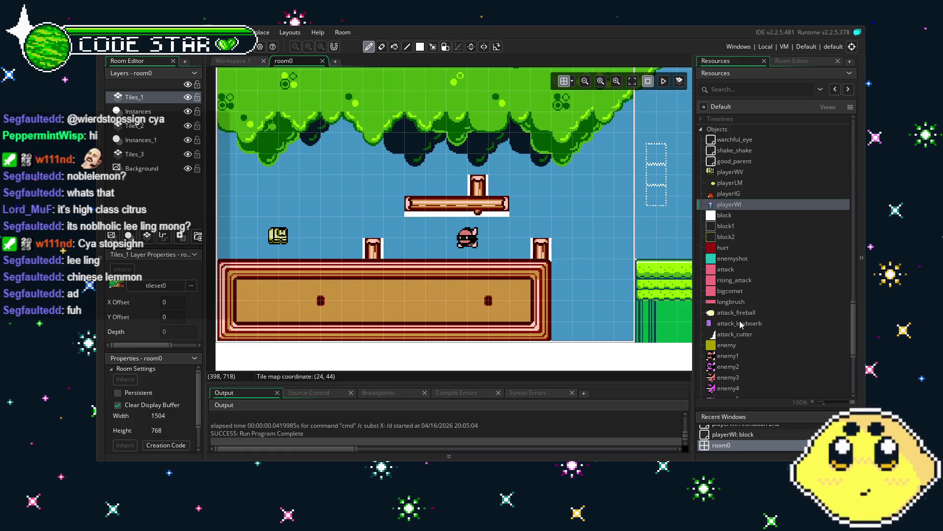
scroll(739, 320, down, 3)
scroll(739, 321, down, 3)
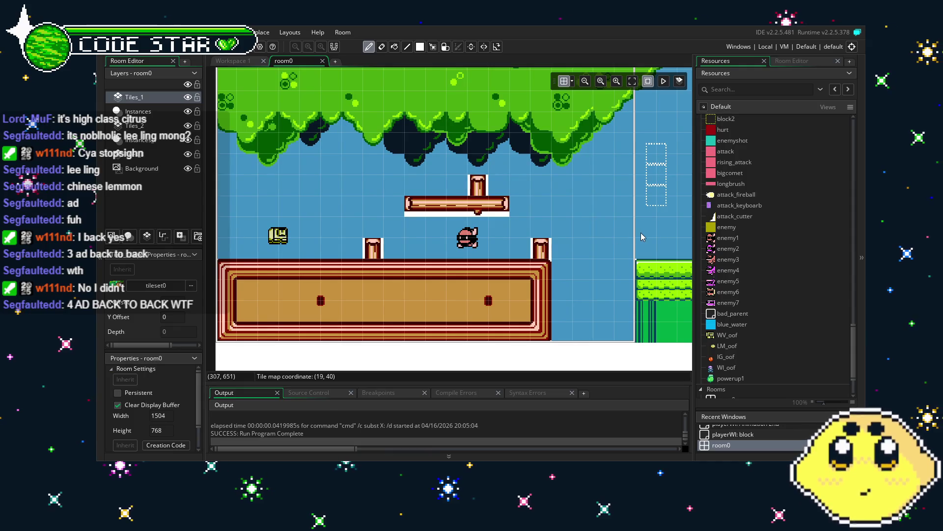
scroll(749, 314, down, 3)
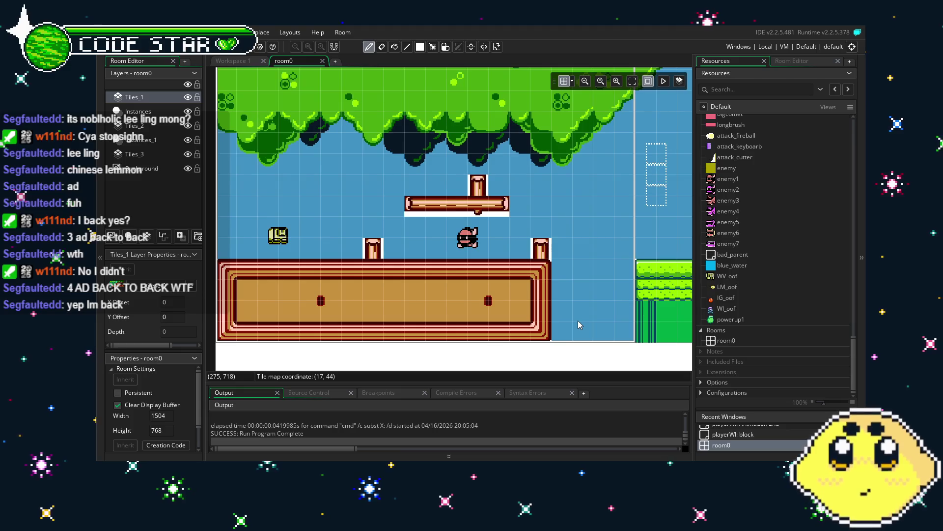
scroll(748, 299, up, 4)
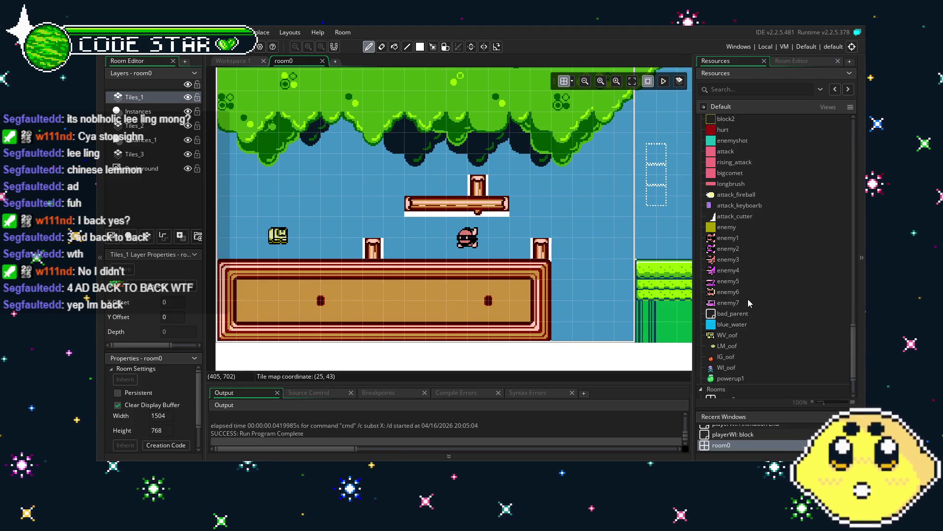
scroll(731, 208, up, 2)
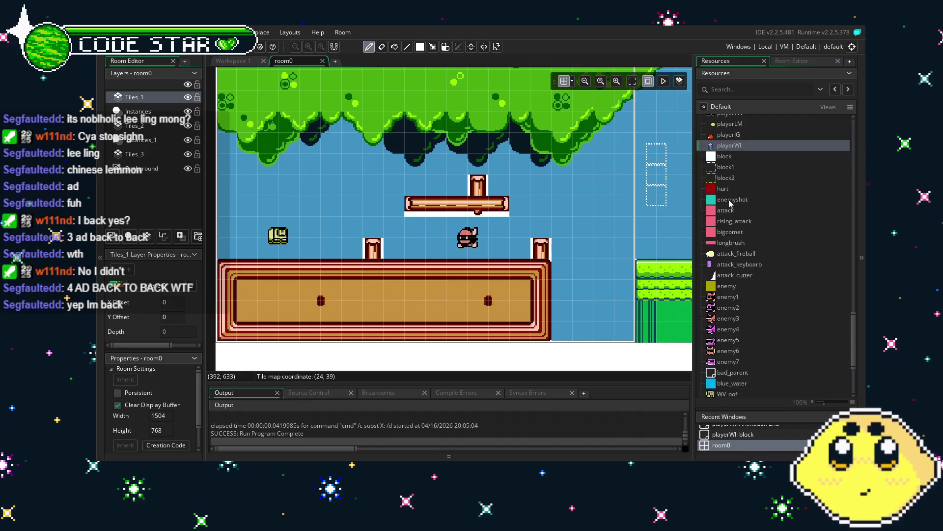
double_click(733, 145)
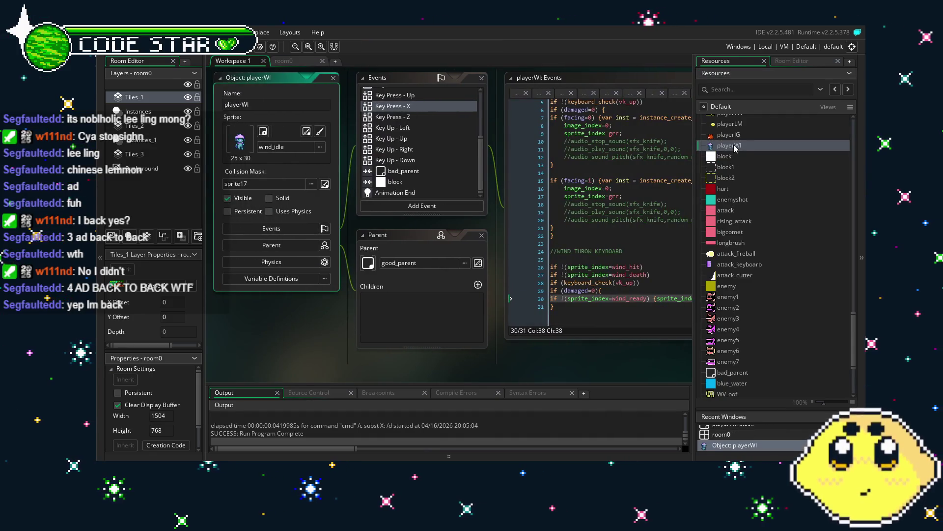
Return to room0 and run the game with F5 to test the wind throw.
scroll(749, 179, up, 4)
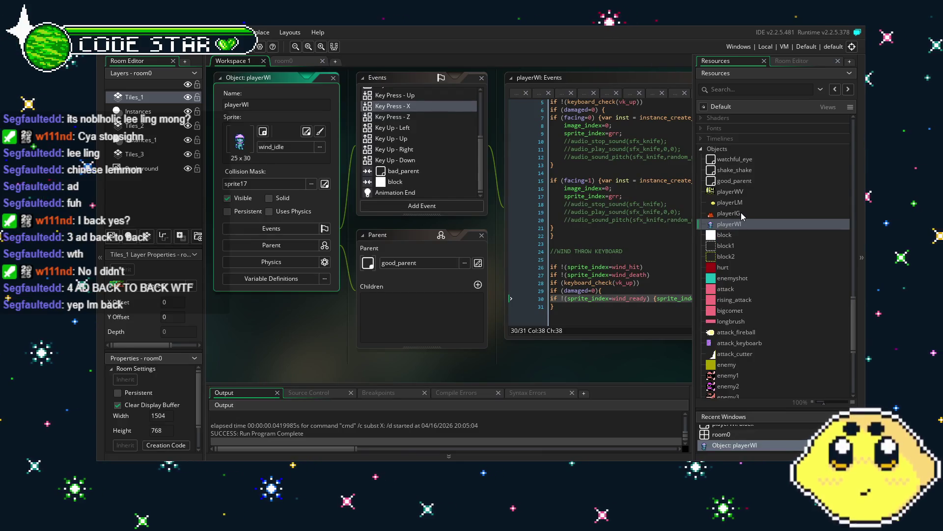
click(284, 61)
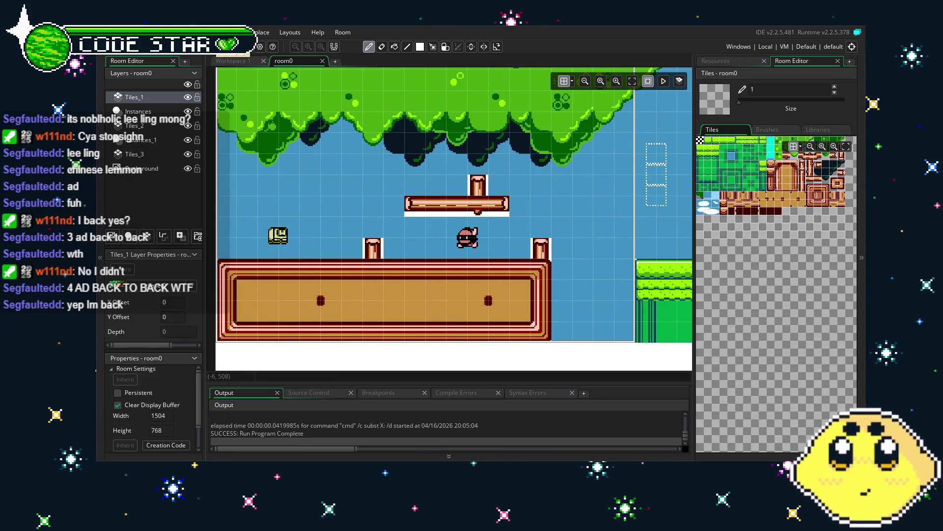
key(F5)
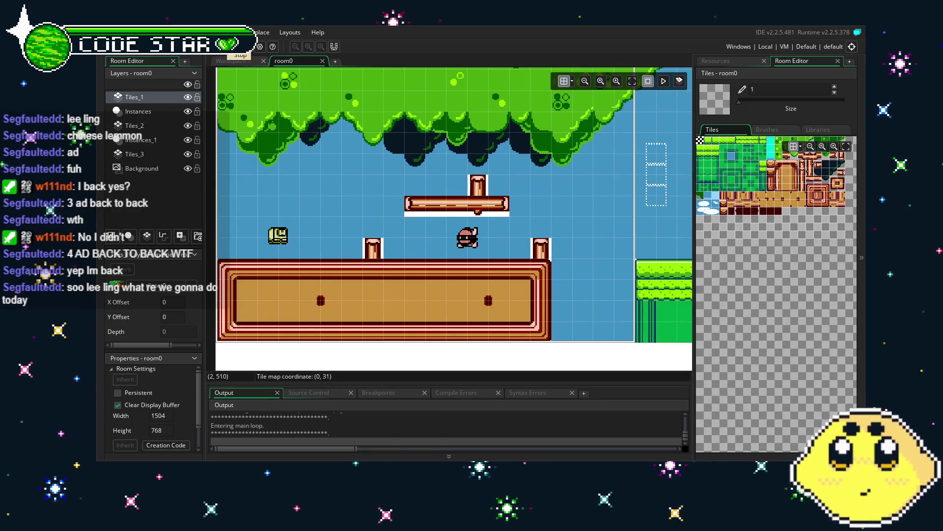
click(719, 64)
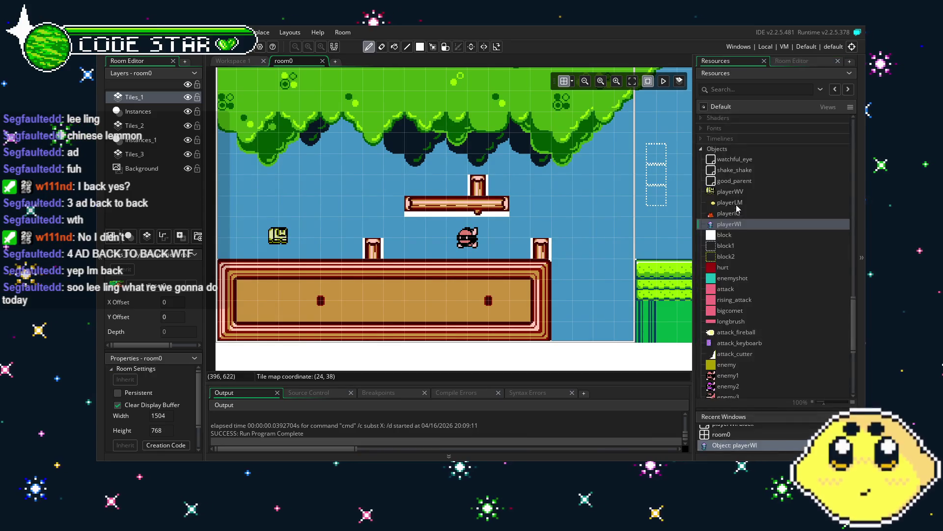
Open playerWI and inspect its Animation End code spawning attack_keyboard with the wind_throw sprite.
double_click(747, 226)
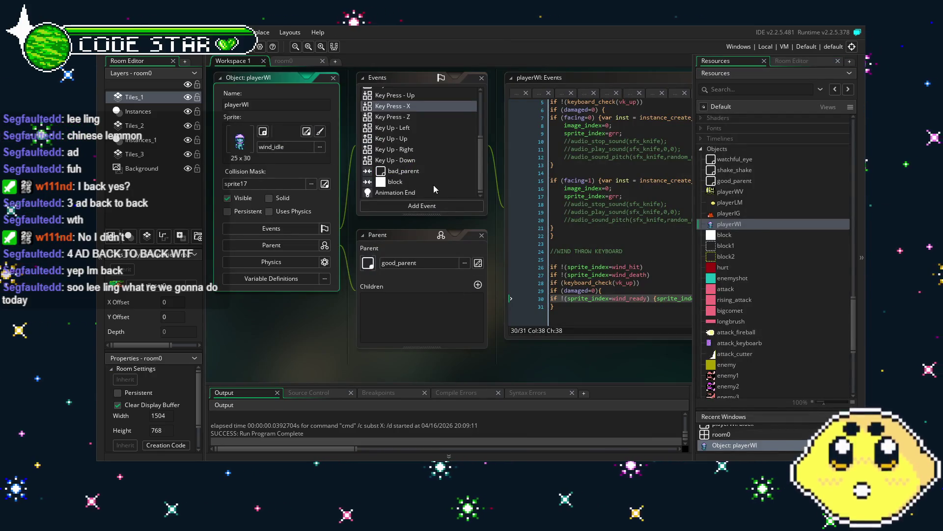
click(612, 251)
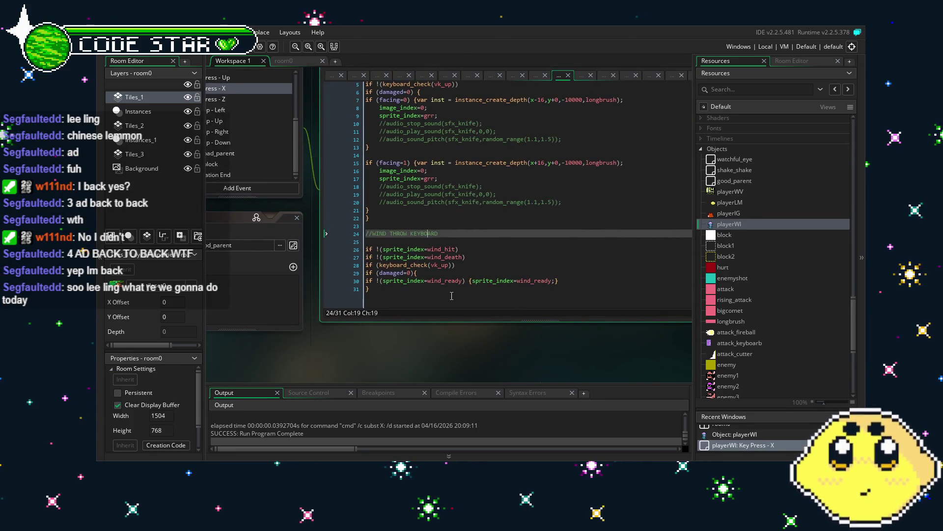
click(429, 287)
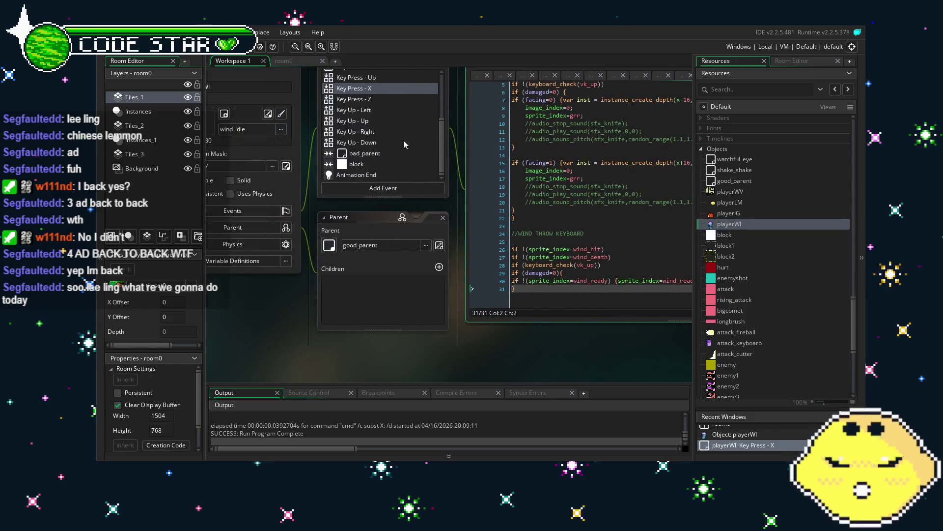
click(374, 175)
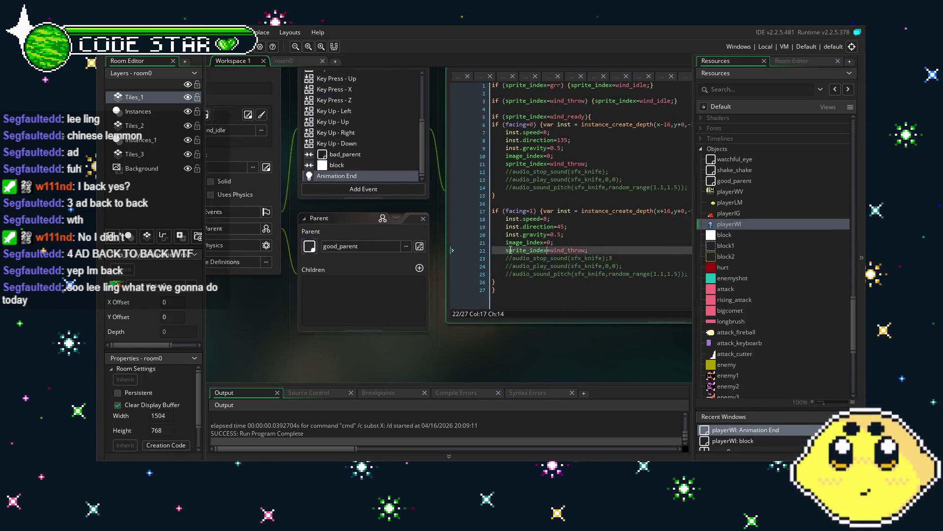
click(406, 255)
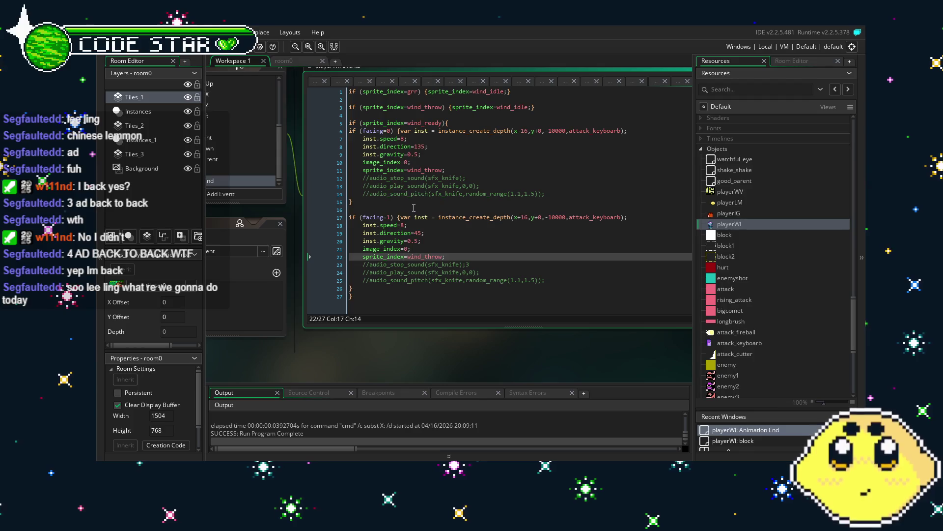
click(422, 217)
scroll(295, 207, left, 3)
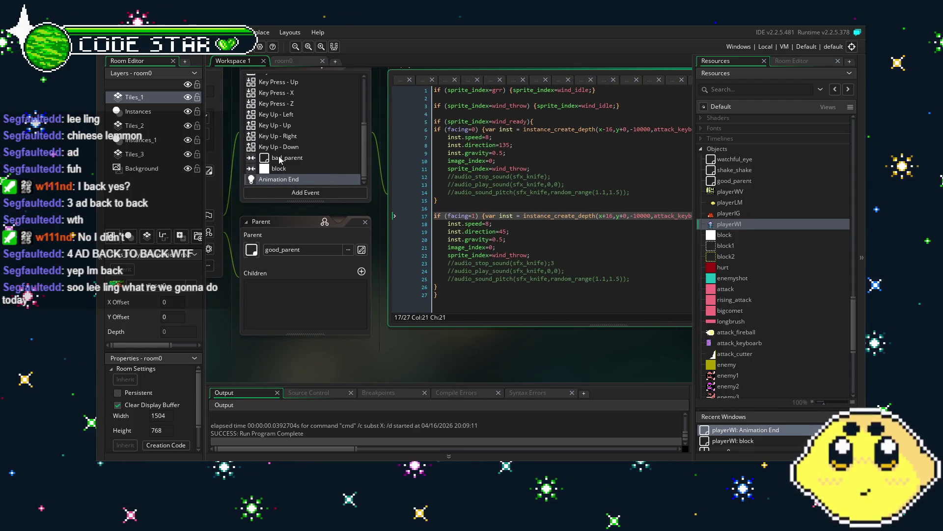
scroll(278, 156, up, 4)
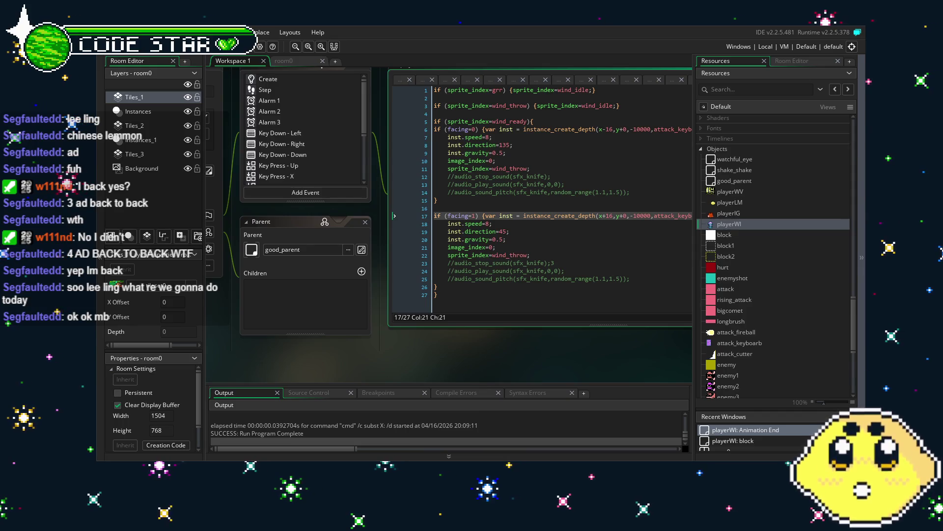
Rearrange the code editor and Parent windows, then switch back to the room0 layout.
mouse_move(444, 337)
mouse_down()
mouse_move(307, 344)
mouse_move(420, 337)
mouse_up()
drag(284, 347, 301, 346)
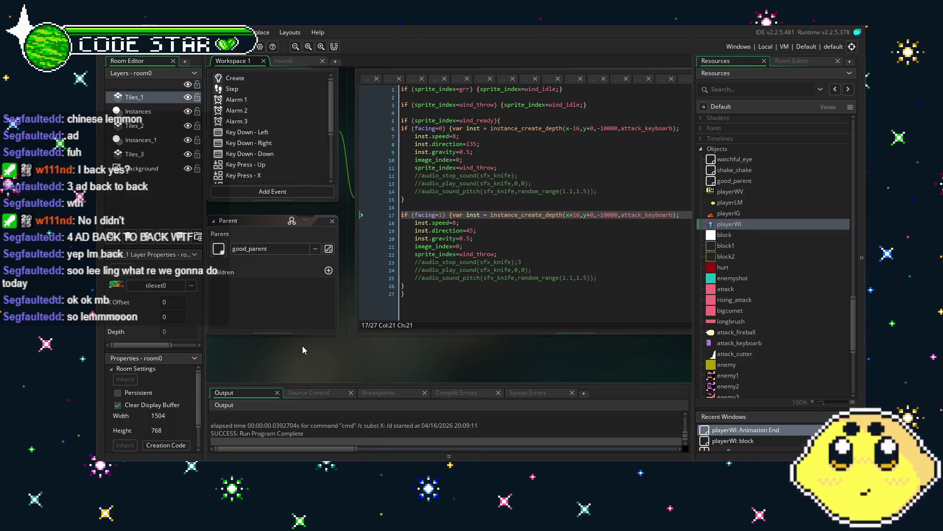
drag(378, 336, 377, 336)
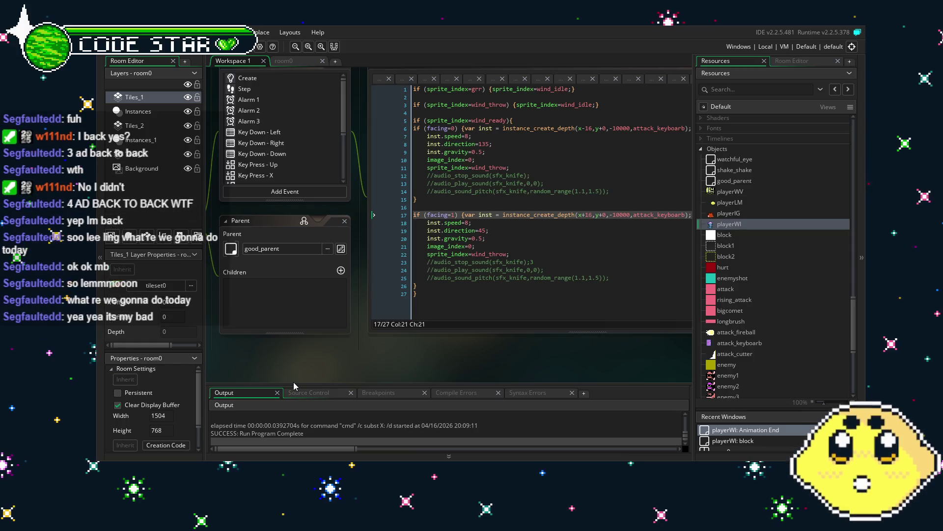
mouse_move(348, 362)
mouse_down()
mouse_move(391, 356)
mouse_move(370, 355)
mouse_up()
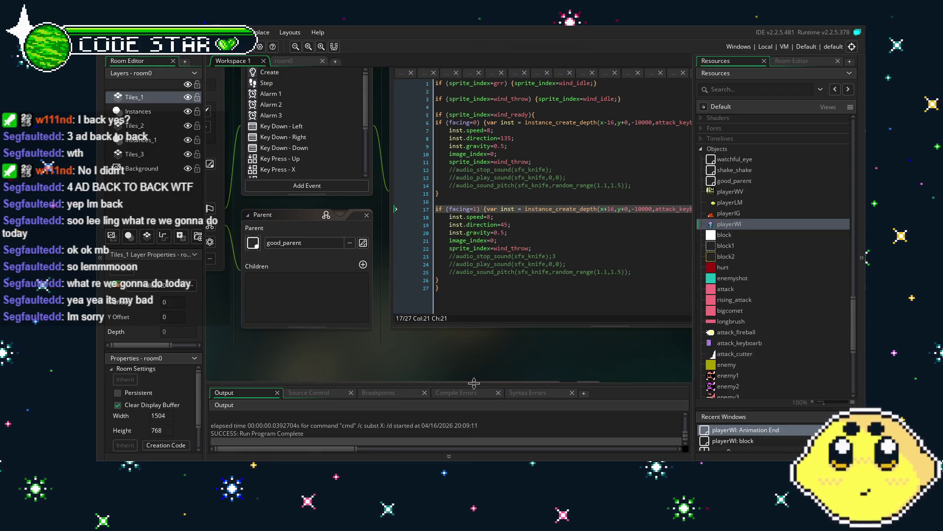
click(473, 300)
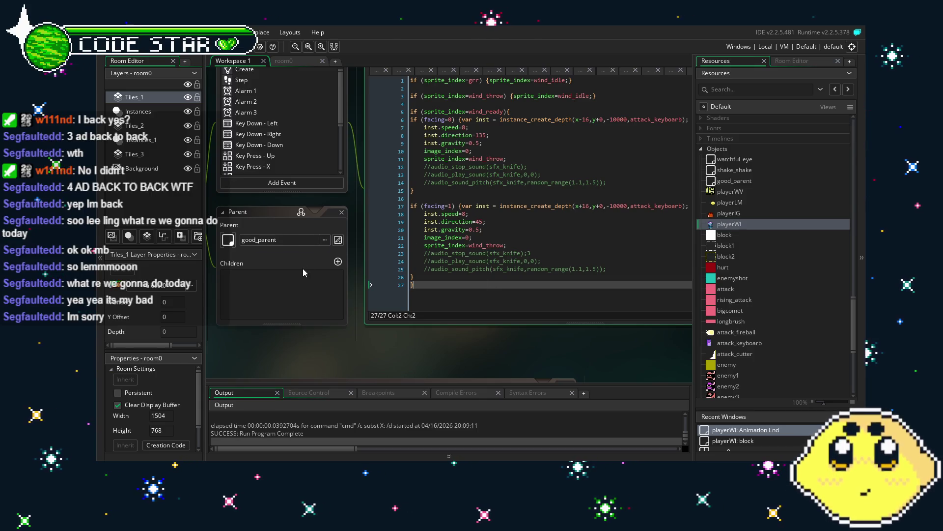
click(281, 313)
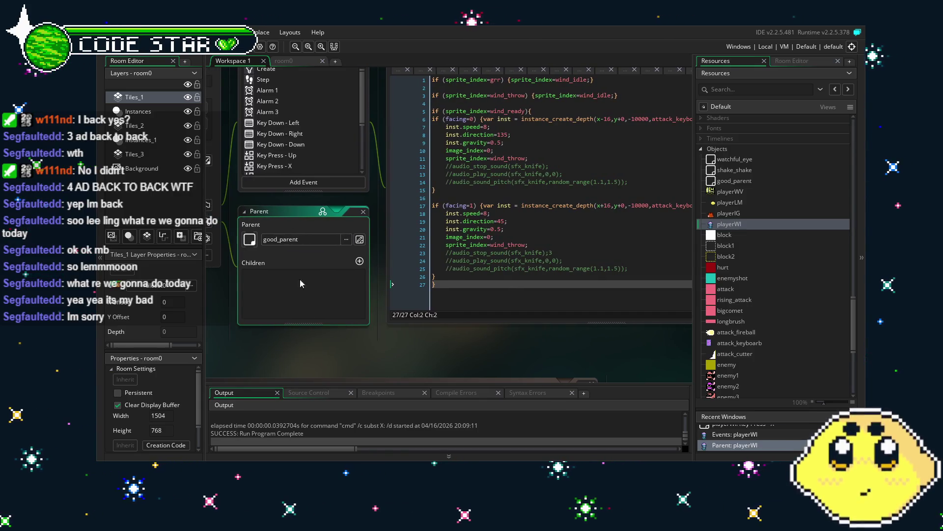
scroll(278, 133, down, 3)
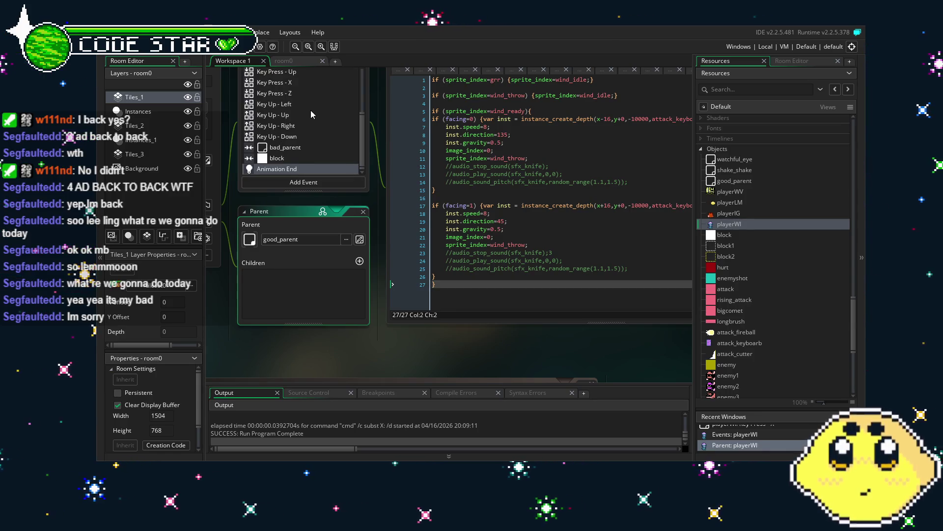
scroll(310, 110, up, 2)
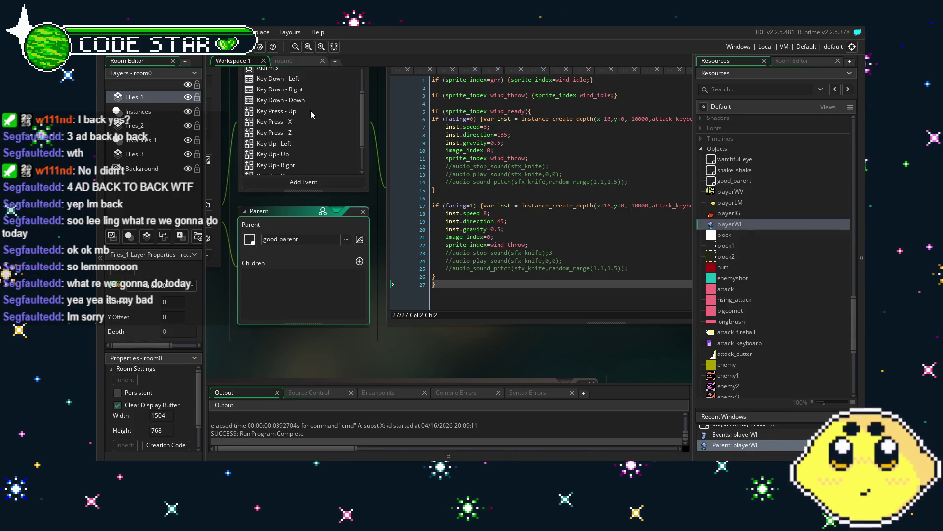
scroll(299, 132, up, 3)
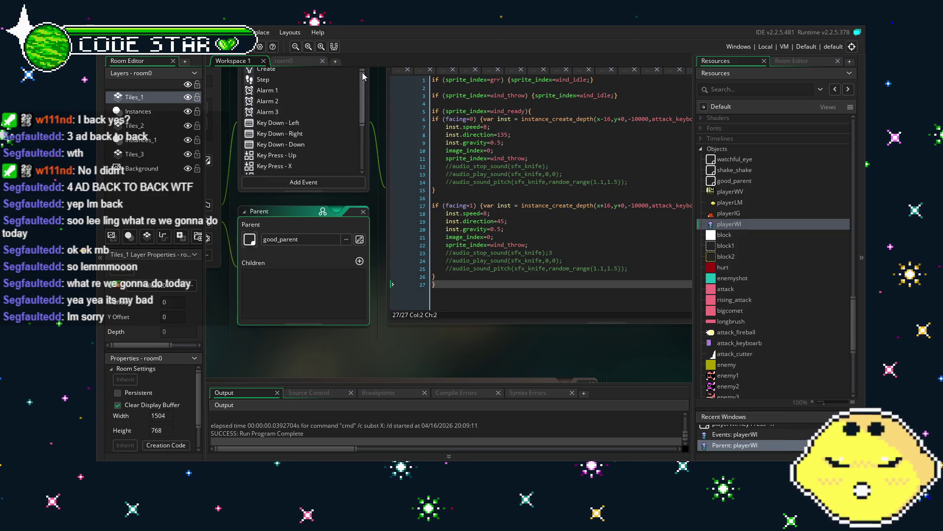
click(285, 60)
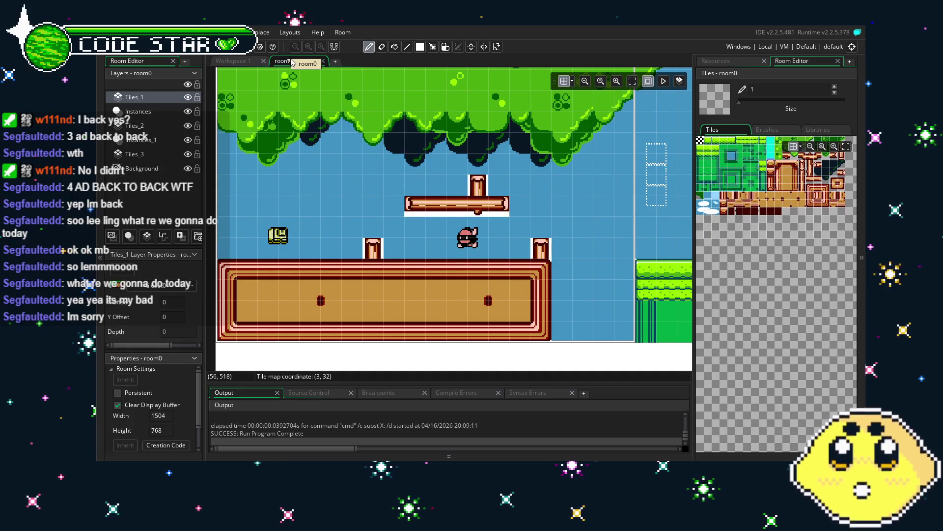
Show the resource list and open the playerWI object editor.
click(711, 61)
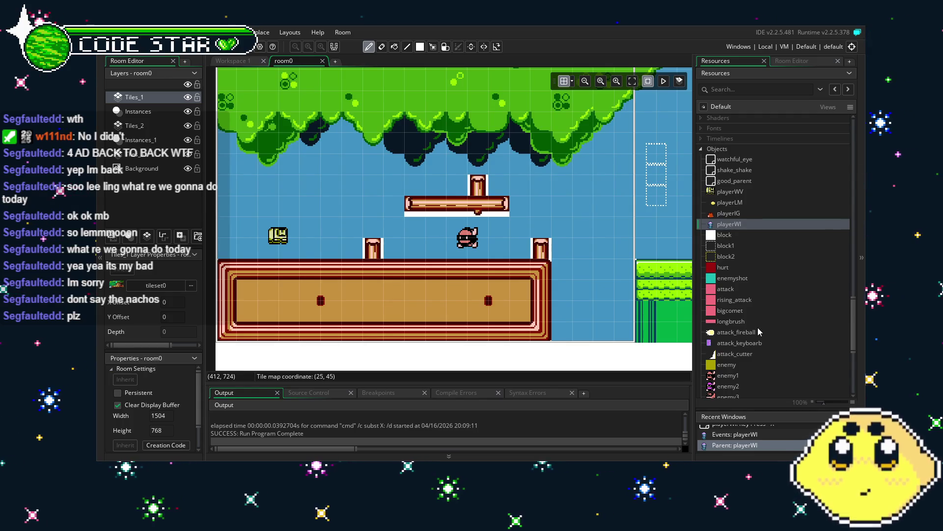
scroll(757, 328, down, 3)
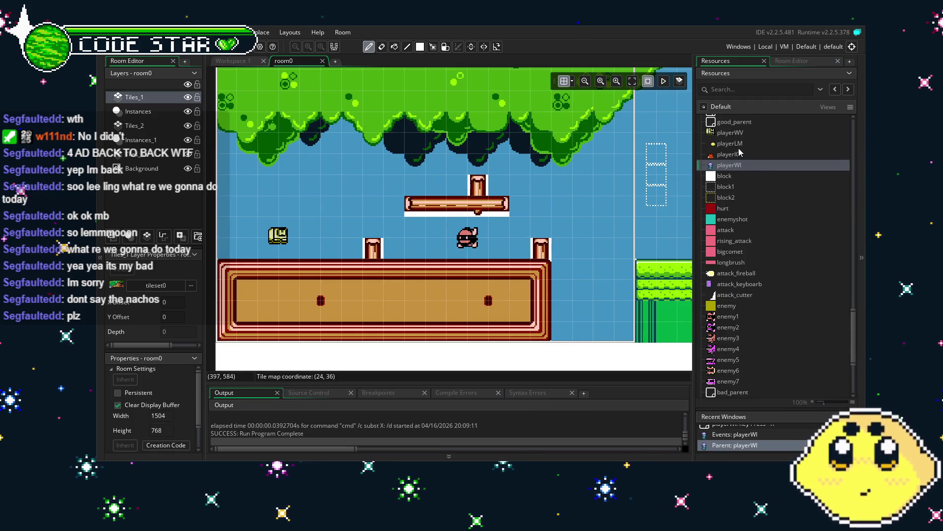
click(742, 165)
double_click(742, 165)
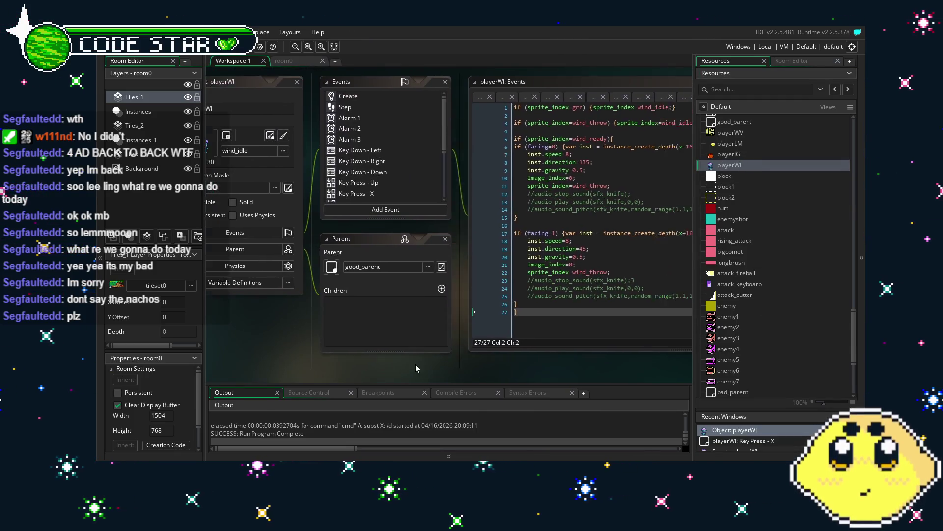
Bring up playerWI's Key Press - X event code with speed 8, gravity 0.5, direction 135/45.
mouse_move(415, 363)
mouse_down()
mouse_move(363, 362)
mouse_move(398, 361)
mouse_up()
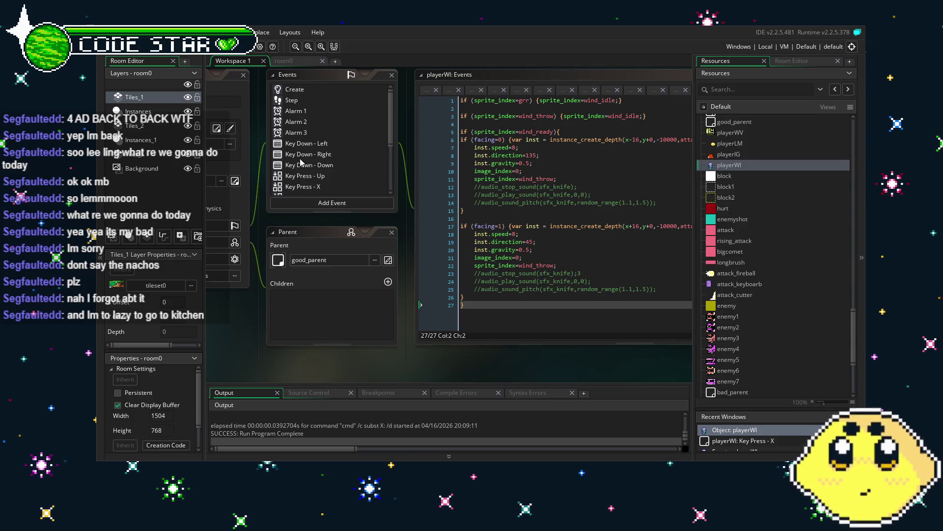
scroll(305, 159, down, 2)
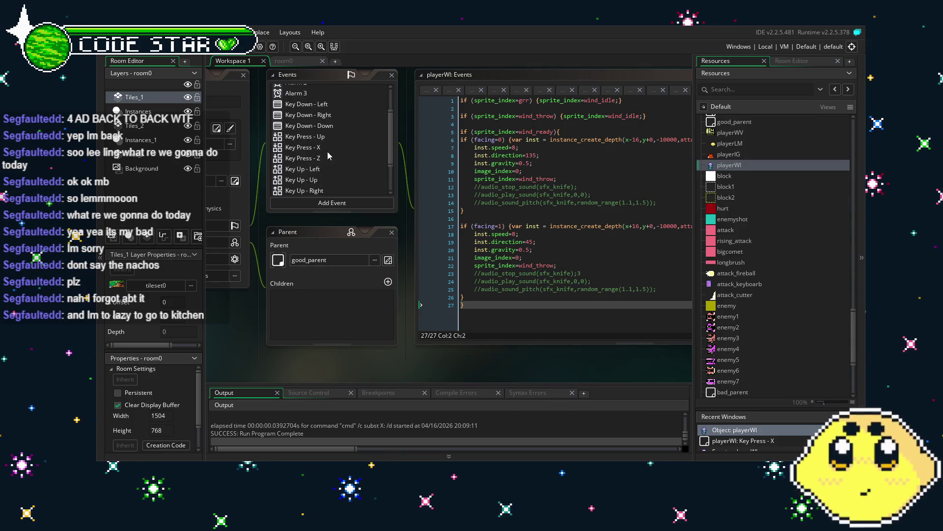
click(332, 148)
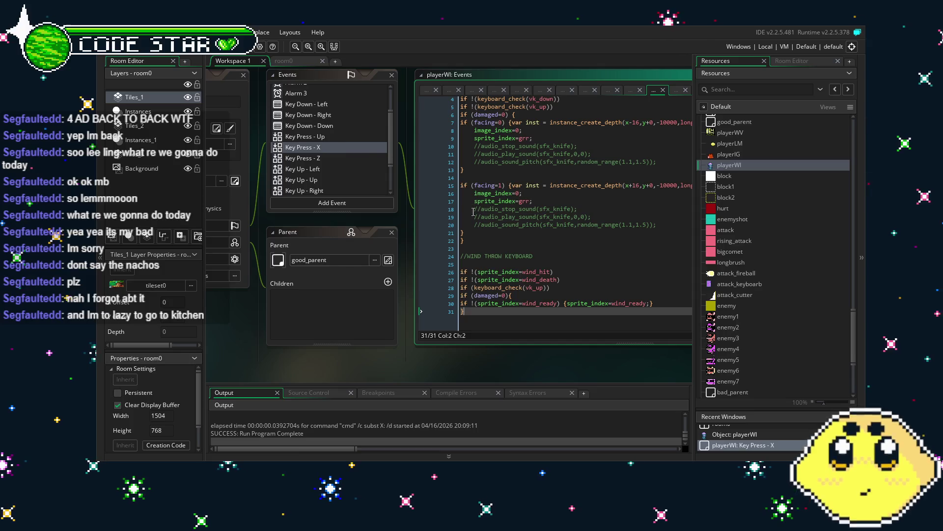
click(554, 265)
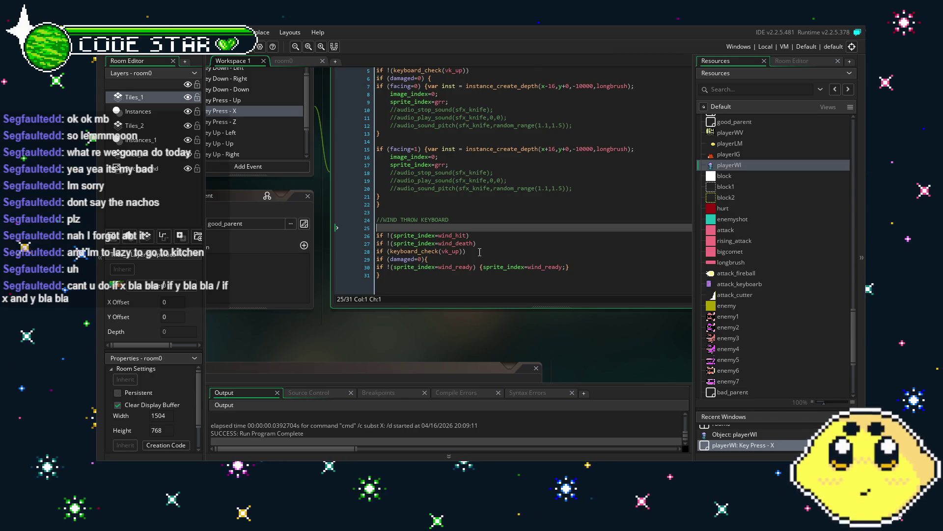
drag(437, 338, 484, 333)
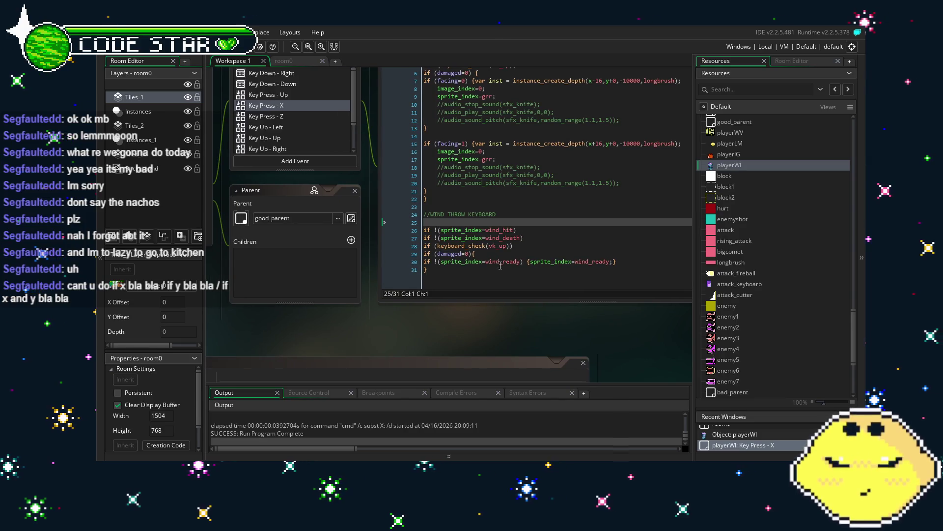
click(500, 270)
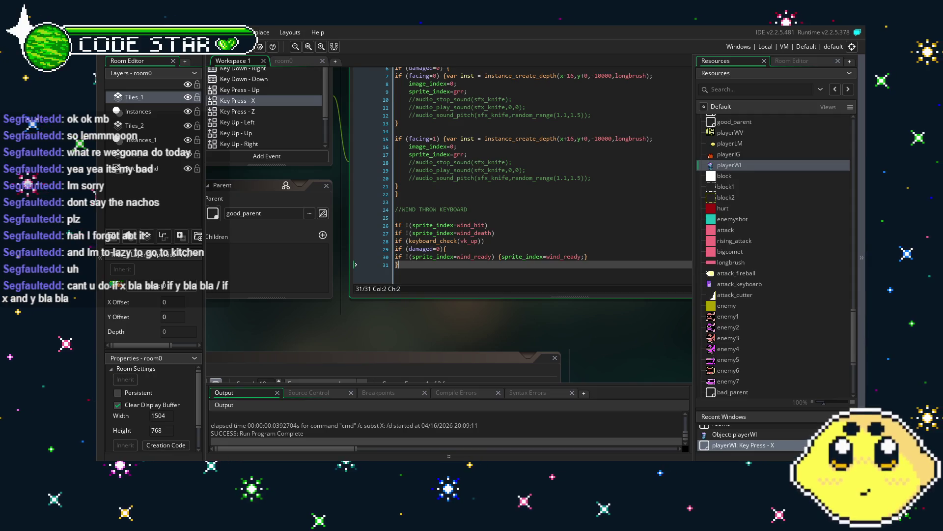
drag(344, 322, 360, 323)
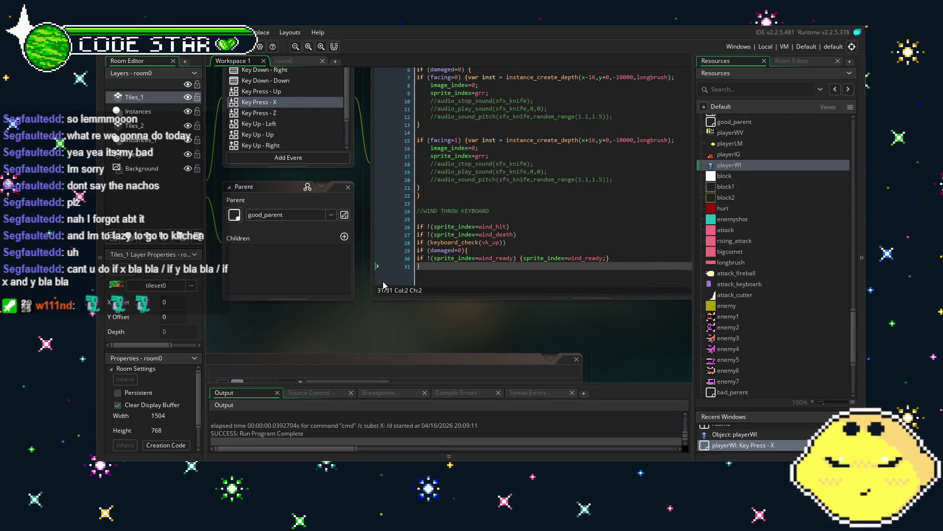
scroll(455, 244, up, 1)
scroll(455, 245, down, 1)
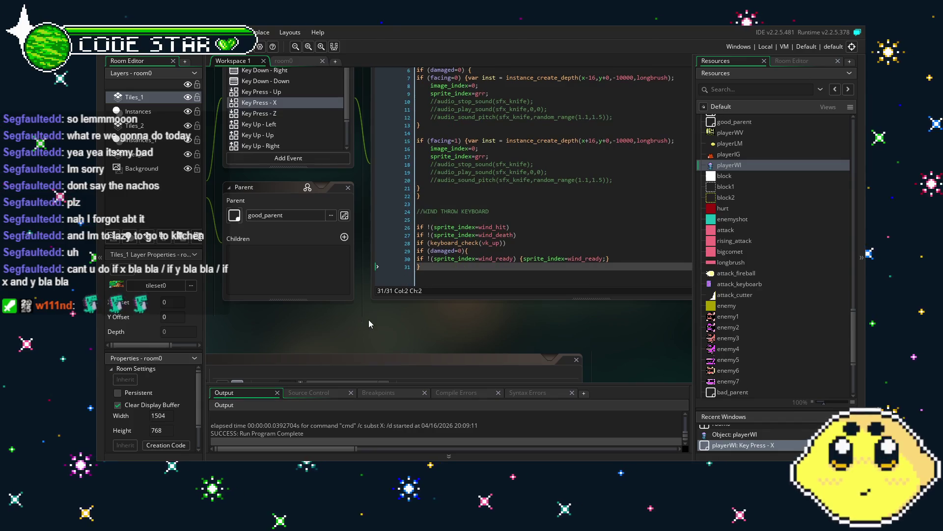
drag(369, 282, 385, 289)
scroll(324, 135, up, 1)
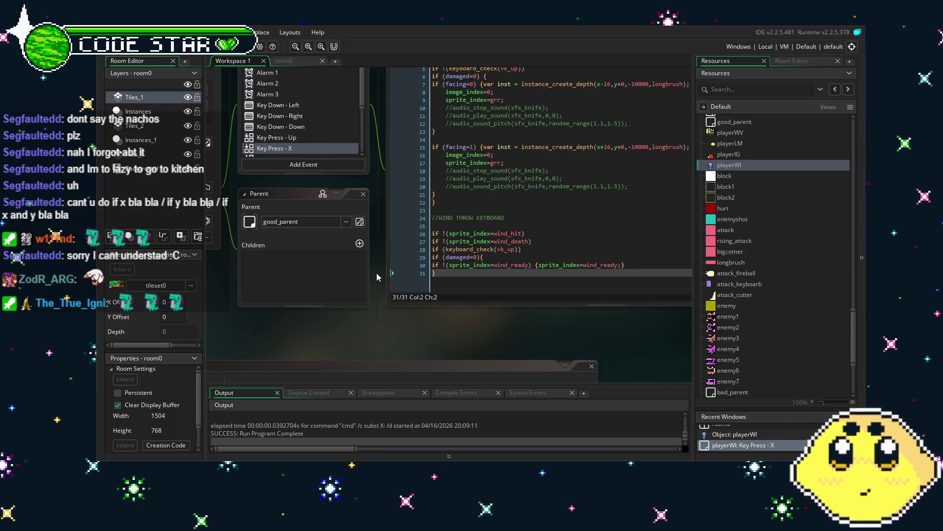
drag(391, 315, 375, 317)
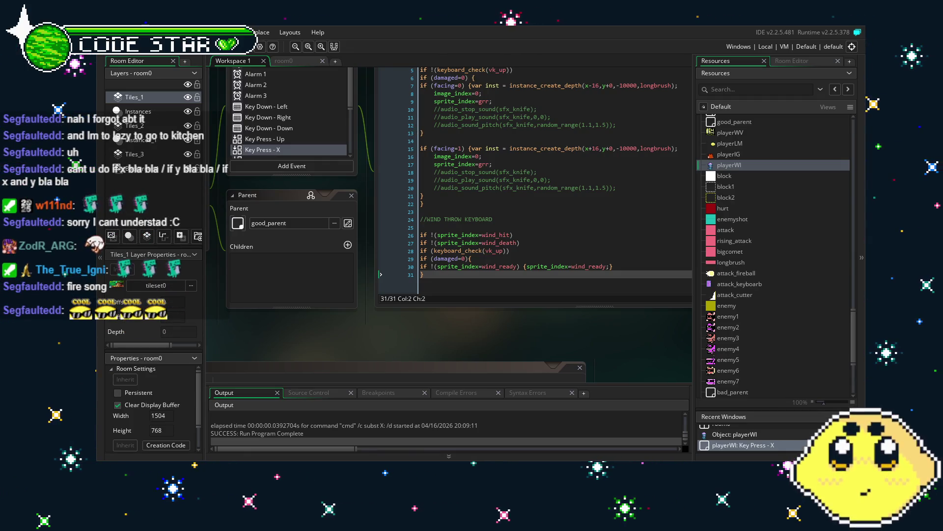
drag(340, 313, 370, 318)
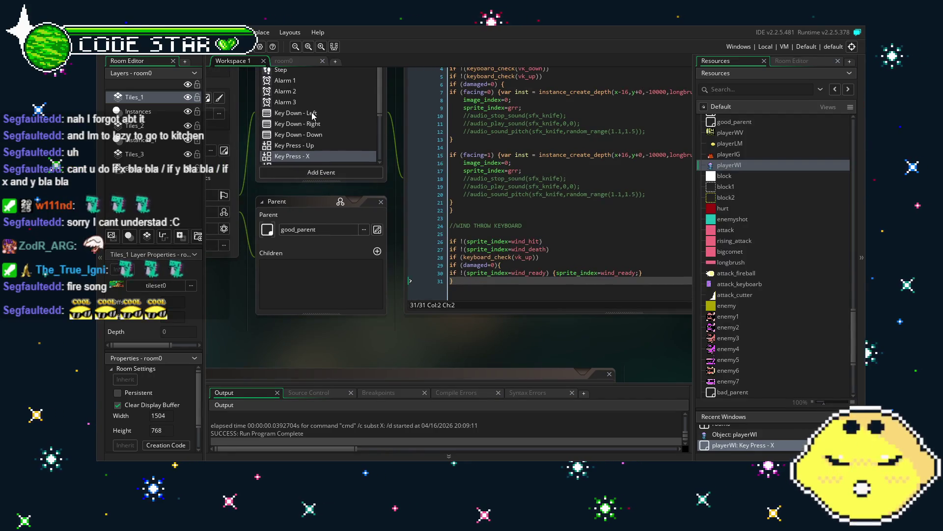
scroll(315, 358, up, 3)
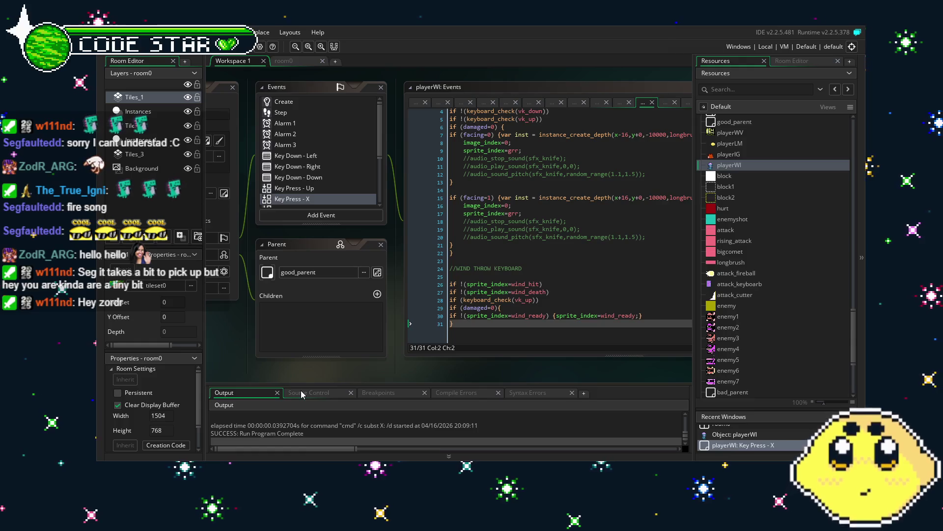
Review the code, then compile and launch a fresh test build of the game.
scroll(584, 293, up, 1)
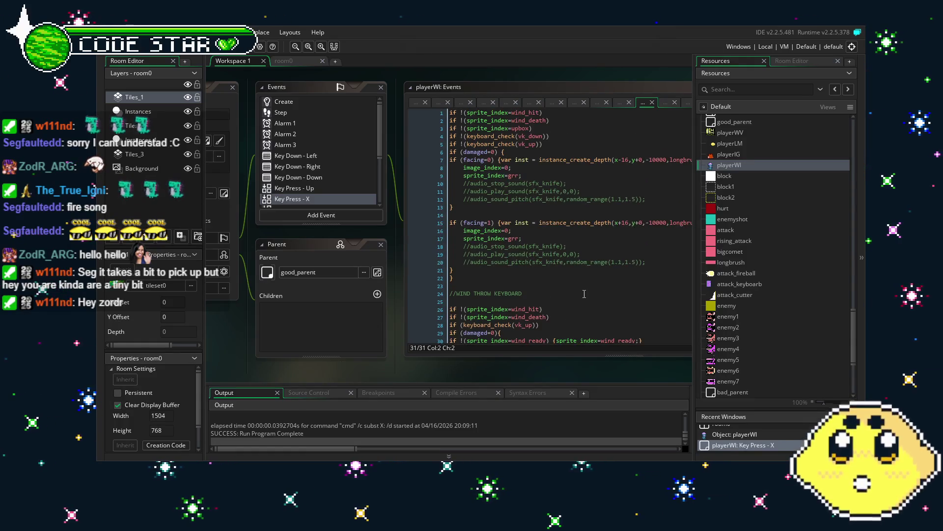
scroll(584, 293, down, 1)
drag(538, 362, 476, 361)
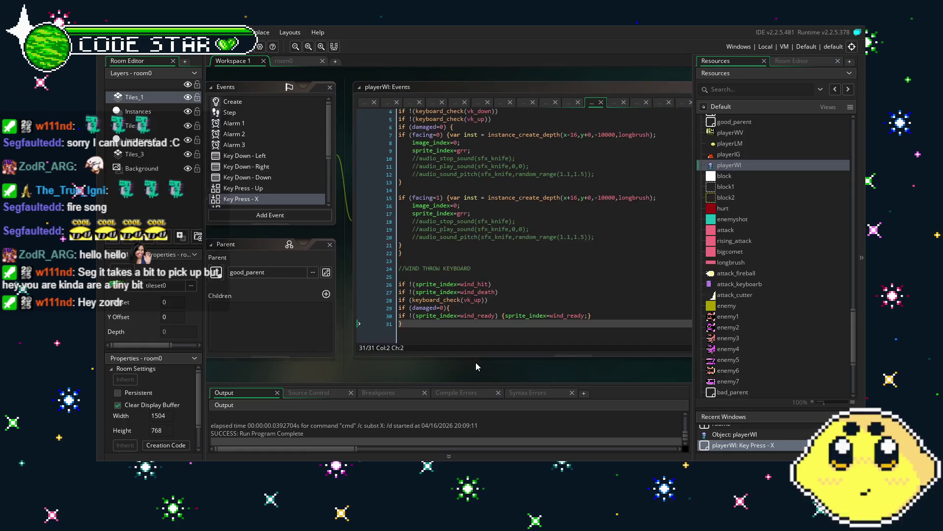
scroll(498, 289, up, 1)
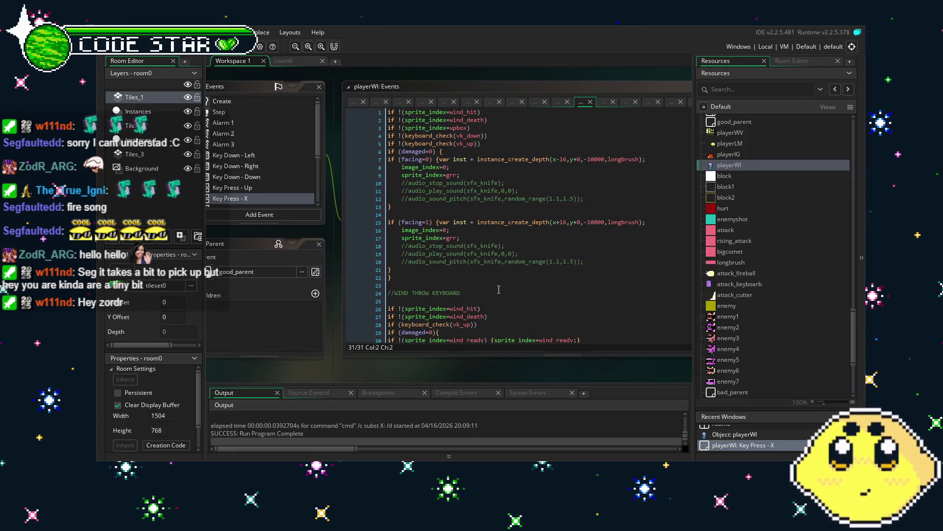
scroll(499, 289, down, 1)
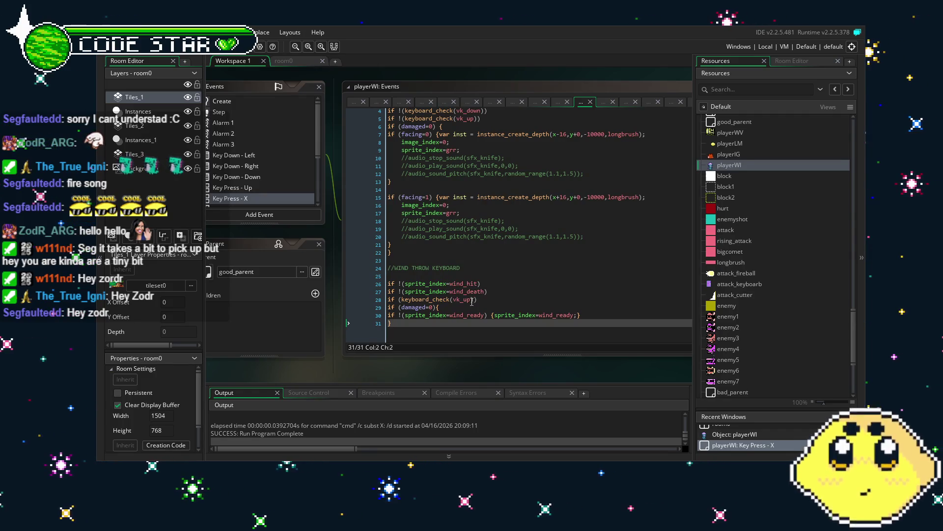
scroll(491, 358, down, 1)
scroll(491, 358, right, 1)
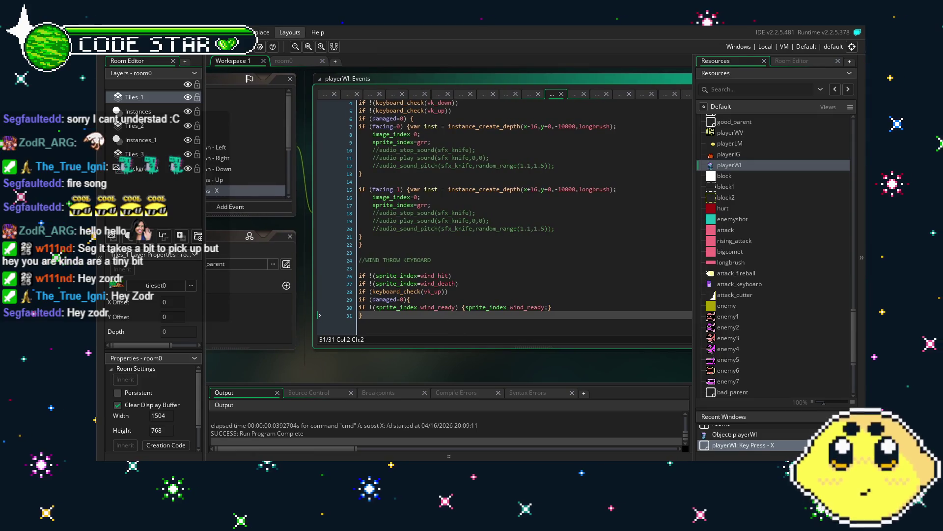
click(212, 46)
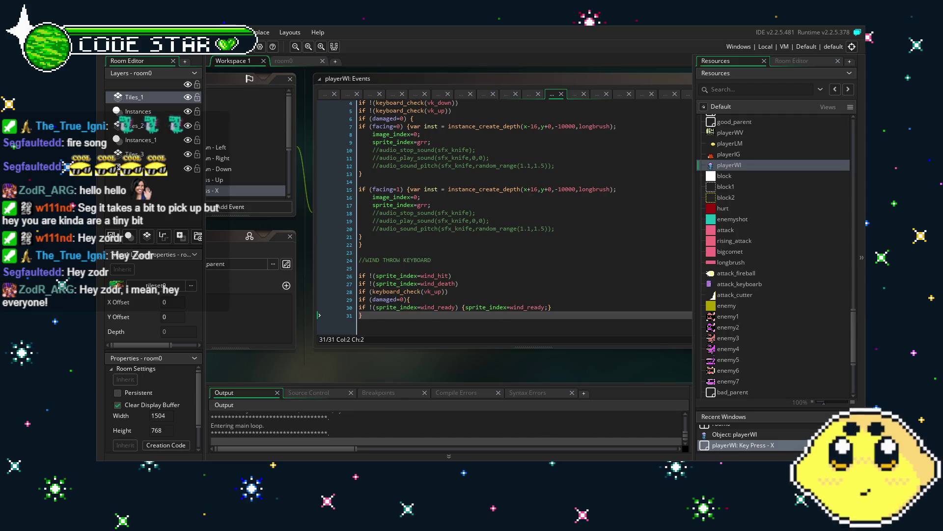
Jump onto the grass platform while throwing wind blocks to the right and upward.
key(x)
key(Right)
key(z)
key(Right)
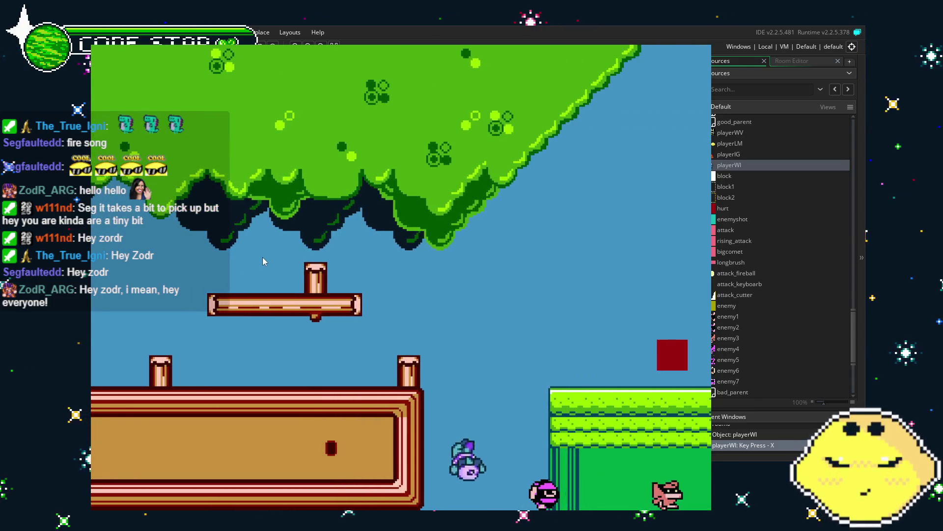
key(Right)
key(z)
key(x)
key(x)
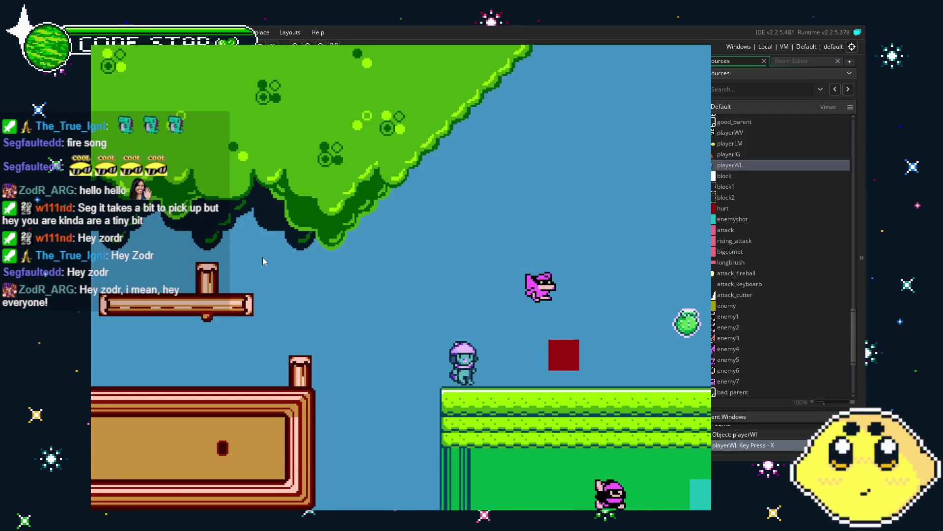
key(z)
key(x)
key(x)
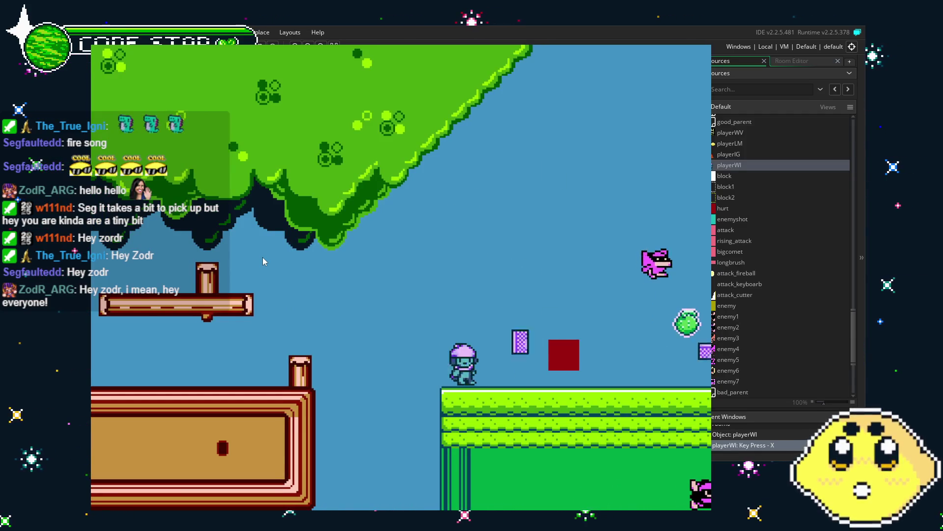
key(z)
key(x)
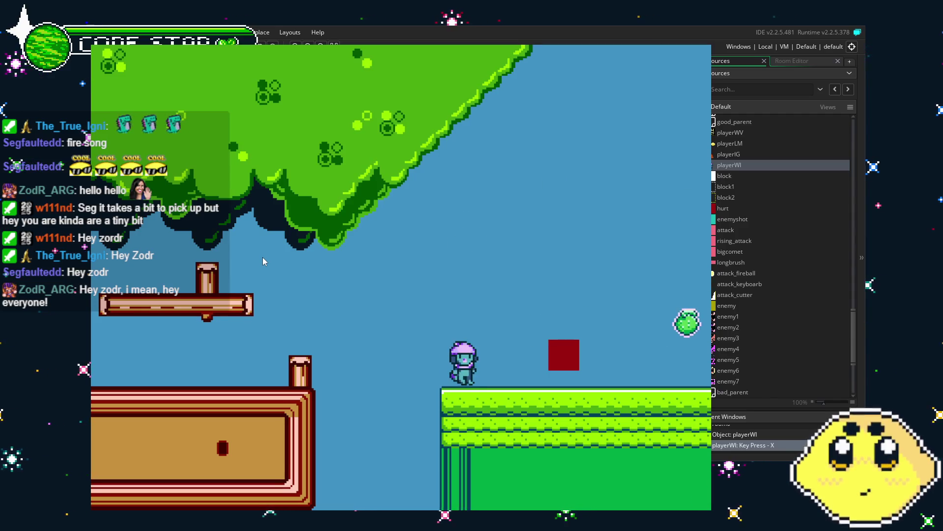
key(space)
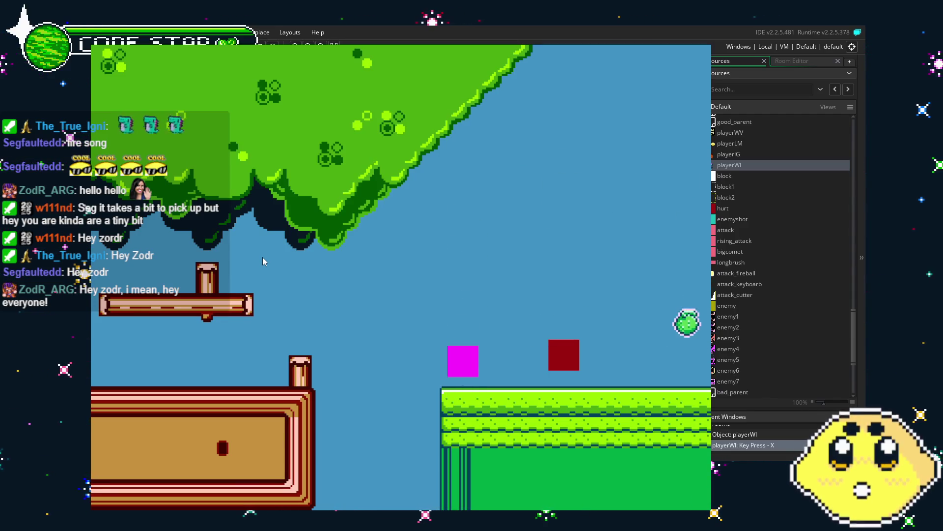
key(space)
key(space)
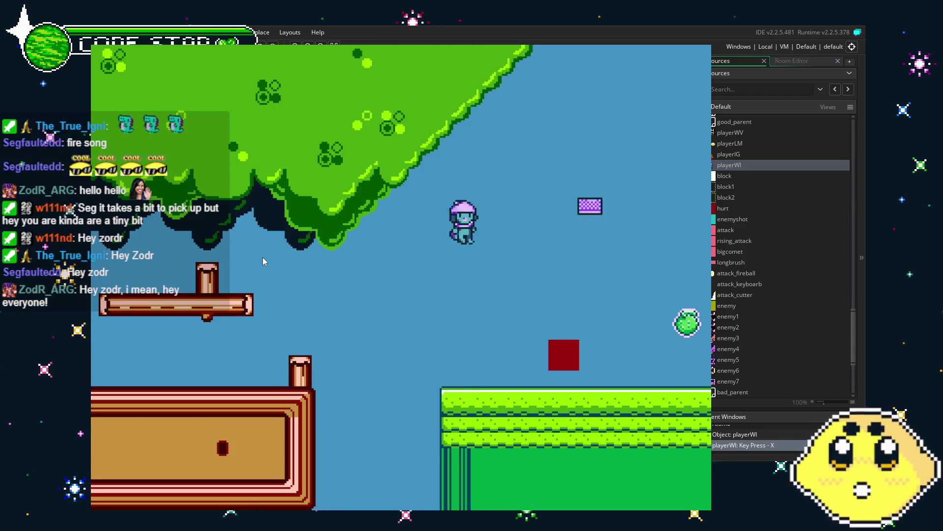
key(space)
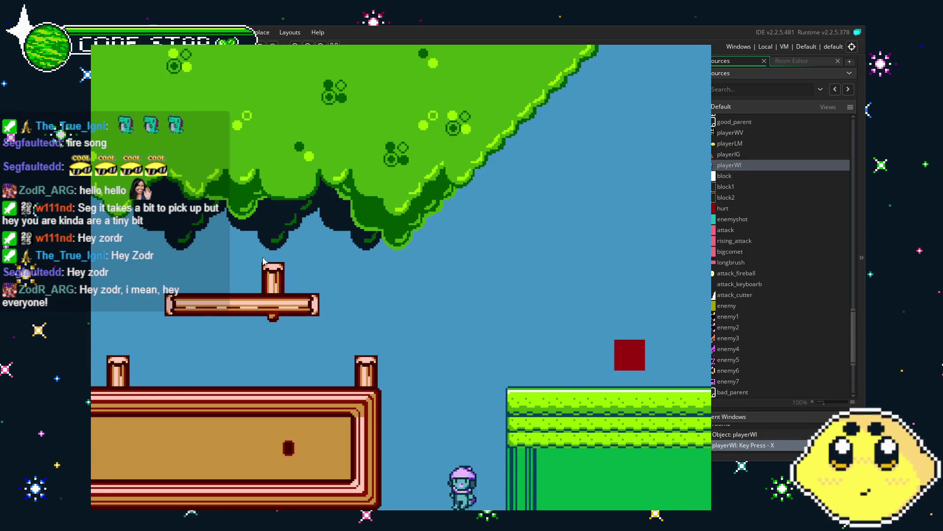
Jump up the stairs and run right across the water toward the green building.
key(space)
key(Right)
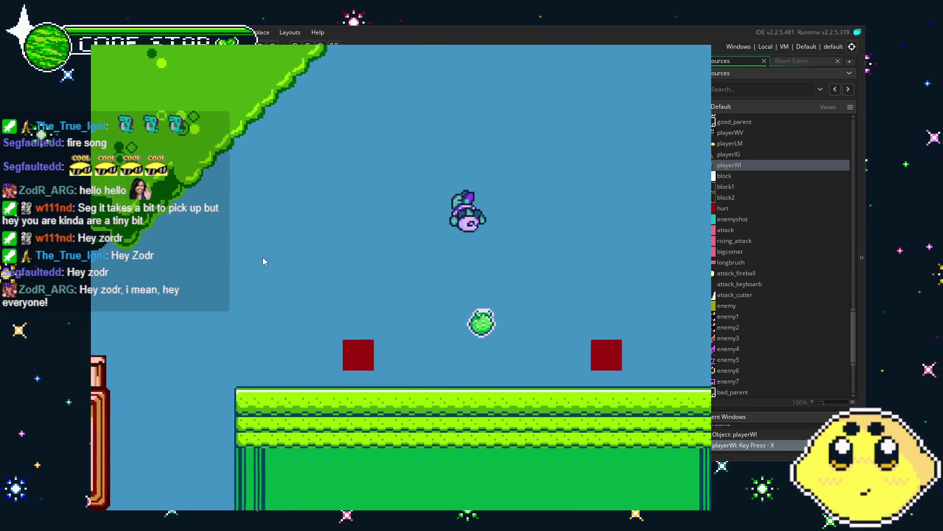
key(space)
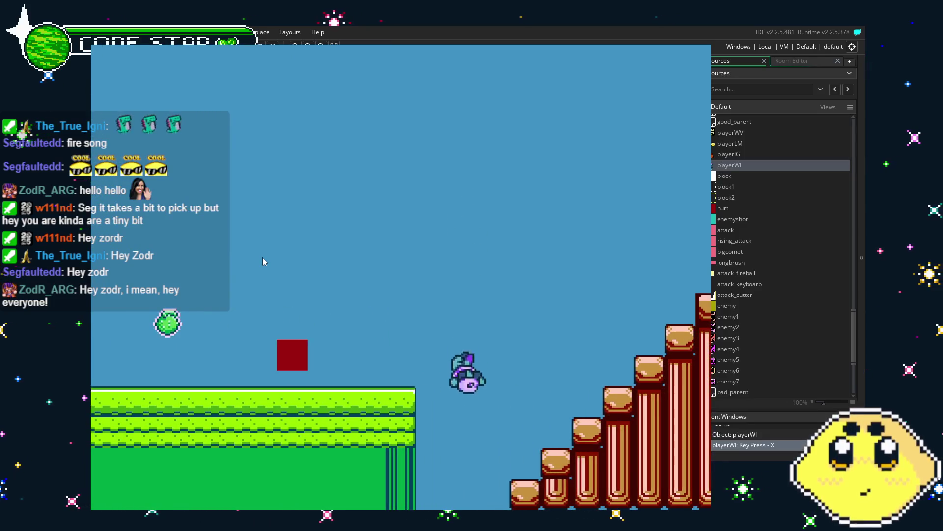
key(space)
key(Right)
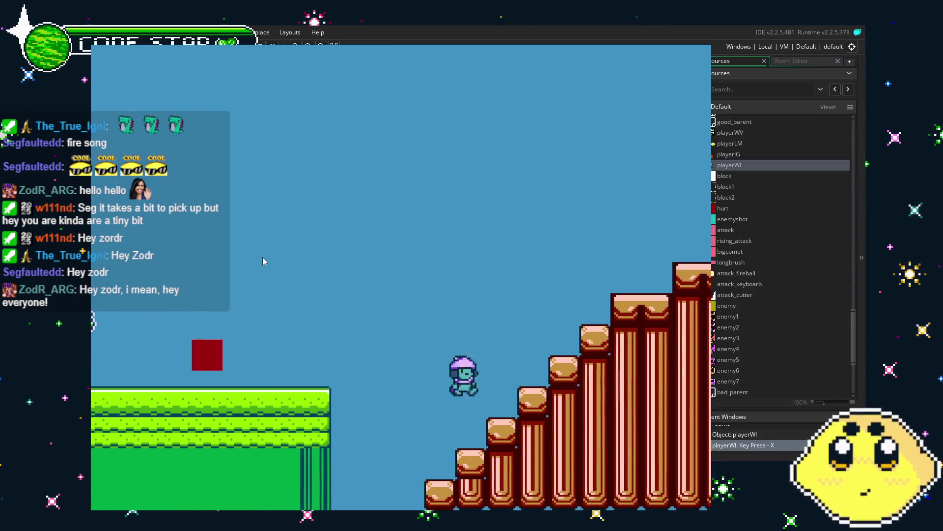
key(space)
key(Left)
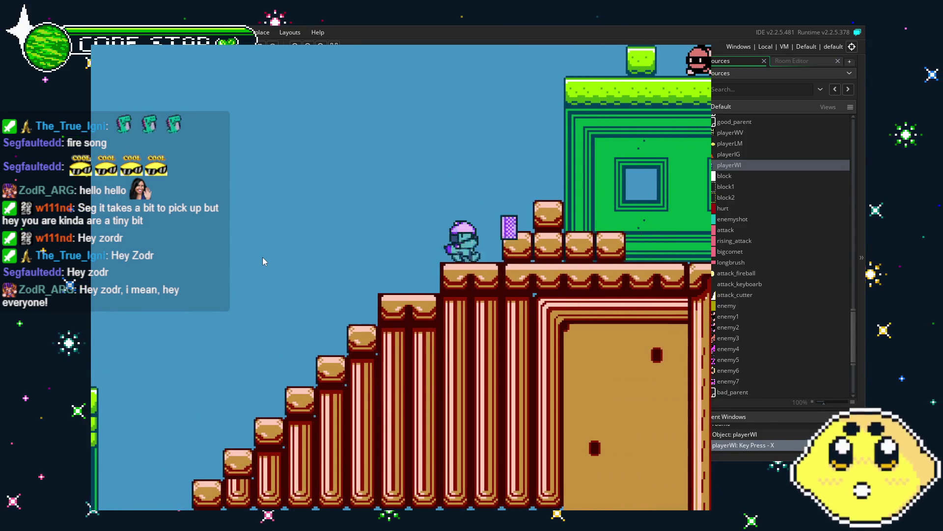
key(space)
key(Right)
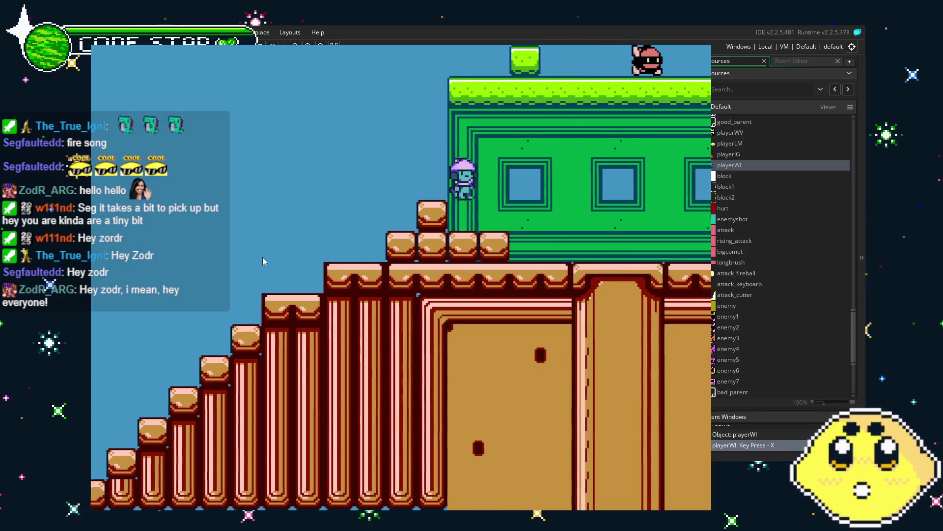
key(Right)
key(Right)
key(space)
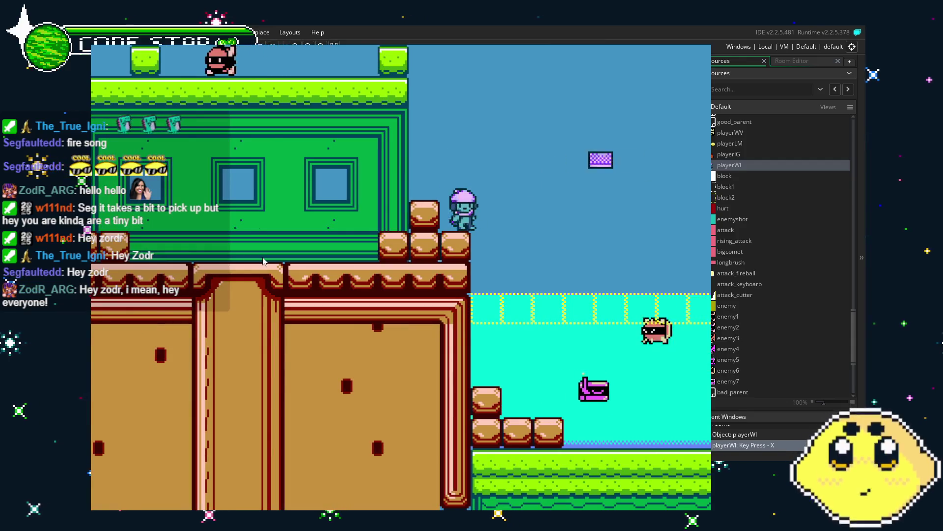
key(Right)
key(space)
Climb onto the brick building's top platform and fire wind shots to the right.
key(Right)
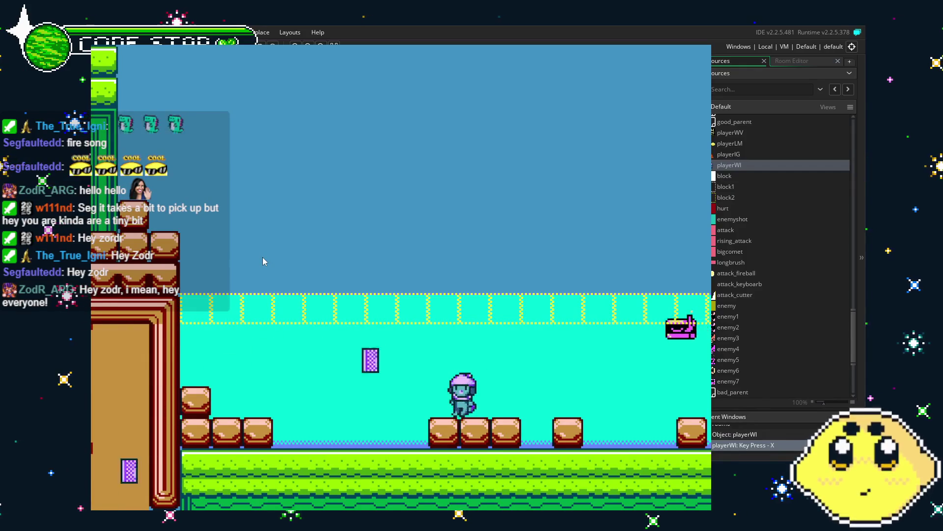
key(Right)
key(Right)
key(space)
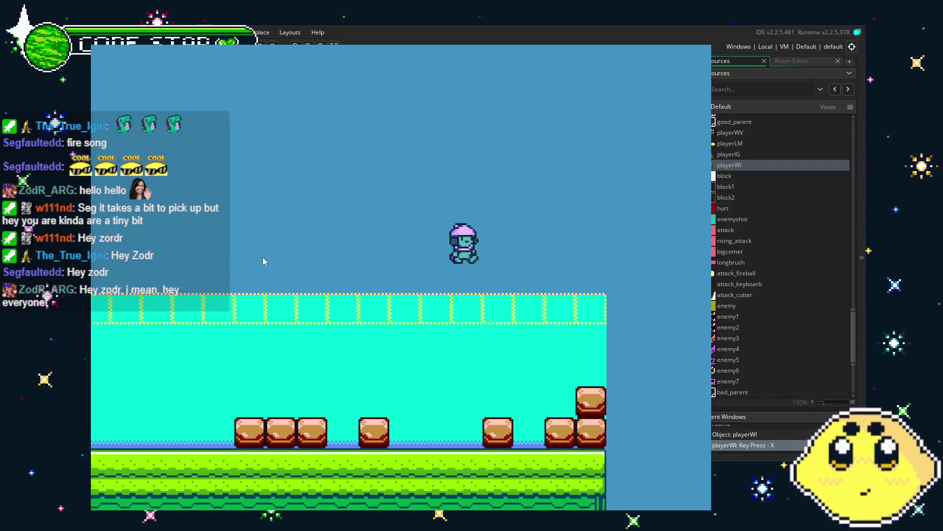
key(Right)
key(space)
key(x)
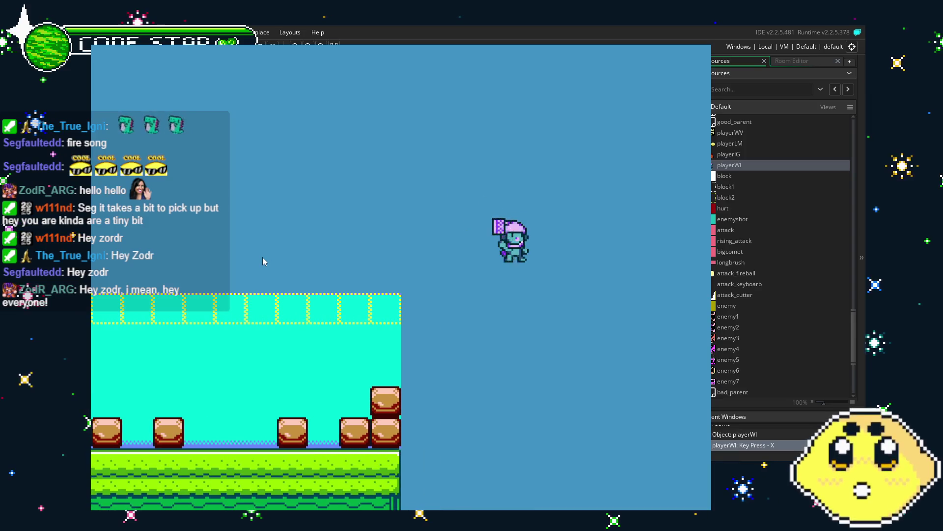
key(space)
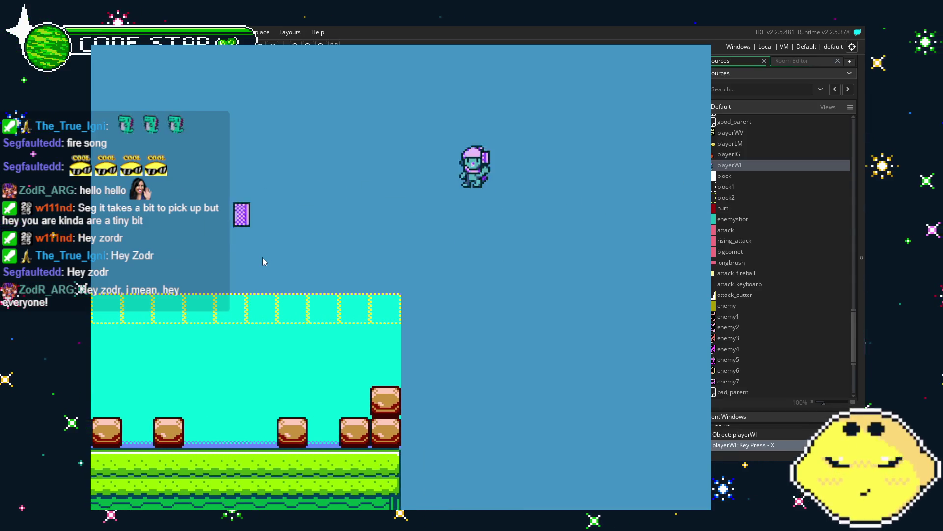
Head back left along the upper platform, throw wind to the left, and quit the game.
key(x)
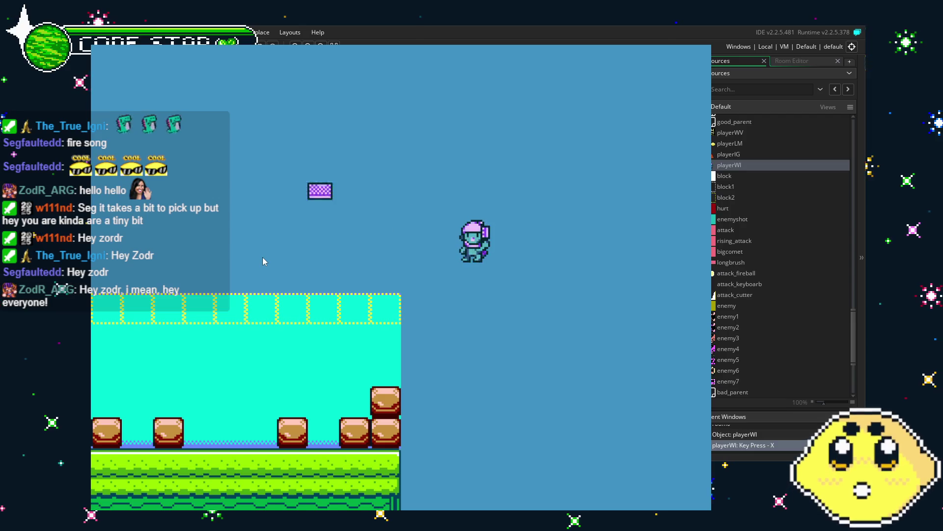
key(Left)
key(space)
key(Left)
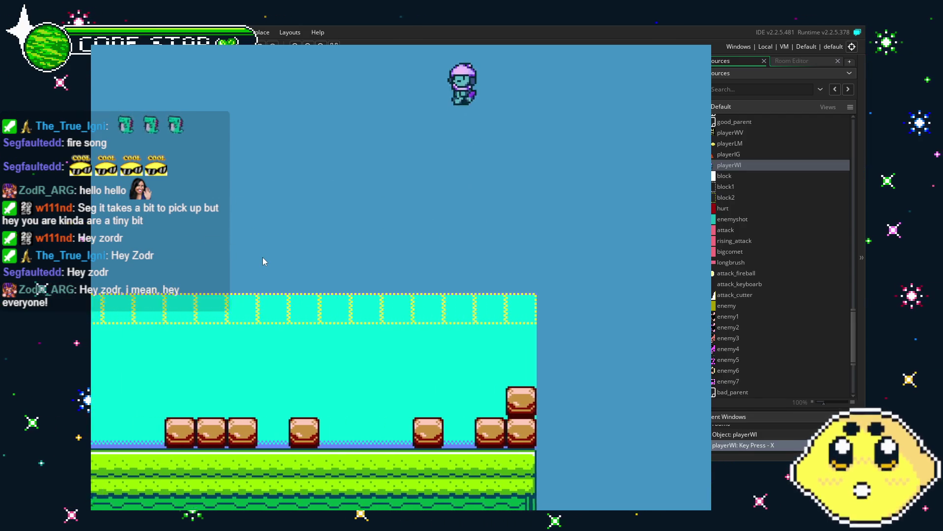
key(Left)
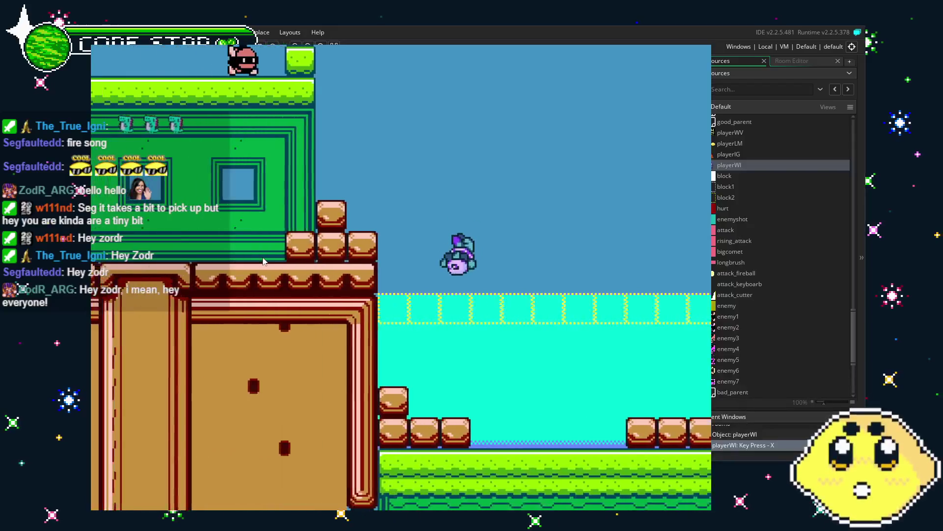
key(Left)
key(space)
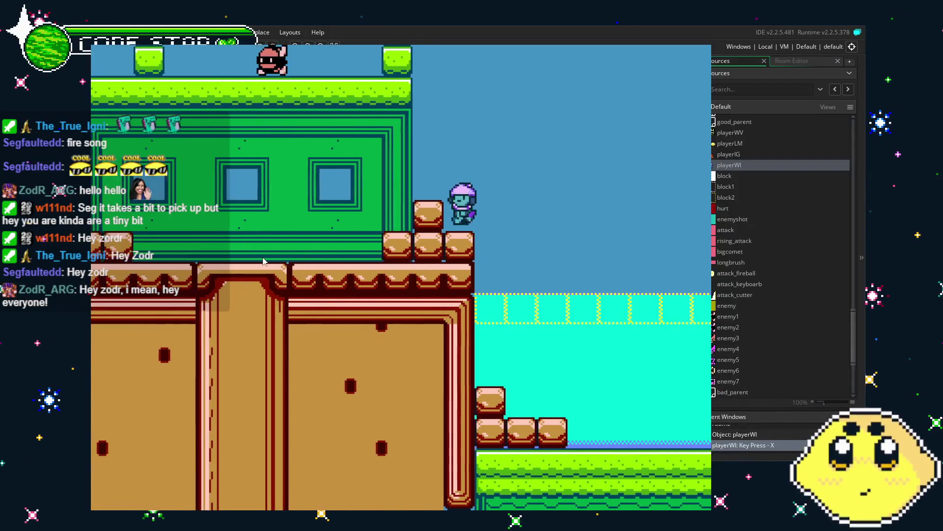
key(Left)
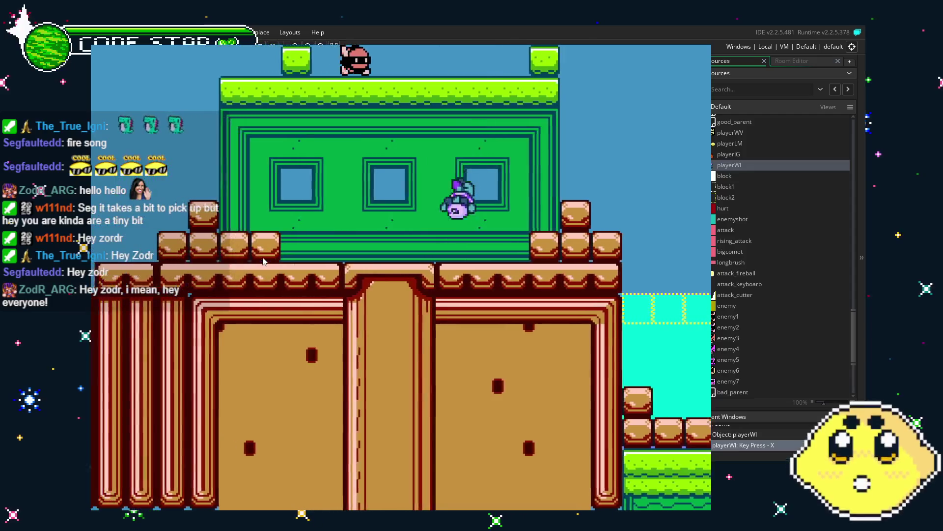
key(x)
key(x)
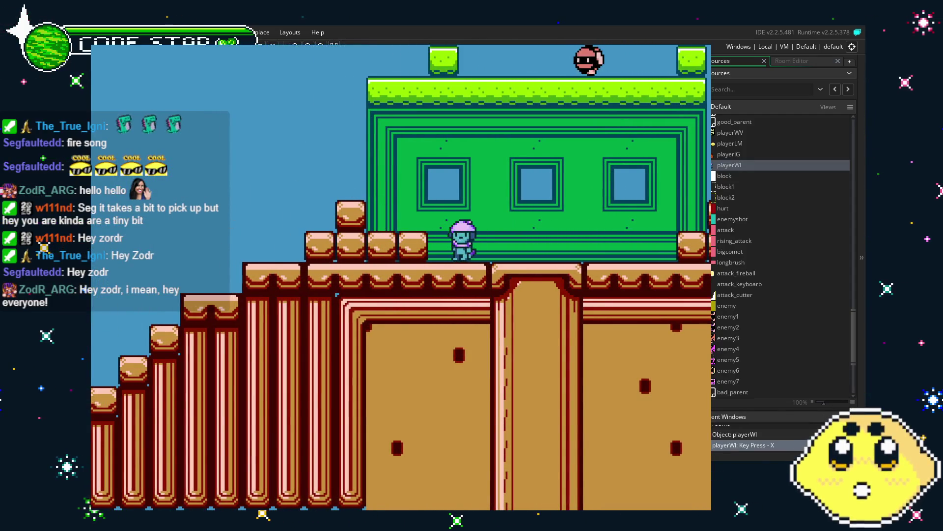
key(Escape)
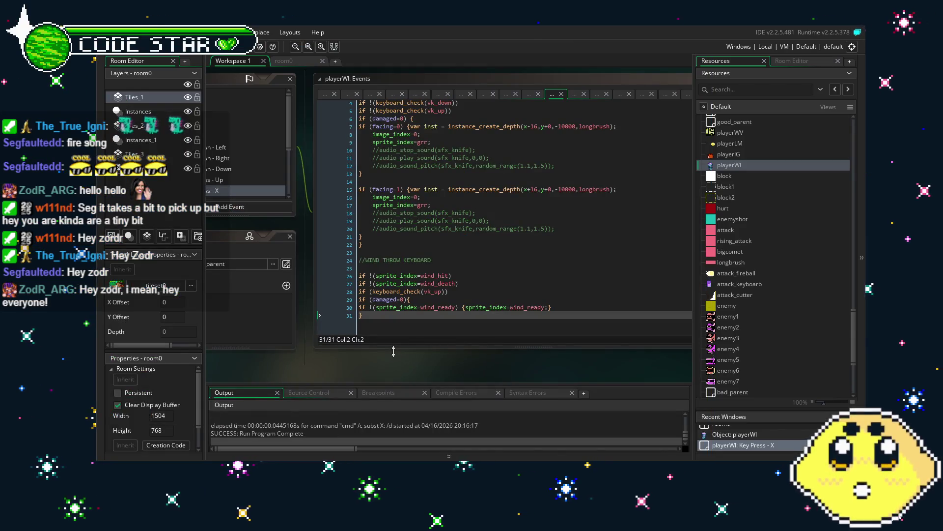
Change inst.speed from 8 to 10 for both throws in Animation End, then relaunch the game.
drag(273, 379, 368, 388)
scroll(318, 177, down, 3)
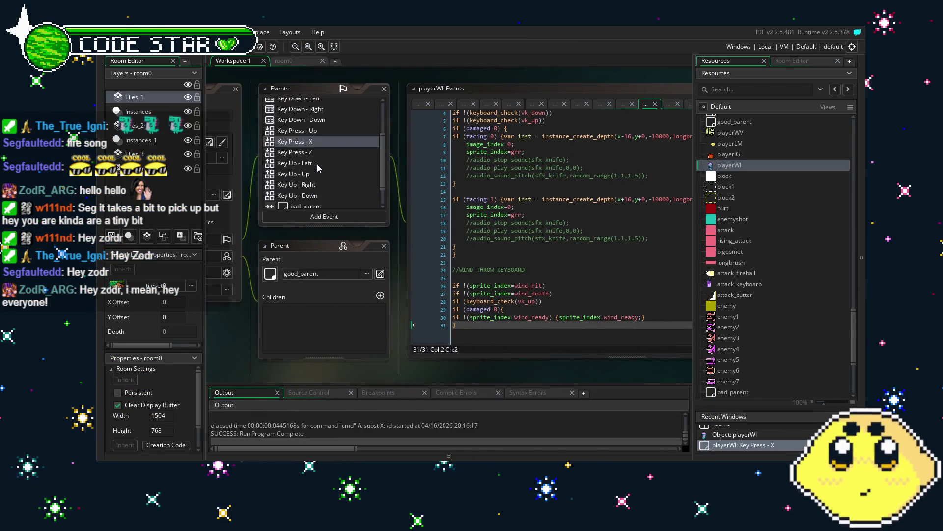
click(339, 204)
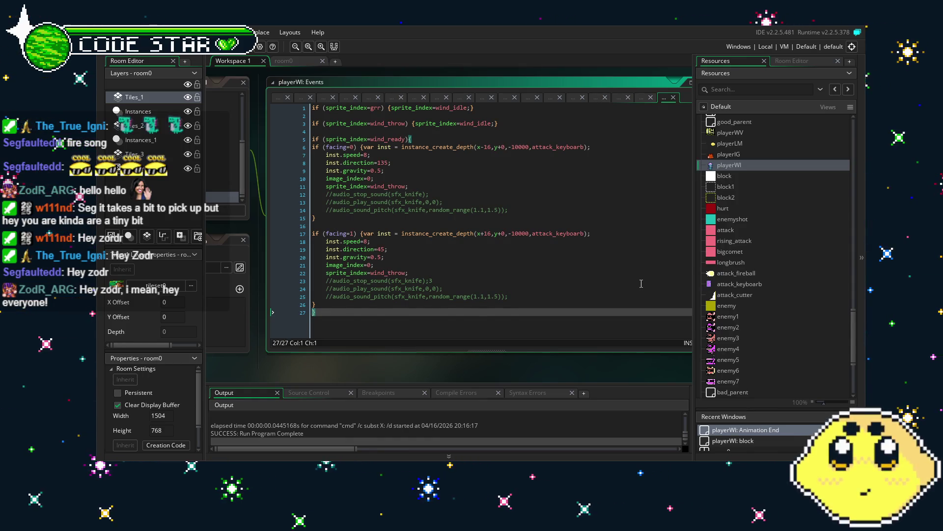
click(407, 258)
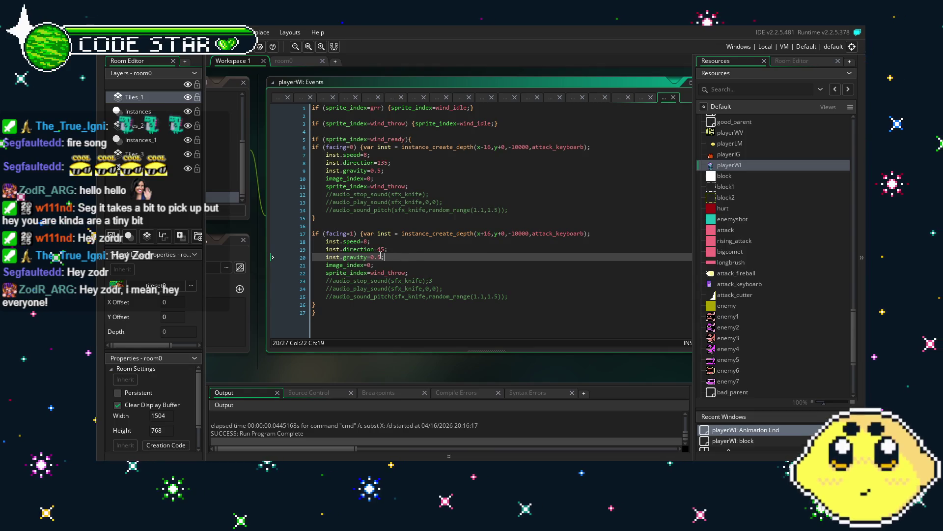
click(368, 241)
text(10)
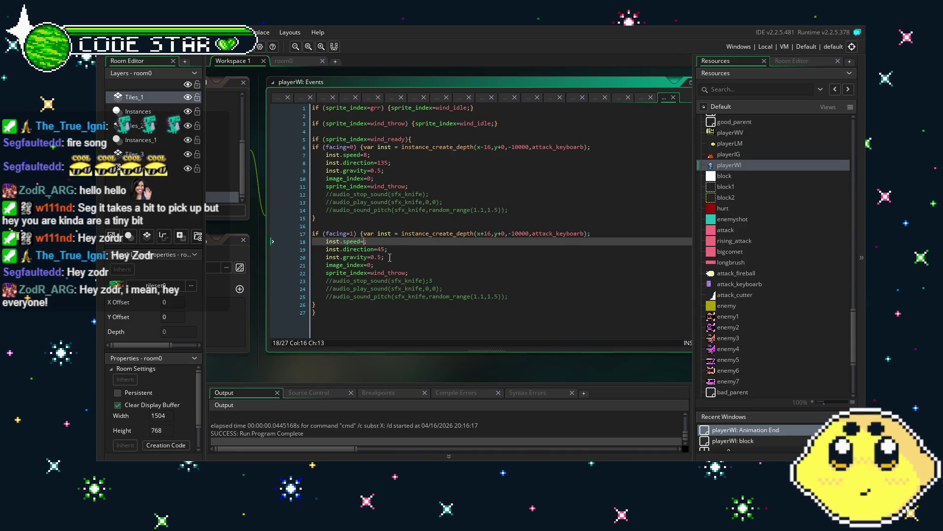
click(368, 154)
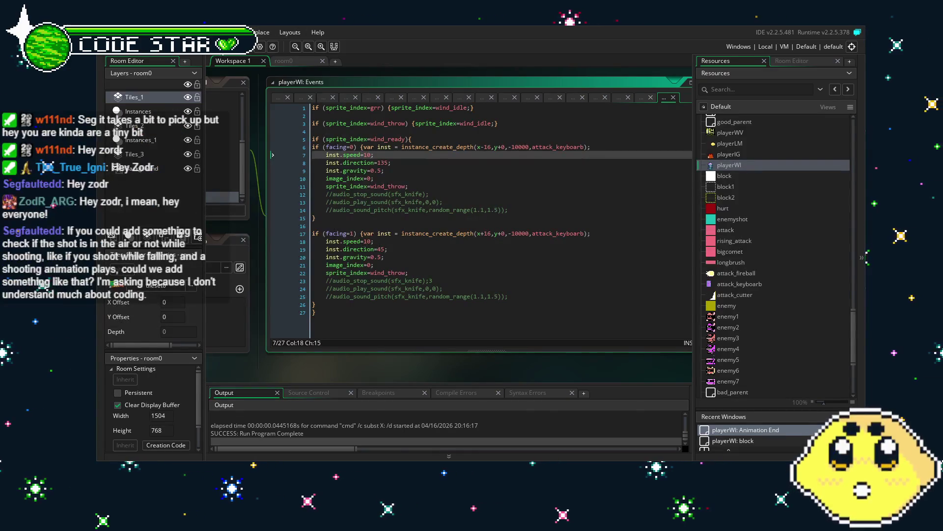
key(F5)
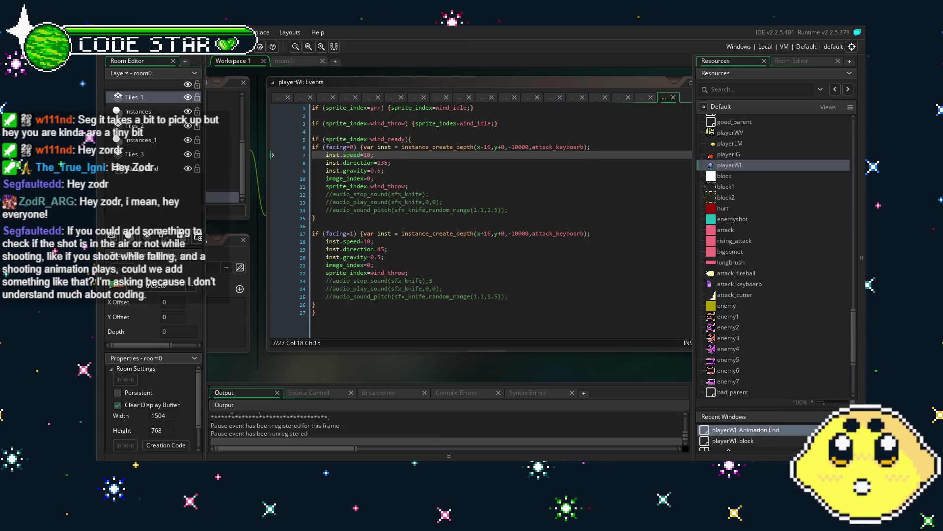
key(Right)
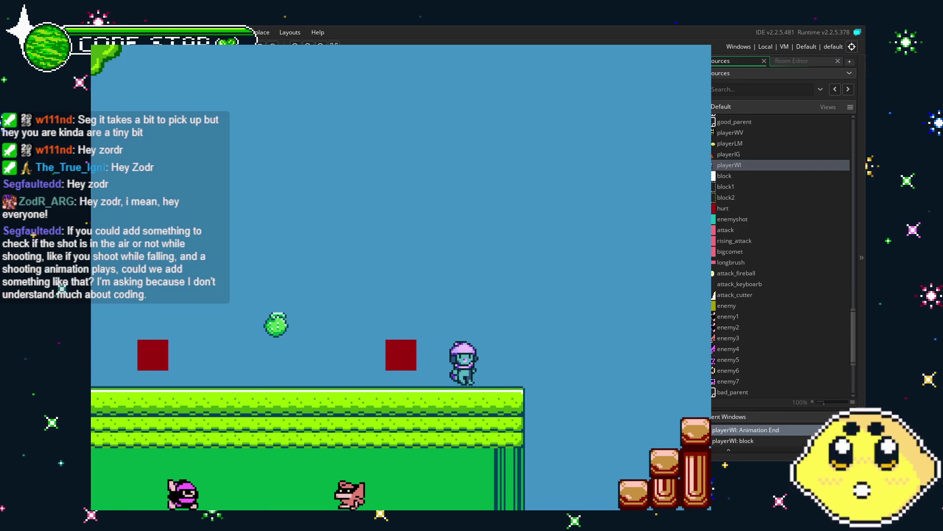
Jump back and forth around the grass ledge to test movement with the faster throw.
key(Right)
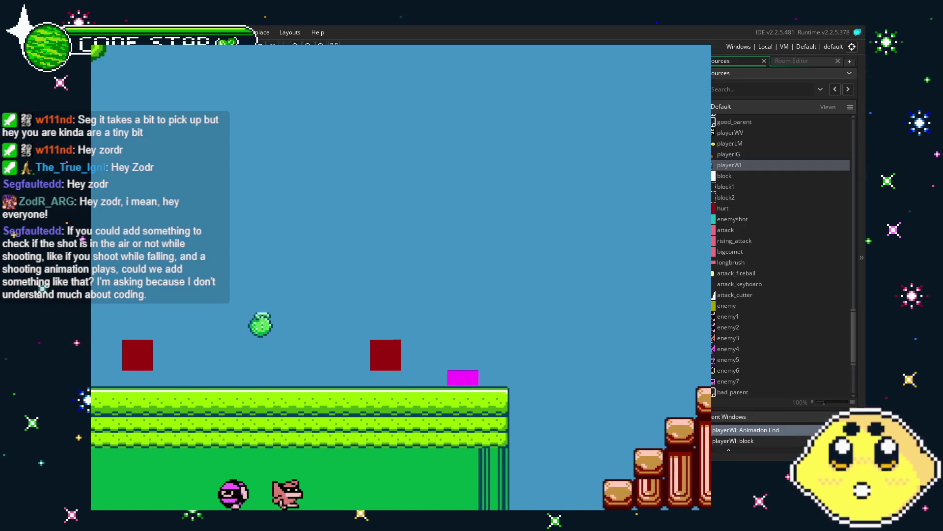
key(z)
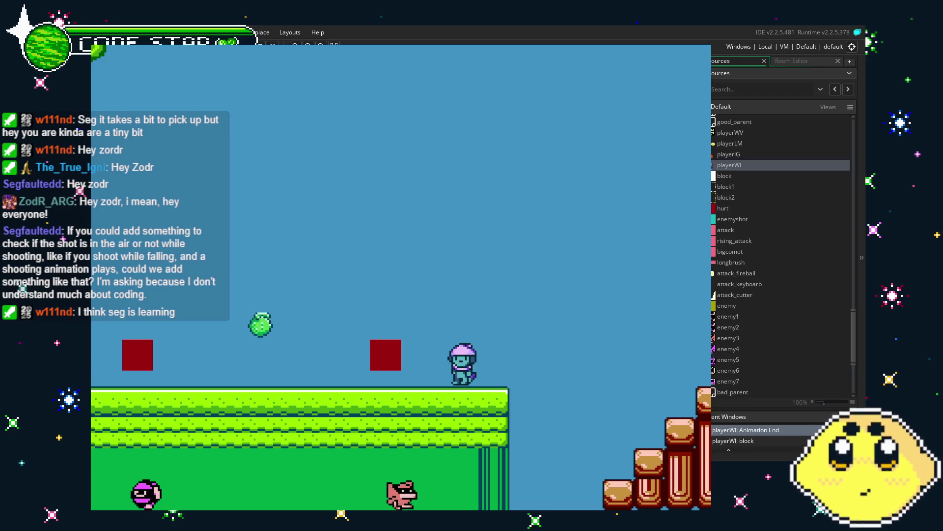
key(Right)
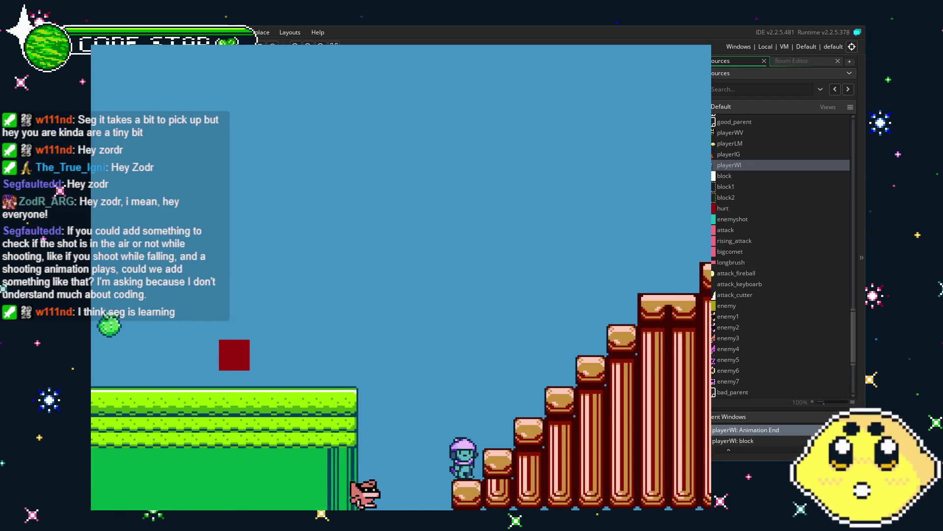
key(Left)
key(z)
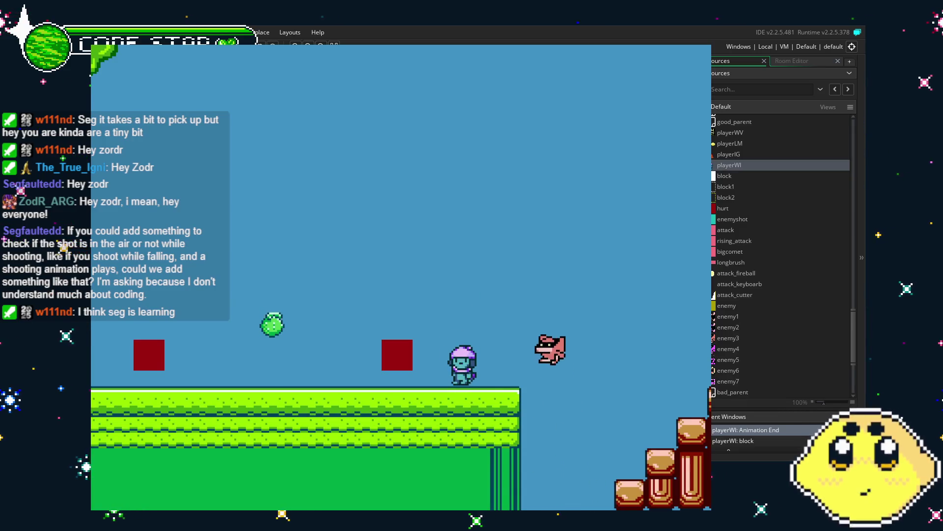
key(Right)
key(z)
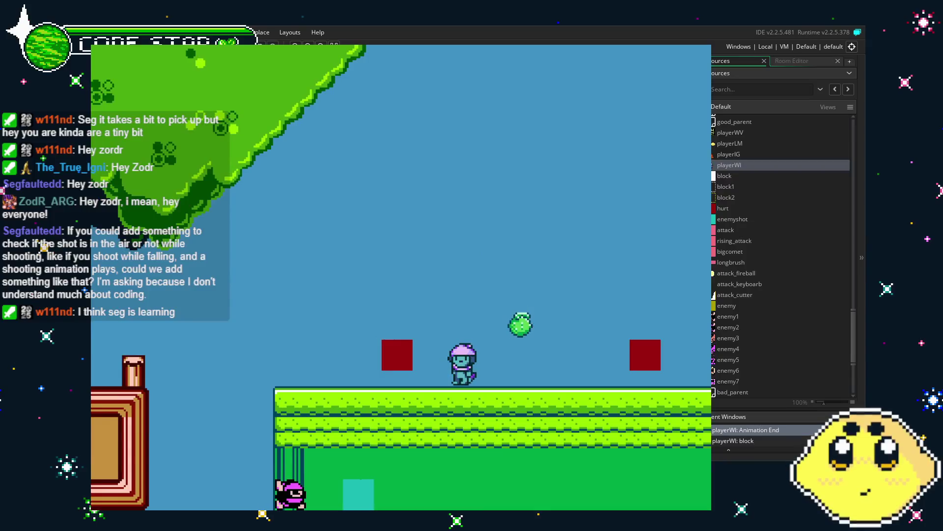
key(Left)
key(z)
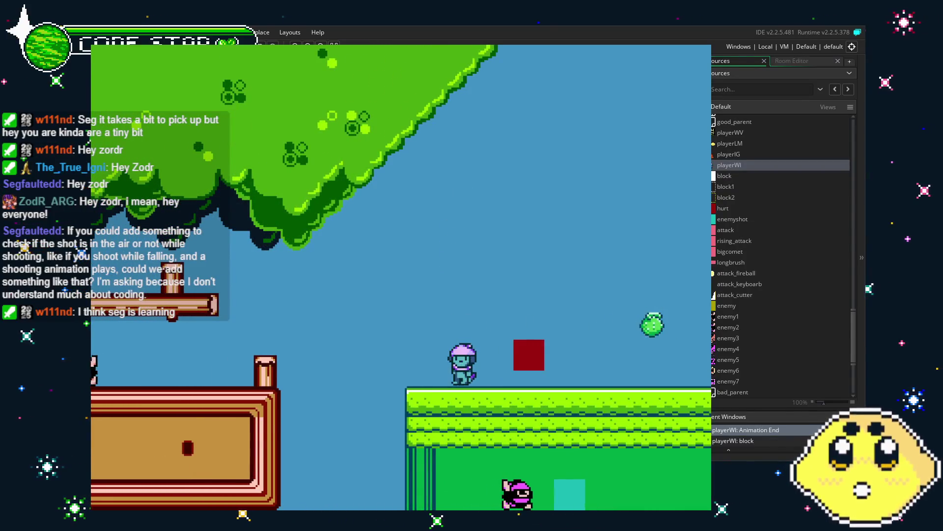
key(Left)
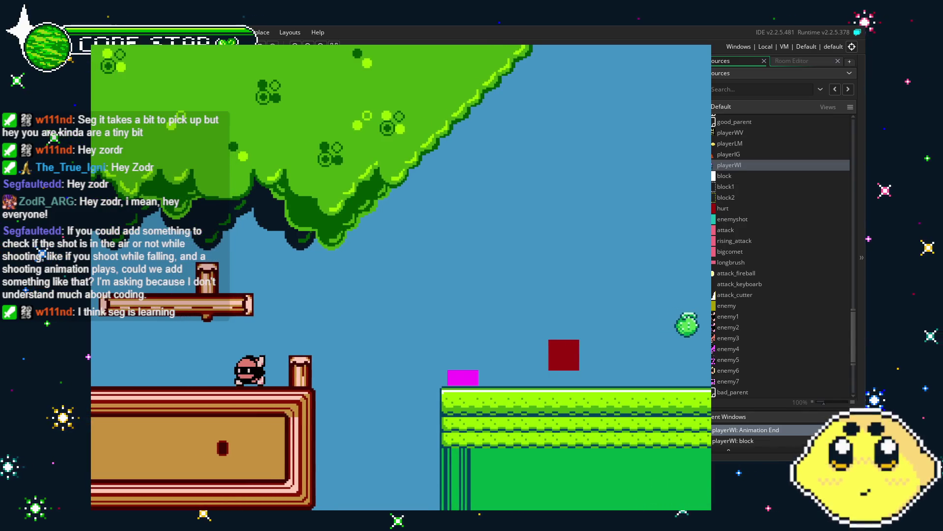
key(Left)
key(z)
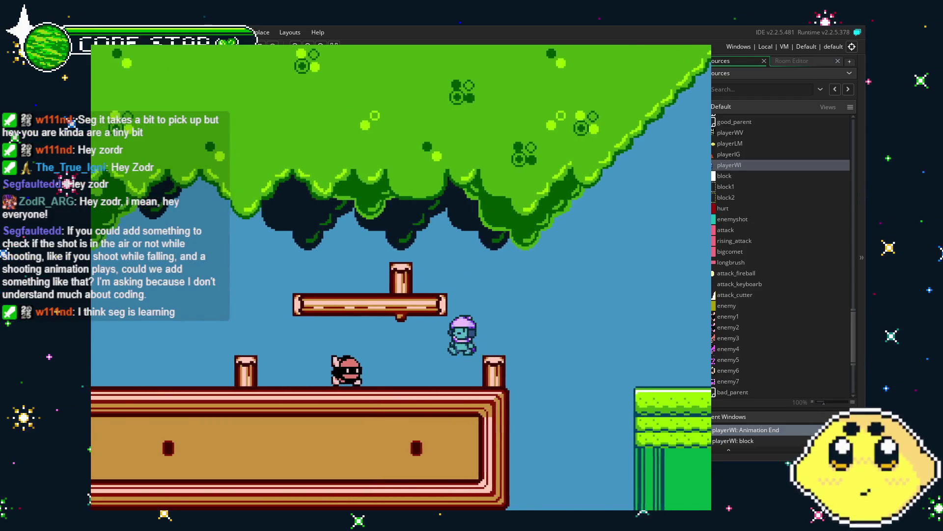
Make a series of jumps right across the level and back toward the left.
key(Right)
key(z)
key(Right)
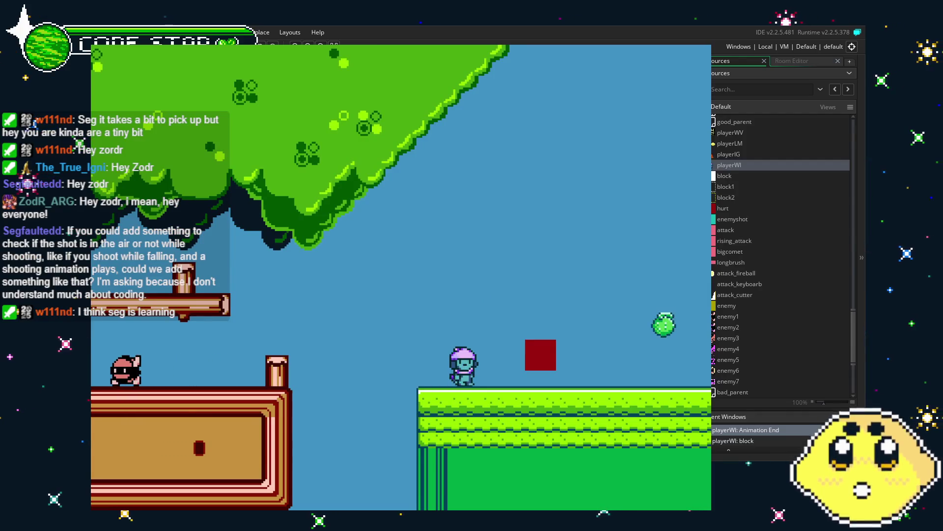
key(z)
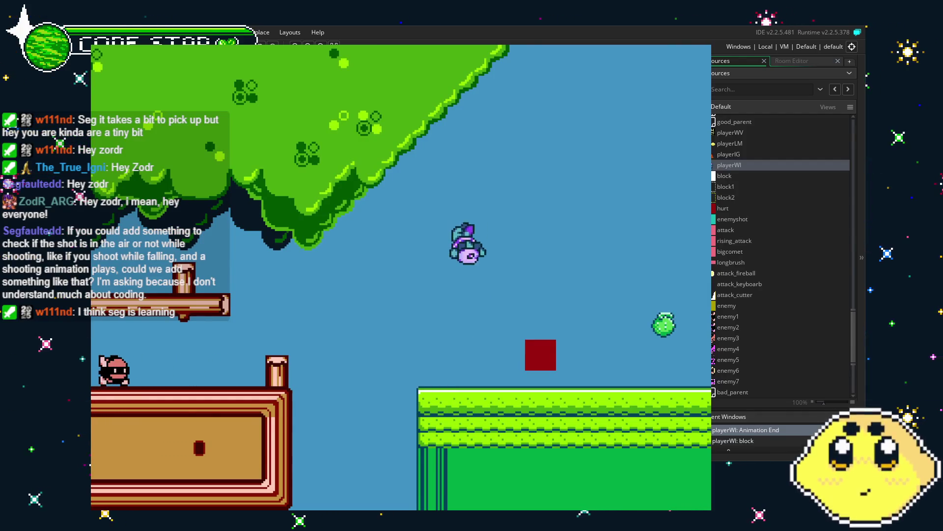
key(Right)
key(z)
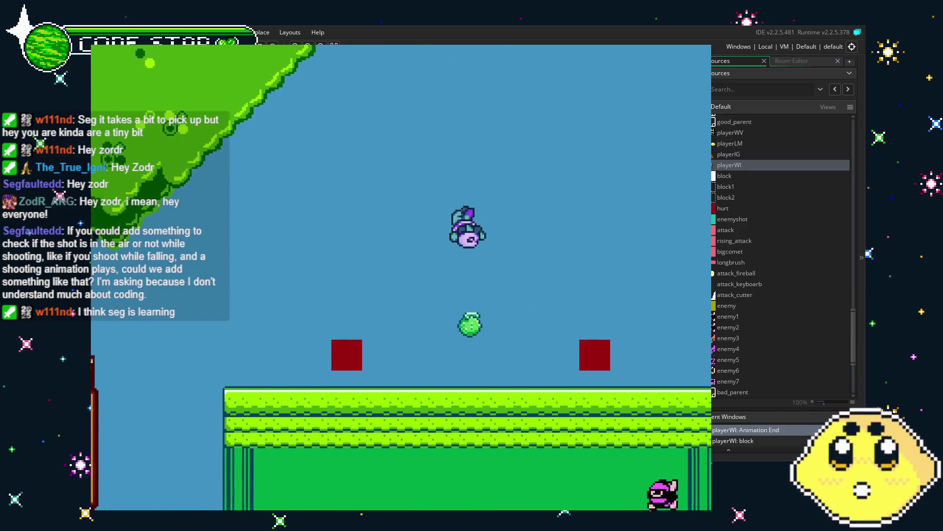
key(Right)
key(z)
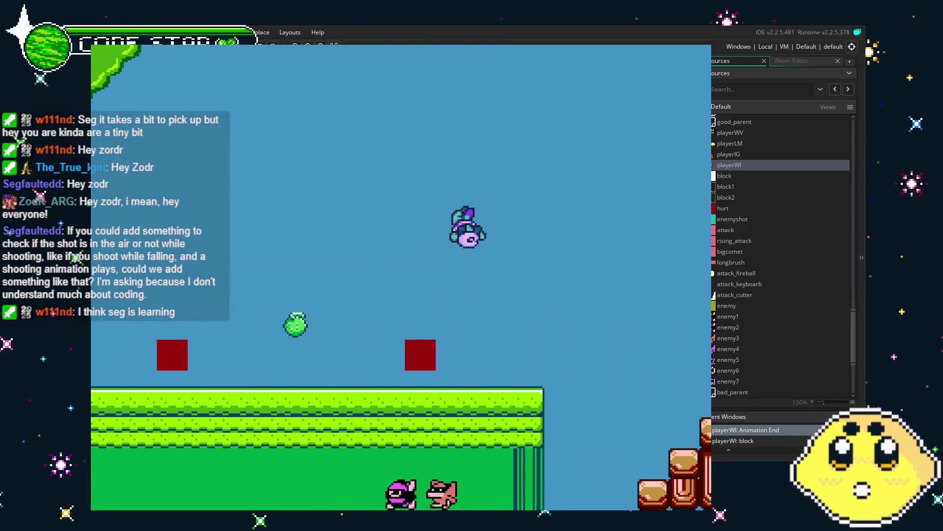
key(Right)
key(z)
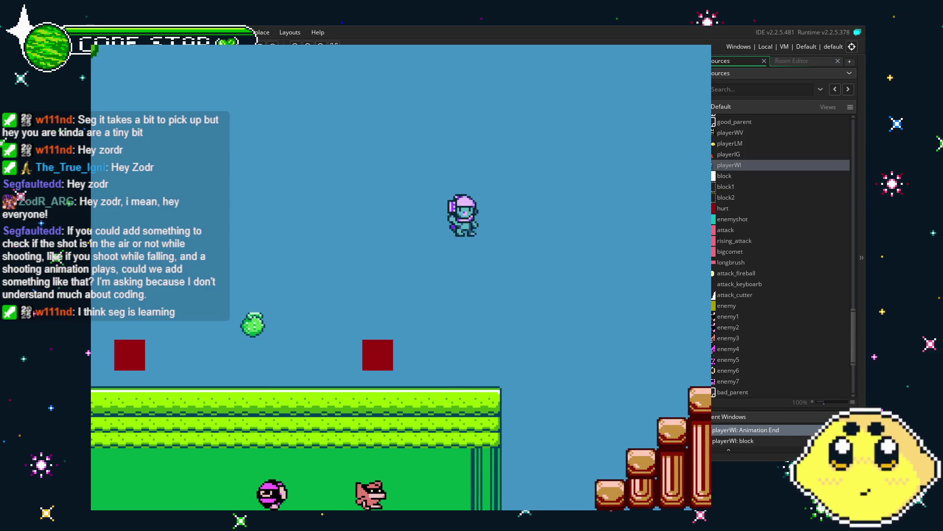
key(Left)
key(z)
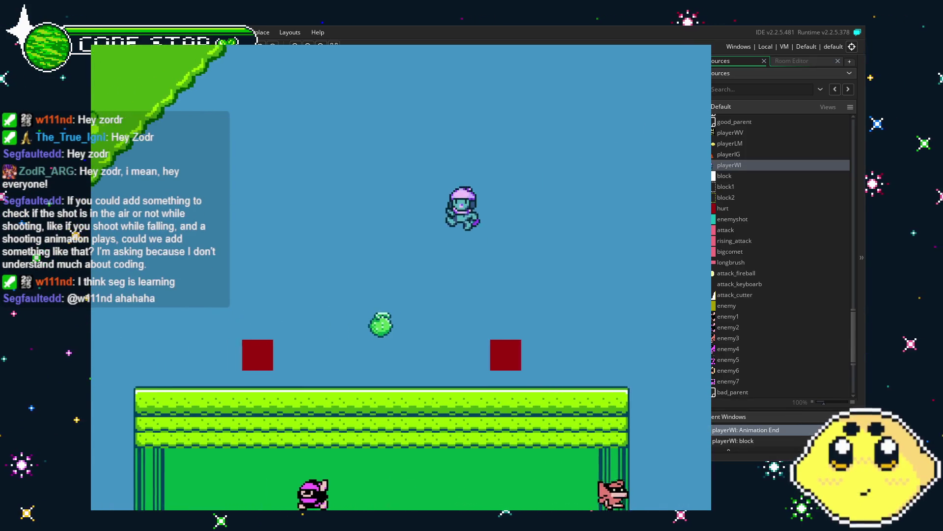
Fire a mid-air wind throw, land on the grass, and close the game.
key(z)
key(x)
key(Left)
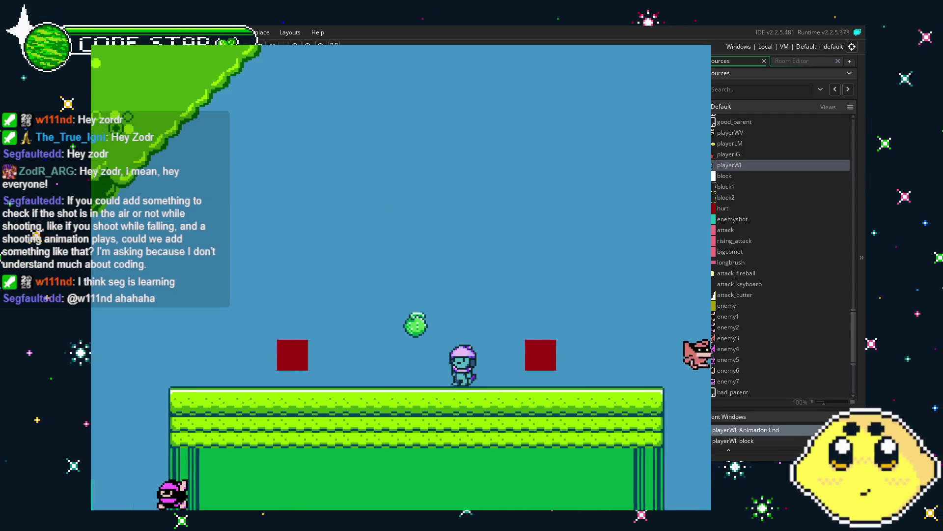
key(Right)
key(z)
key(Right)
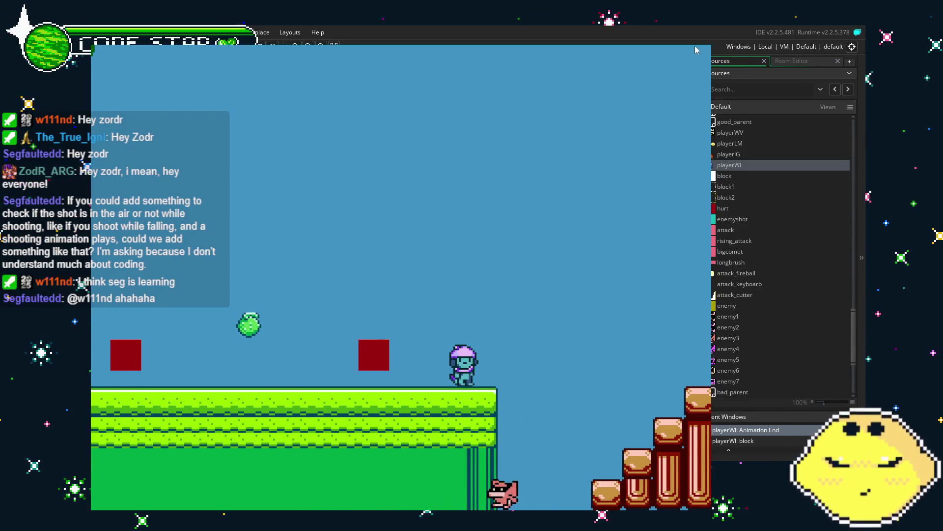
key(Escape)
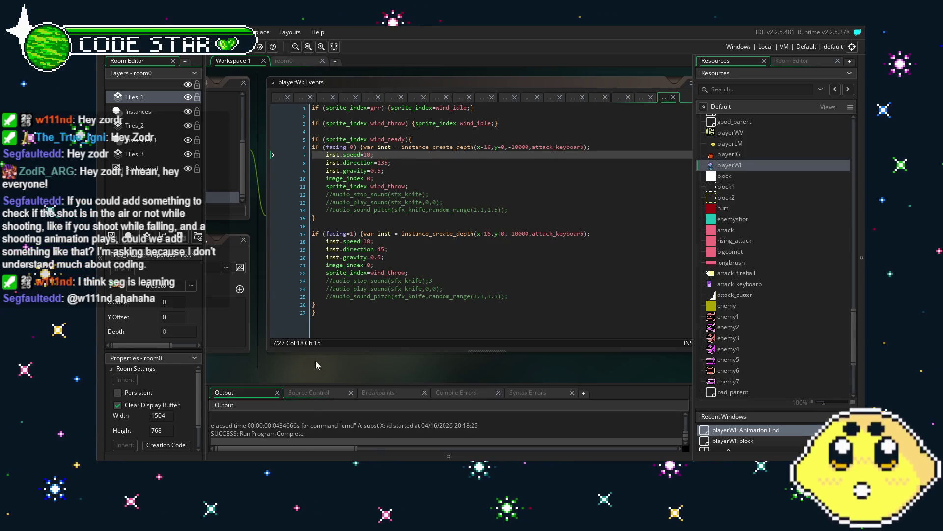
Lower inst.speed from 10 to 8 on both the left and right throws.
scroll(300, 364, left, 3)
drag(415, 363, 388, 360)
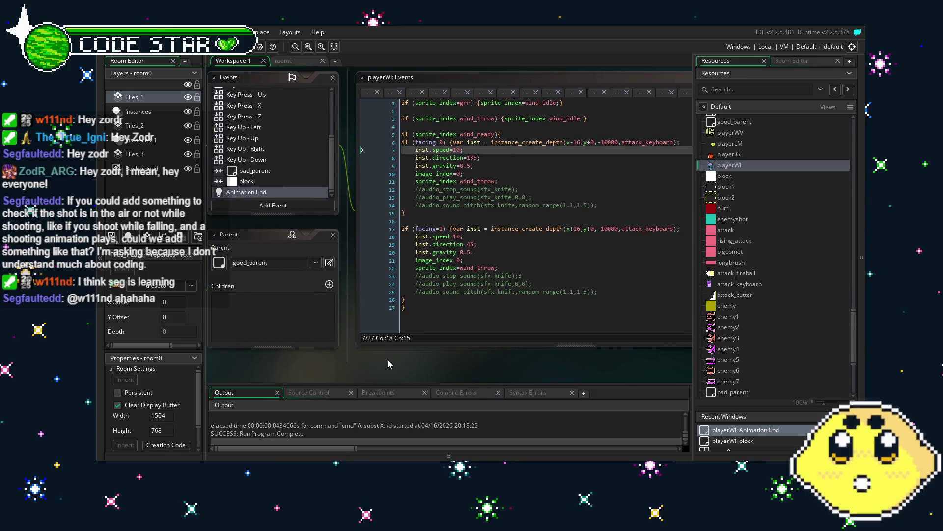
double_click(456, 149)
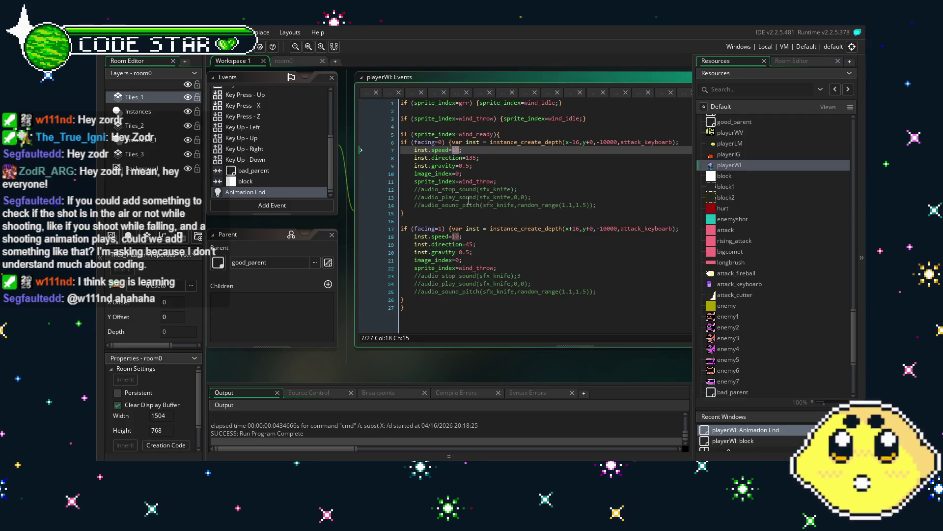
click(472, 165)
double_click(456, 150)
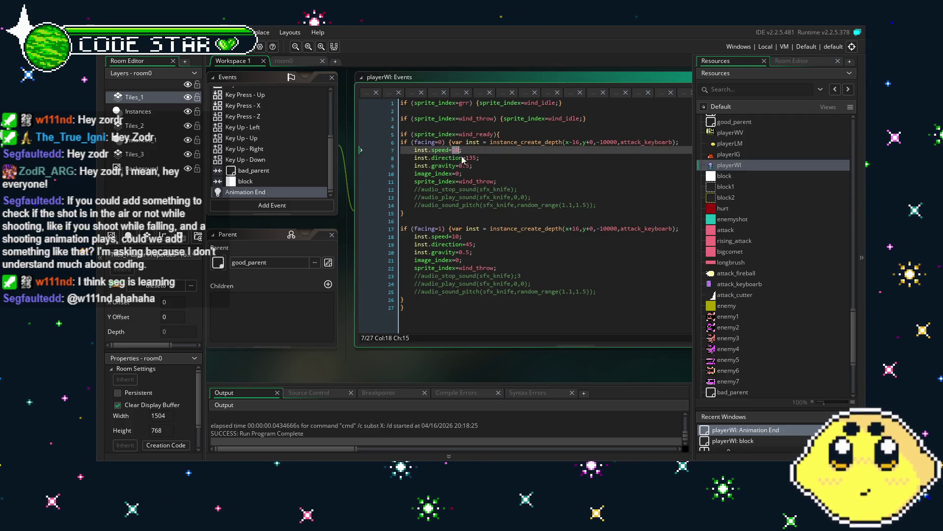
double_click(456, 236)
text(8)
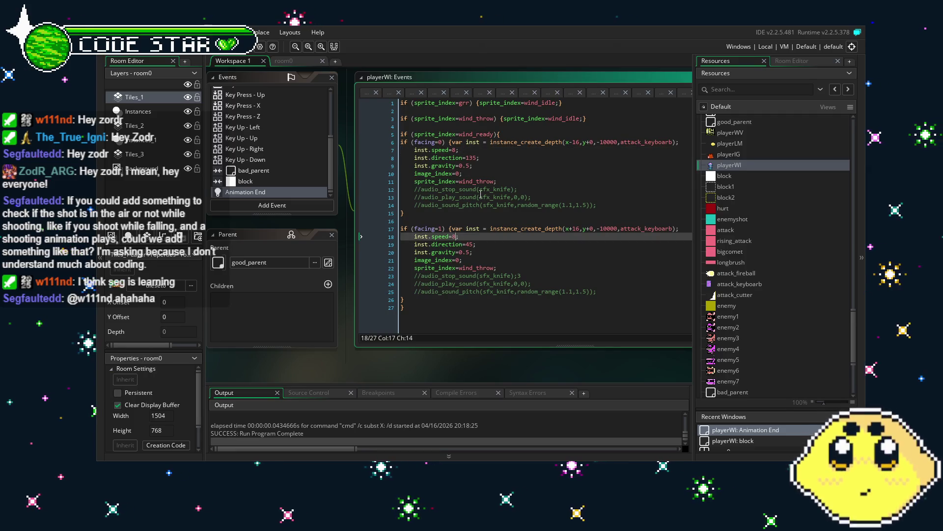
Try gravity 0.75 in a test run, then reduce both throws' gravity to 0.35 and rerun.
double_click(460, 166)
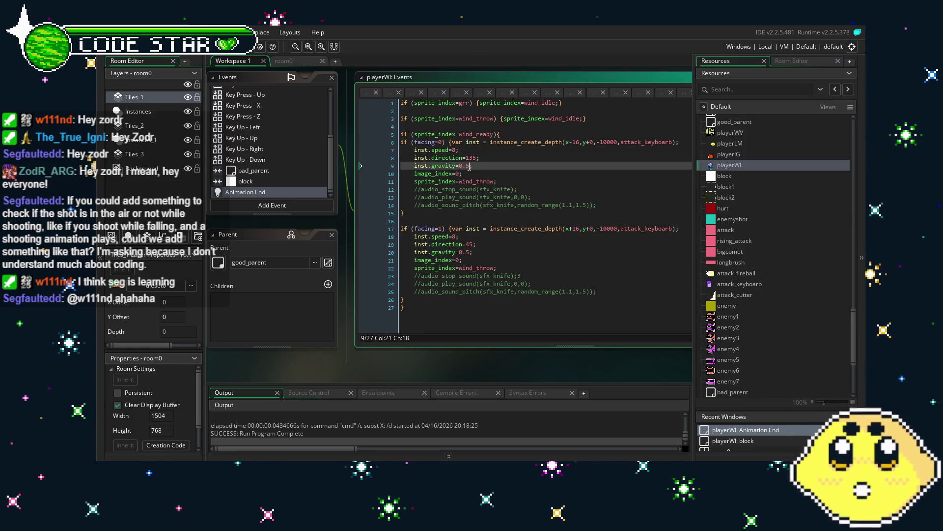
click(465, 166)
text(7)
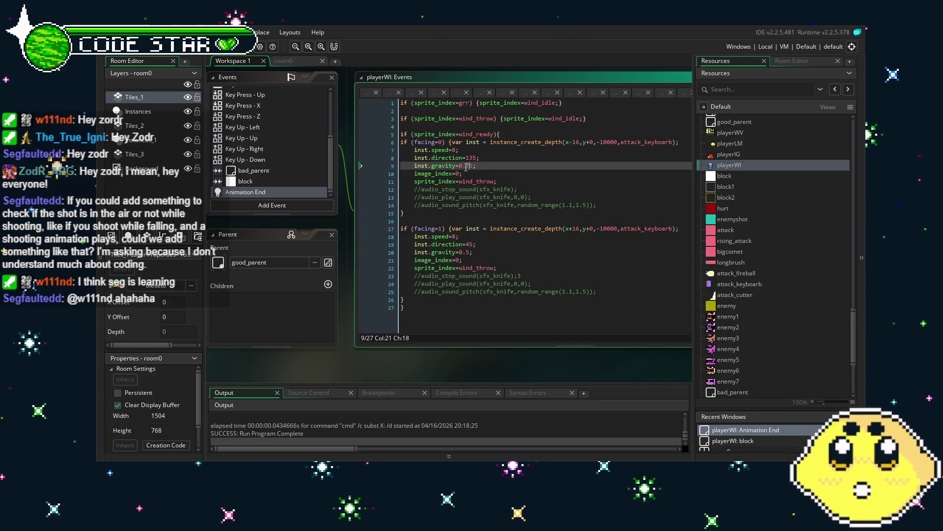
click(466, 252)
text(7)
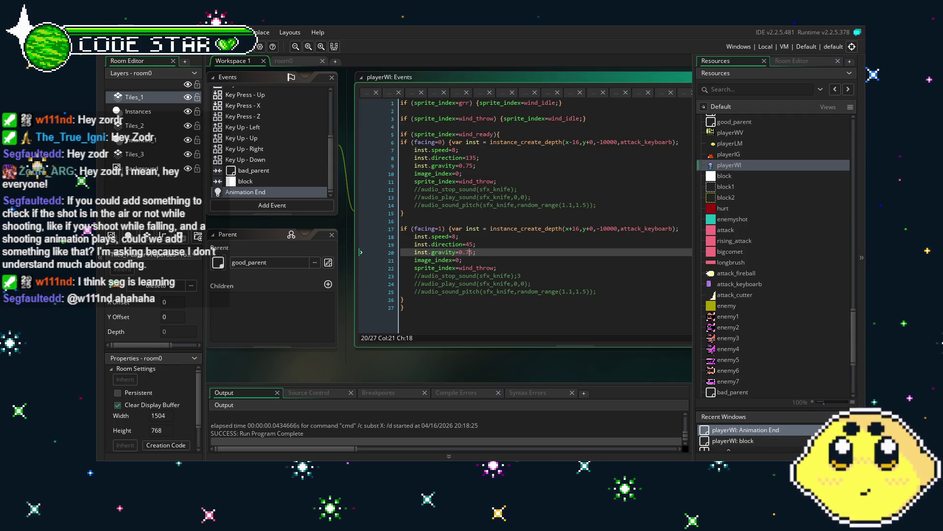
key(F5)
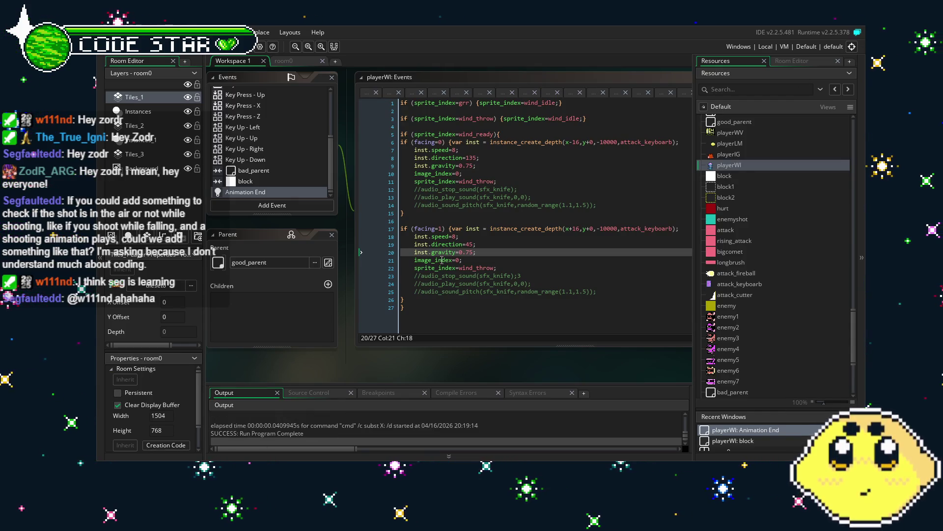
click(493, 255)
key(Up)
key(Up)
key(Up)
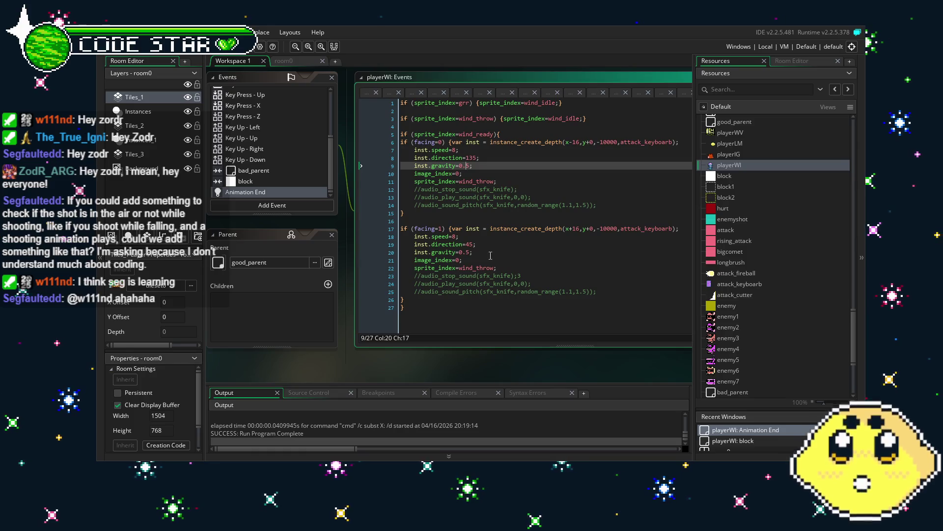
click(466, 253)
key(F5)
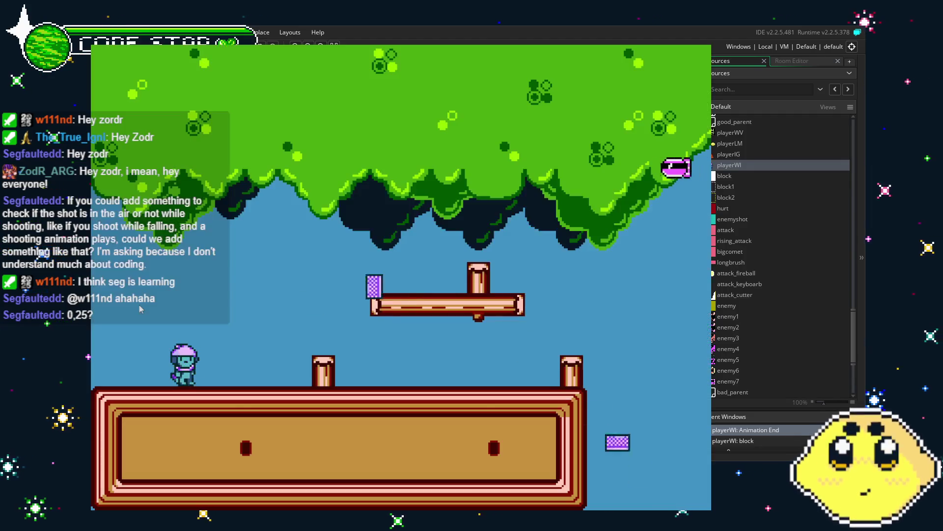
Set both throws' inst.gravity to 0.25 and play-test their flight.
key(Escape)
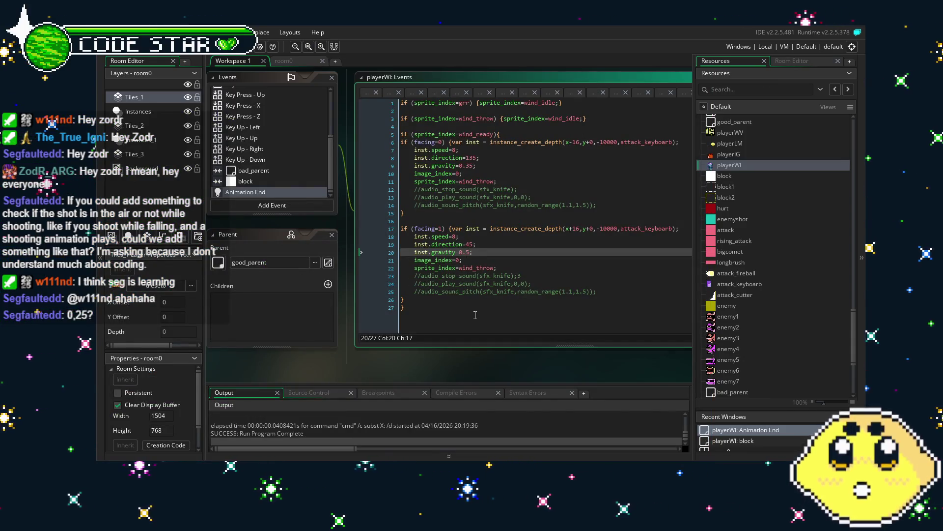
click(469, 167)
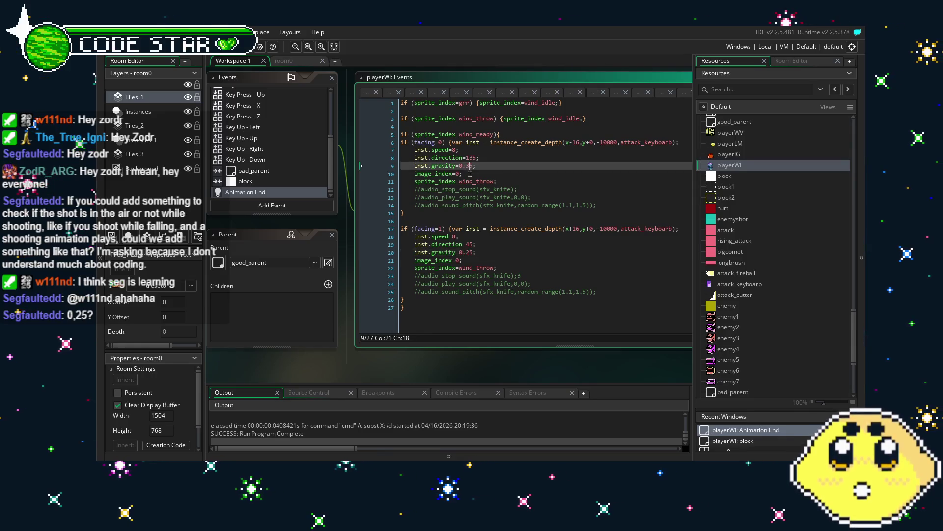
text(2)
key(F5)
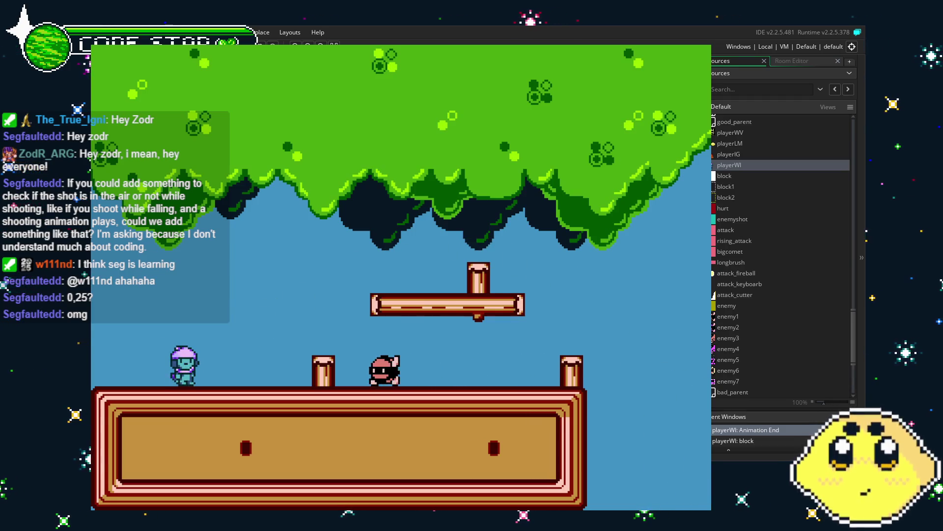
key(Escape)
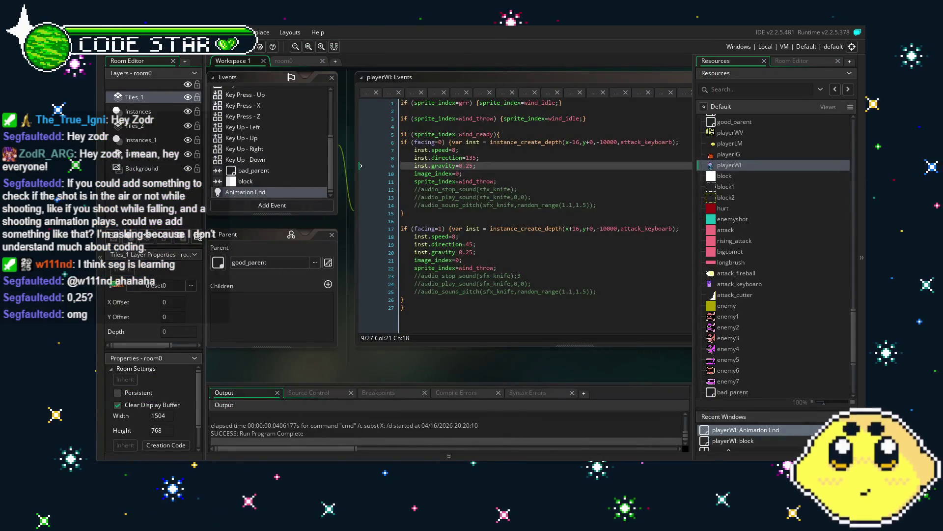
Undo the gravity edits so both wind throws use 0.5 again.
click(484, 244)
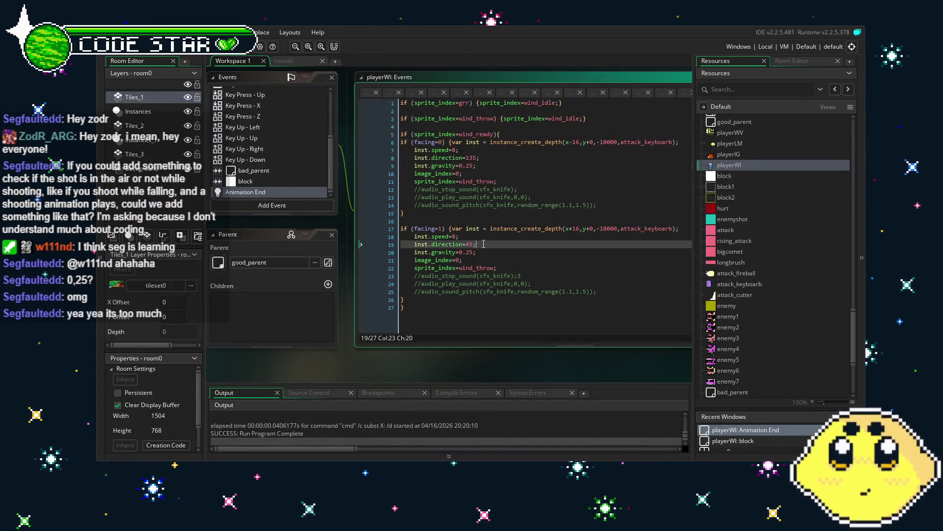
key(ctrl+z)
key(ctrl+z)
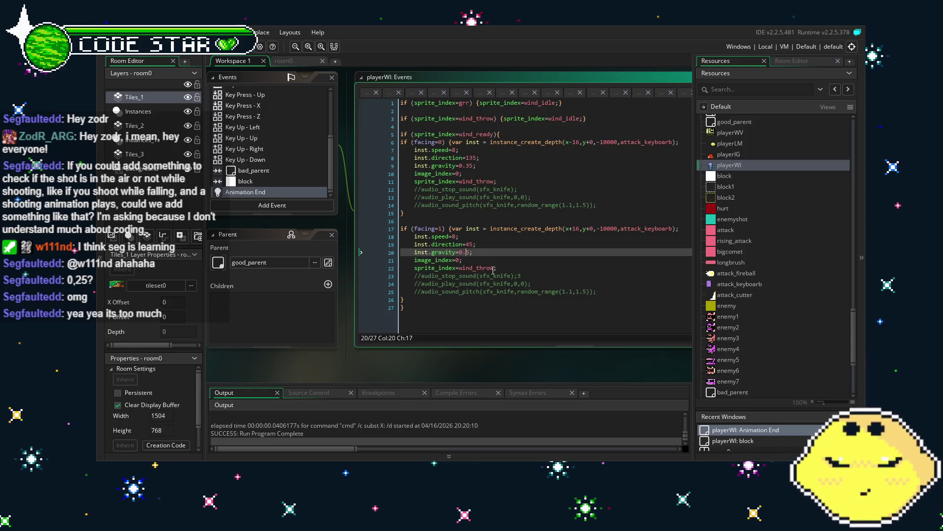
key(ctrl+z)
key(ctrl+z)
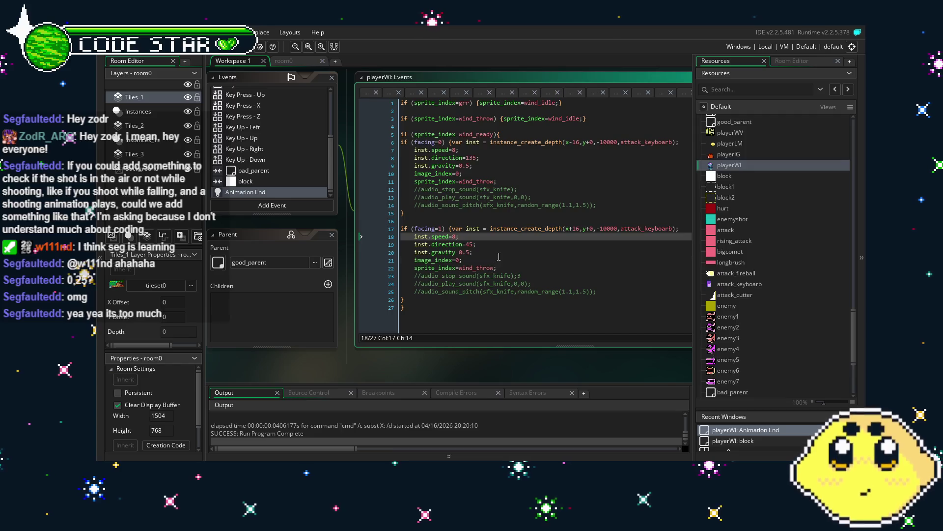
click(498, 256)
drag(498, 256, 460, 253)
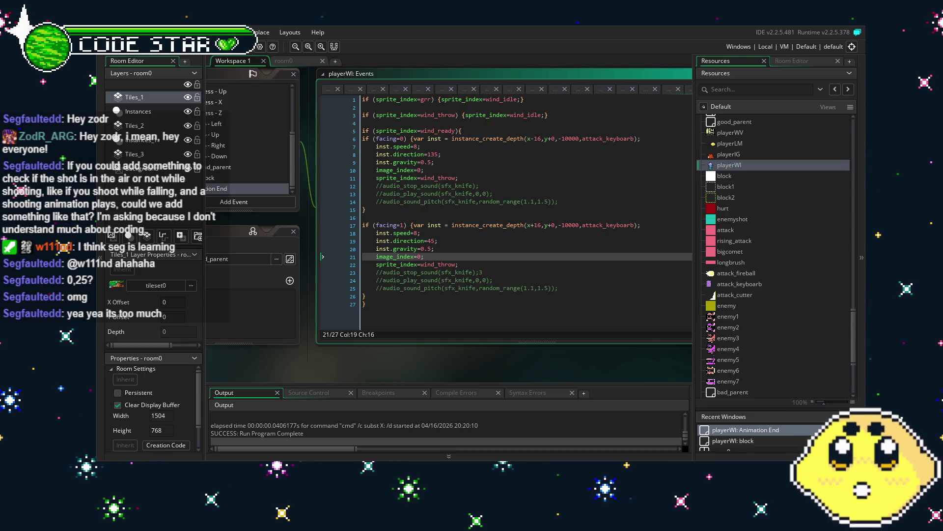
Set throw direction to 60 on the right and 150 on the left, then run the game.
click(432, 239)
text(60)
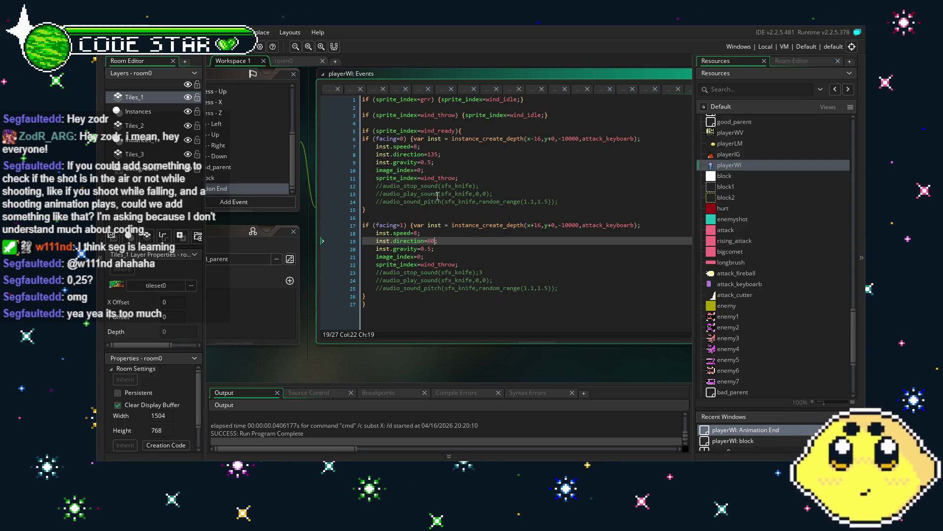
double_click(431, 155)
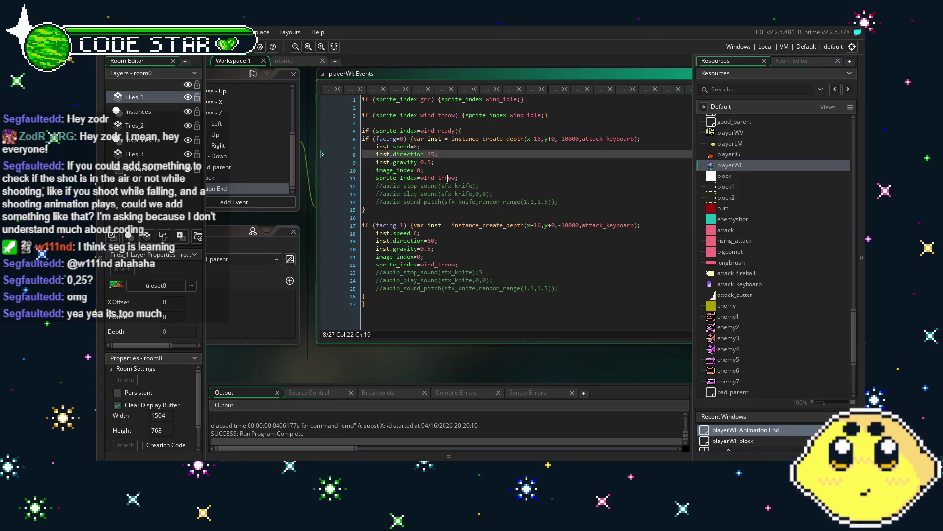
text(0)
key(F5)
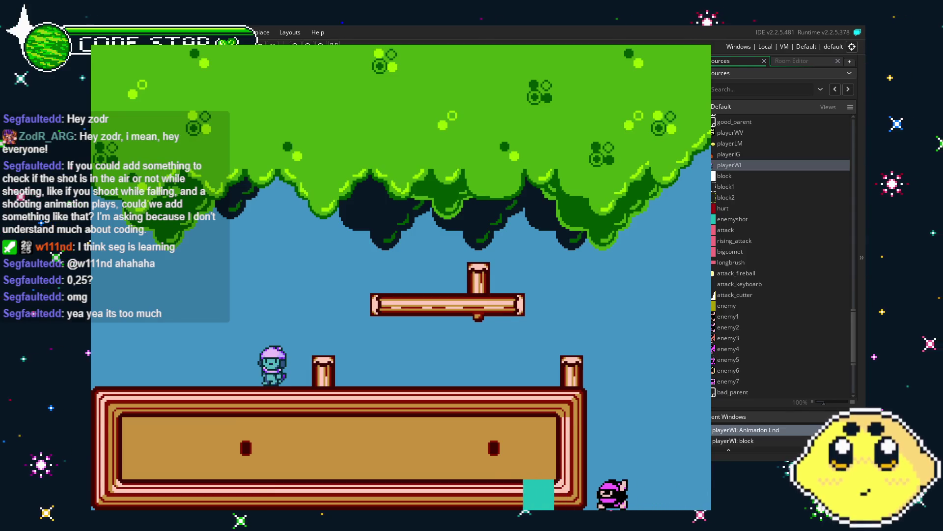
Walk left and right firing wind throws to check the 150 and 60 angles, then exit.
key(Left)
key(x)
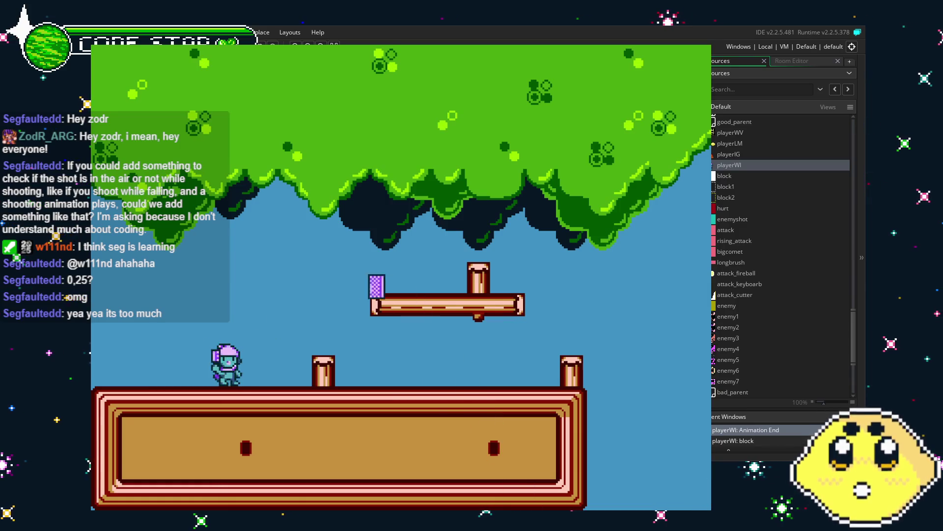
key(Right)
key(Right)
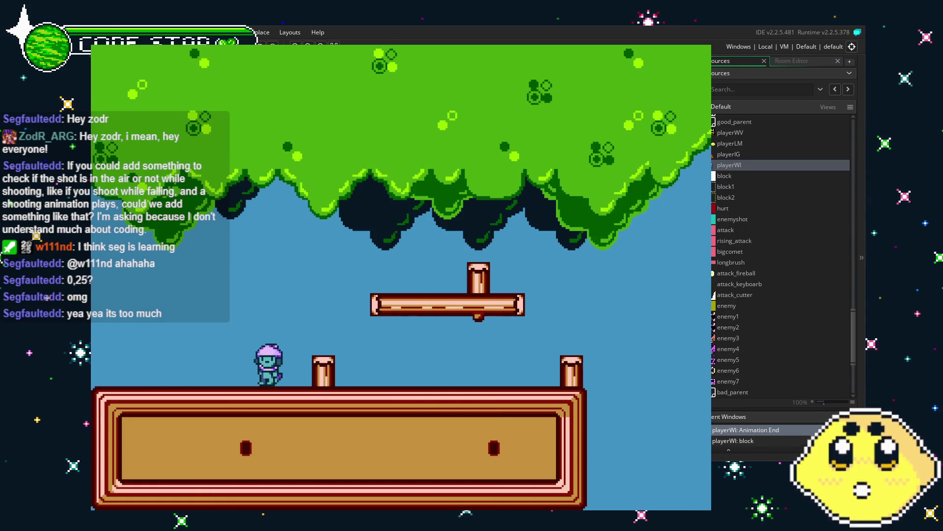
key(x)
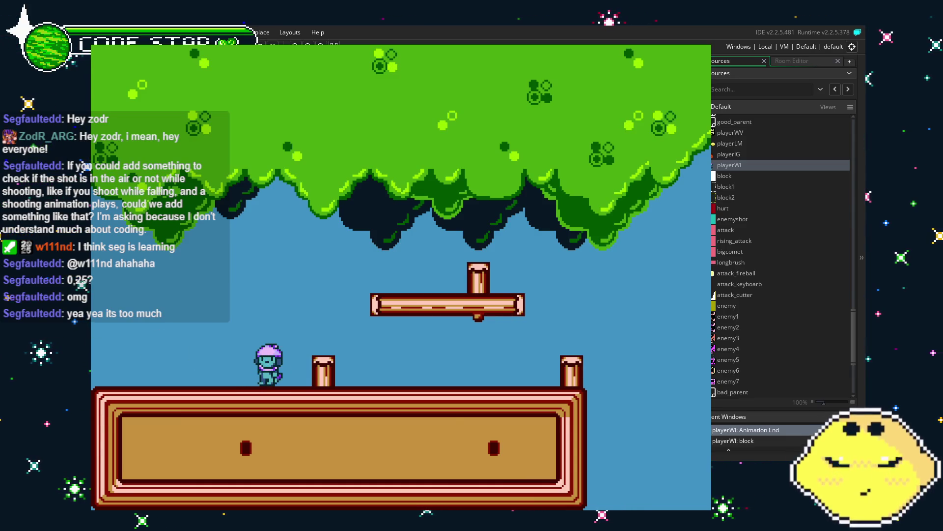
key(Escape)
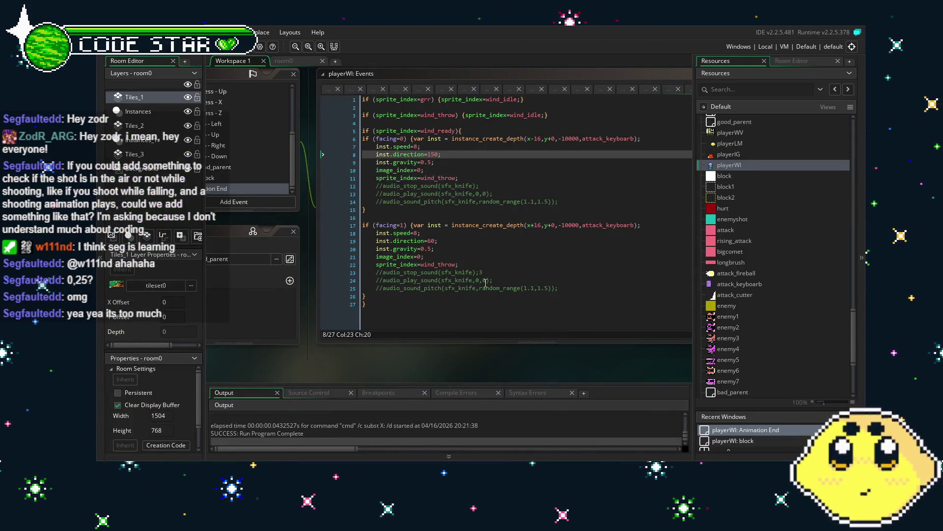
Change the left throw's direction from 150 to 120 and launch a new test run.
click(428, 156)
double_click(432, 154)
text(2)
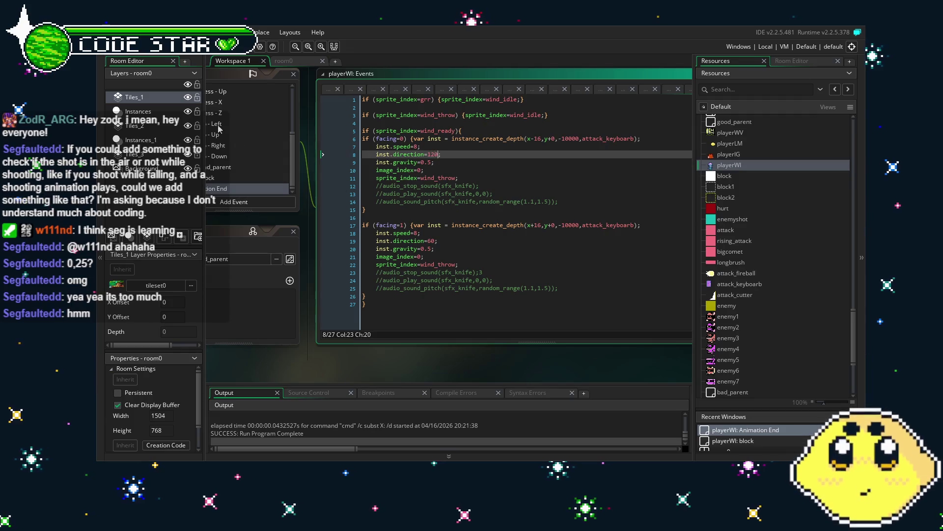
key(F5)
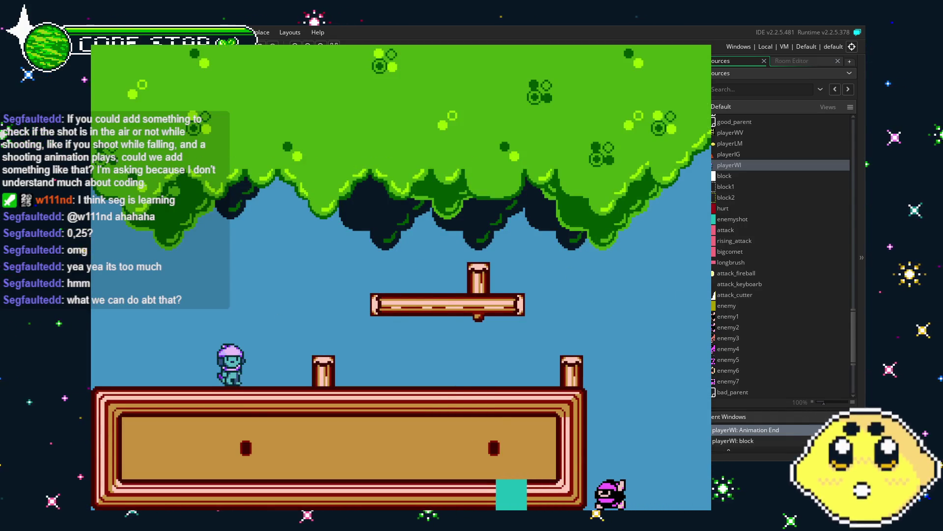
Walk the character left and right, firing wind throws to check their arc near the tree canopy.
key(Right)
key(Left)
key(z)
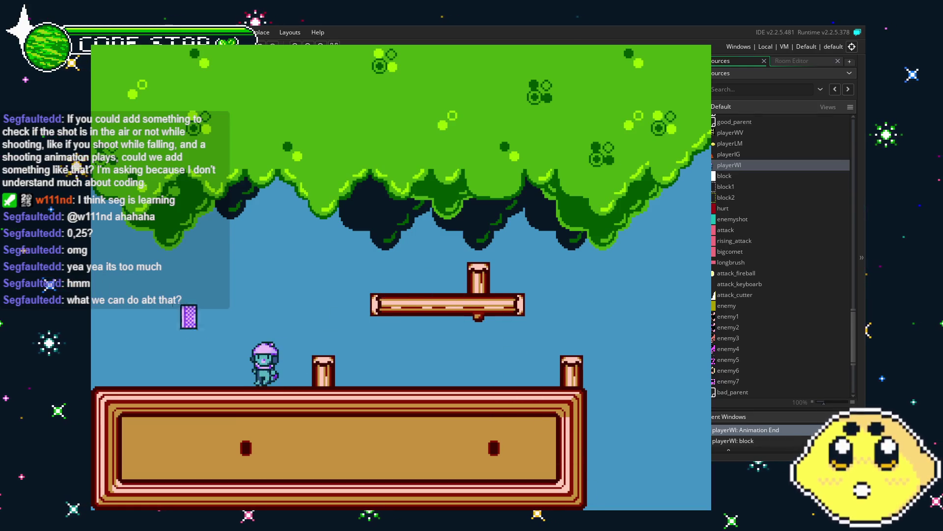
key(z)
key(x)
key(Right)
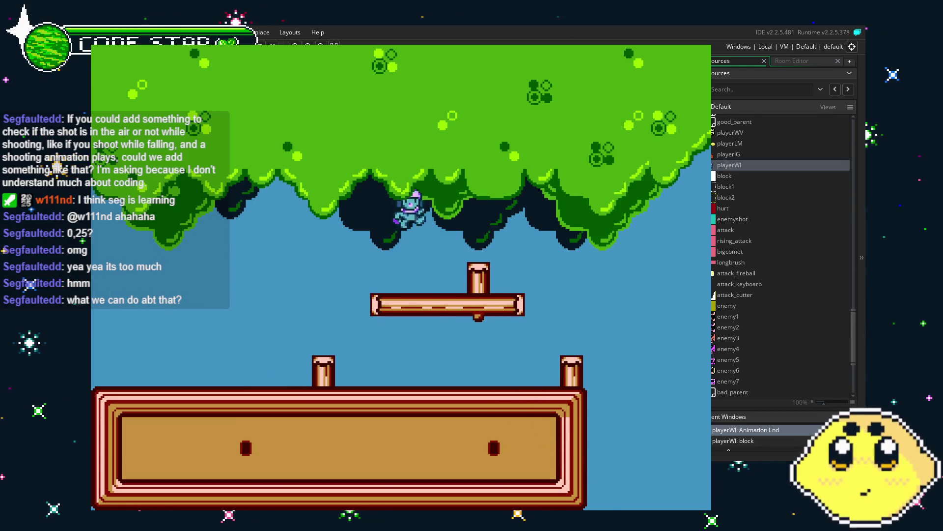
key(Right)
key(z)
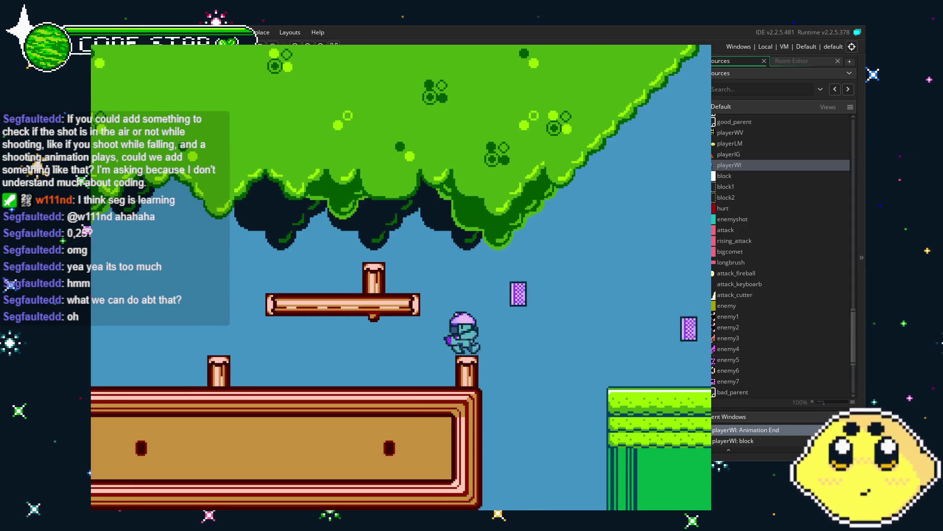
Run right across the grass, jumping over the pillars and blocks past the enemies.
key(Right)
key(x)
key(Right)
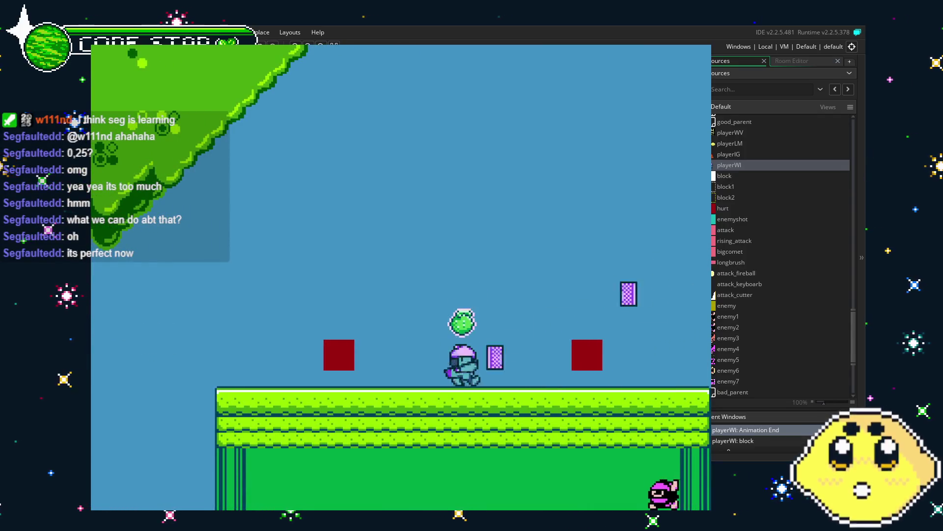
key(Right)
key(x)
key(Right)
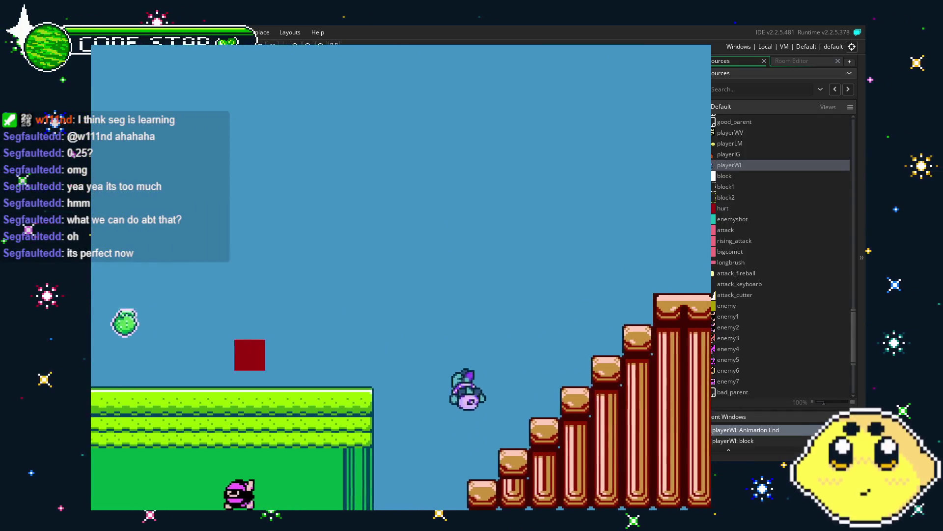
key(x)
key(Right)
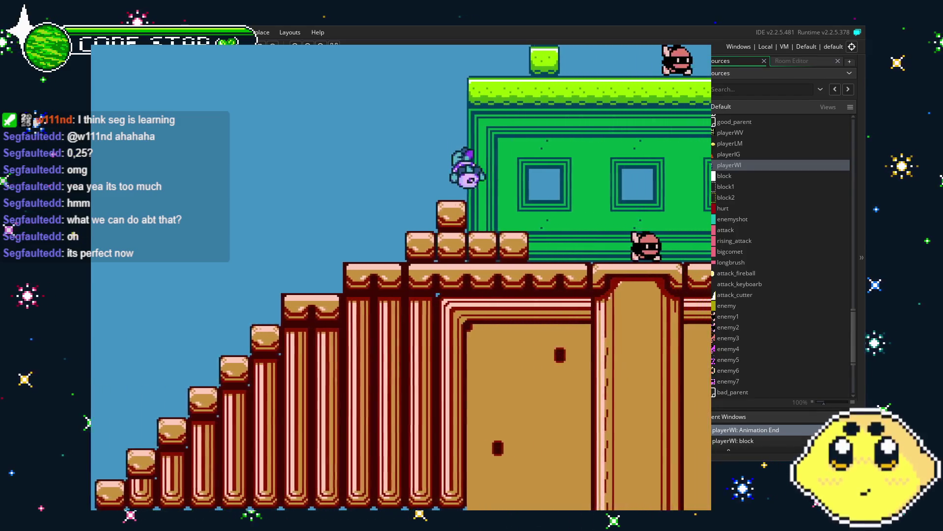
key(x)
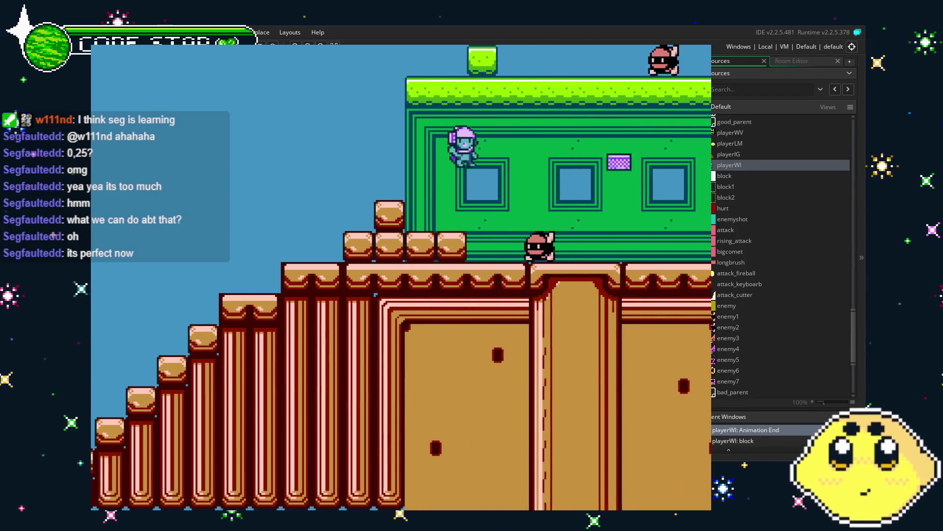
key(Right)
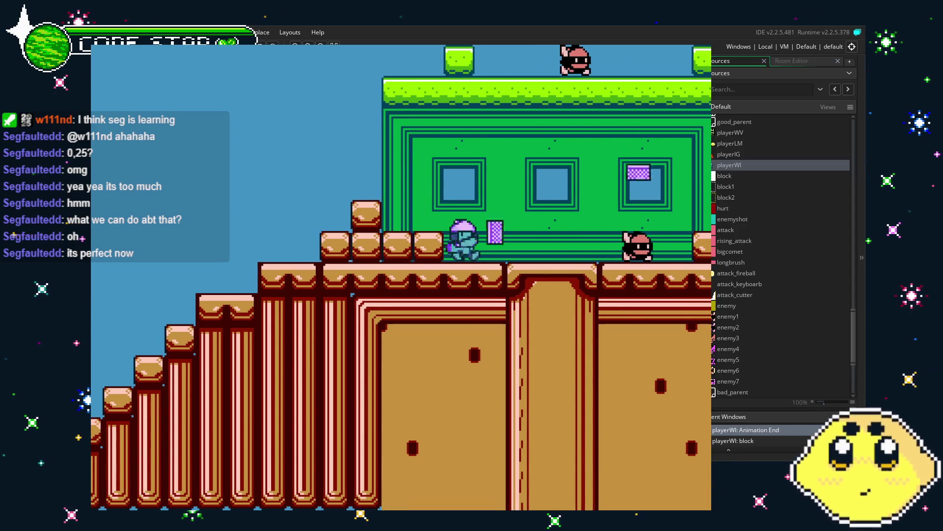
key(Right)
key(Right)
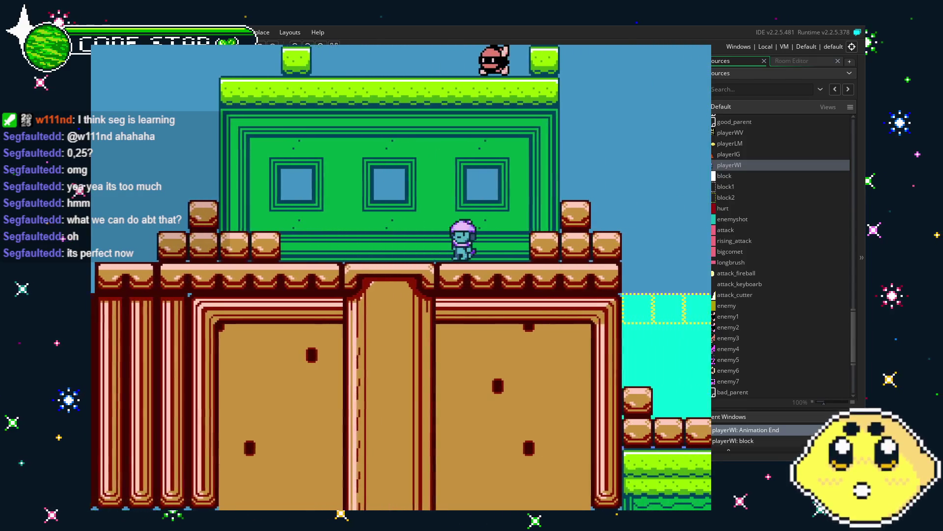
Climb the raised block and green building rooftop, then jump off the ledge firing wind throws right.
key(Left)
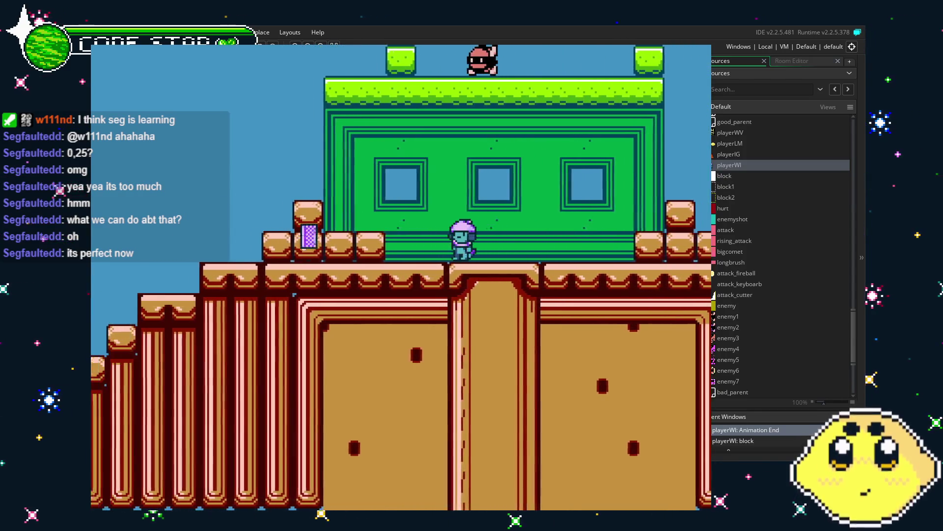
key(Up)
key(Up)
key(Right)
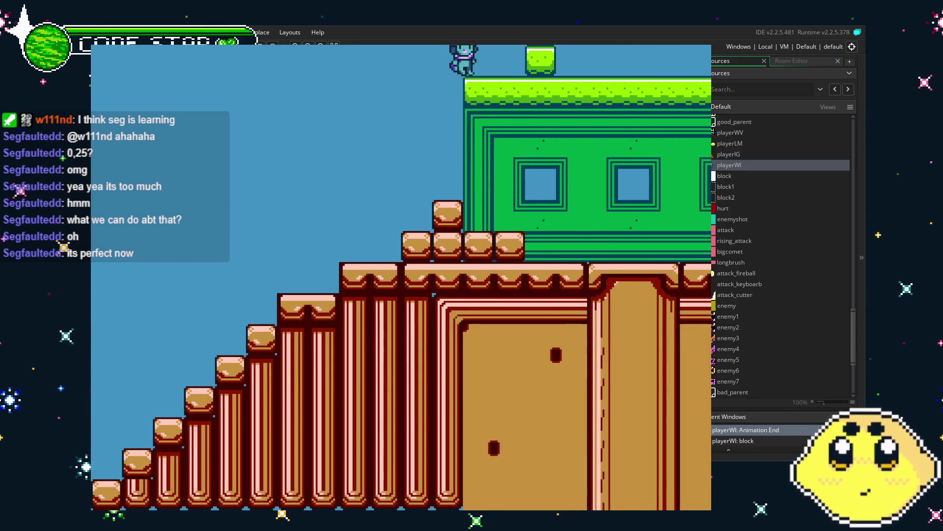
key(Right)
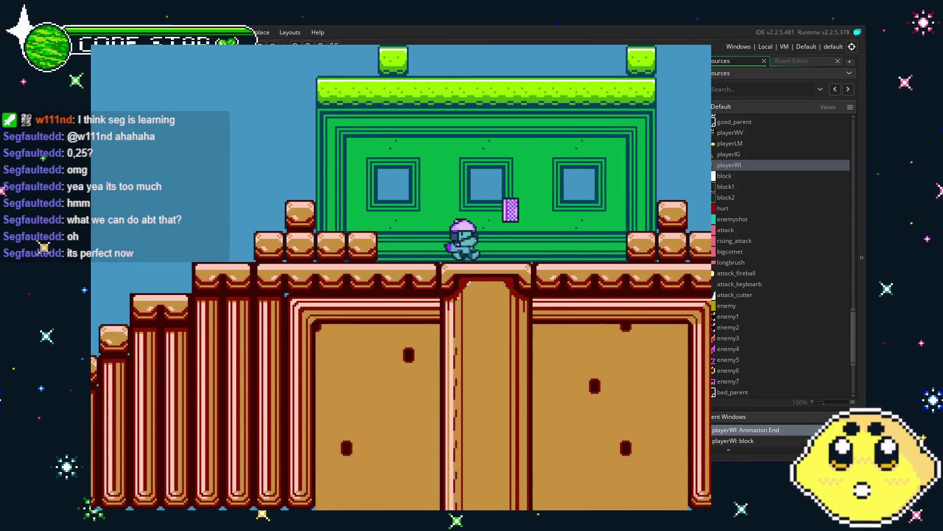
key(Right)
key(Left)
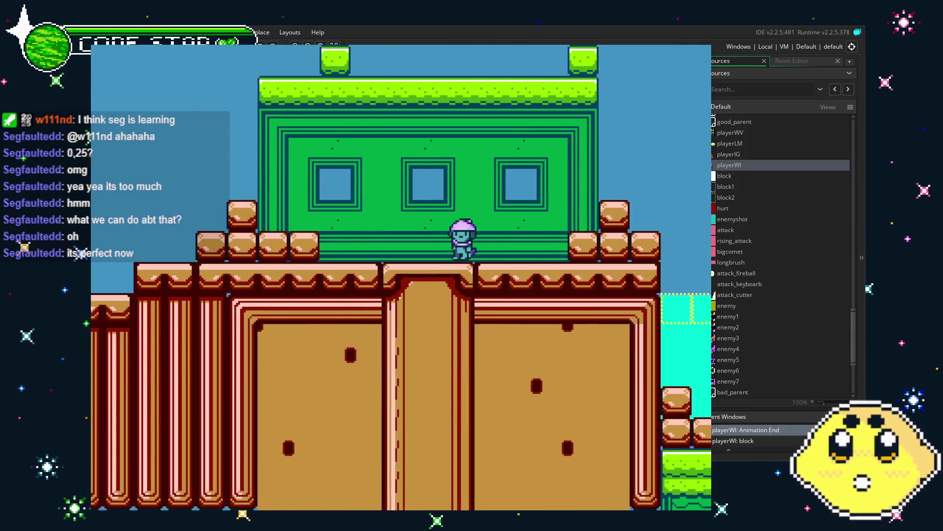
key(Right)
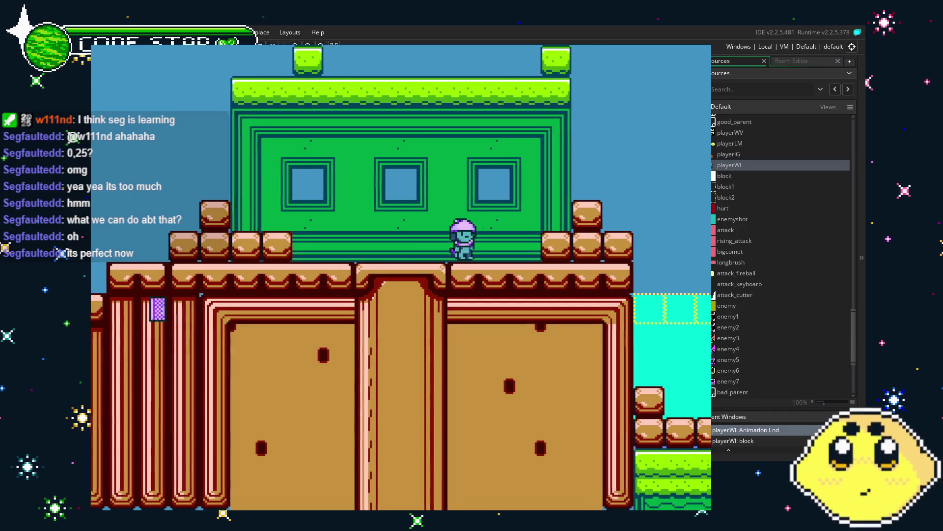
key(Up)
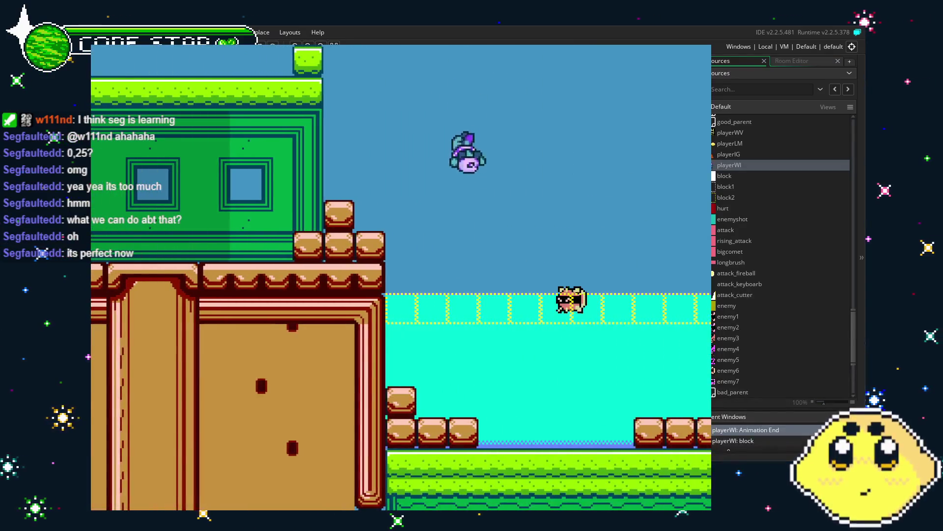
key(x)
key(x)
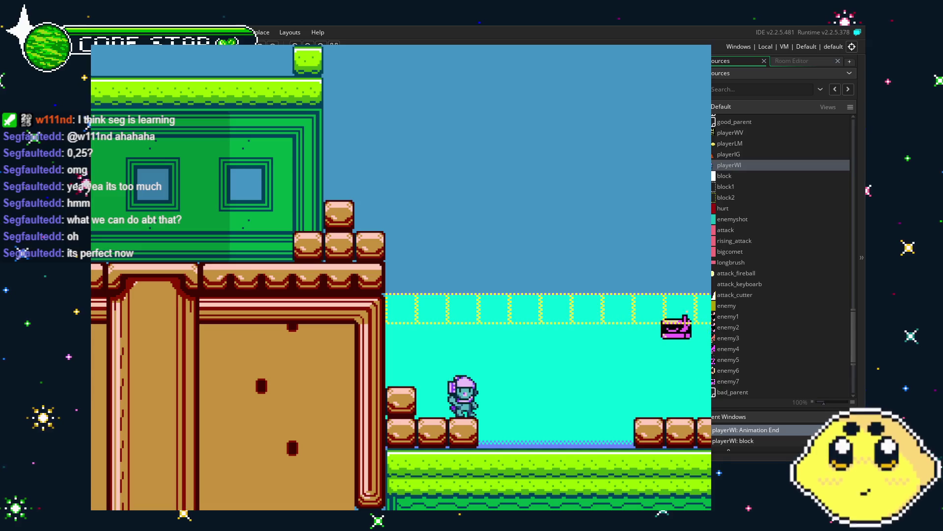
Jump across the low bricks and brick stack toward the yellow platform, then quit the test run.
key(Right)
key(Up)
key(Right)
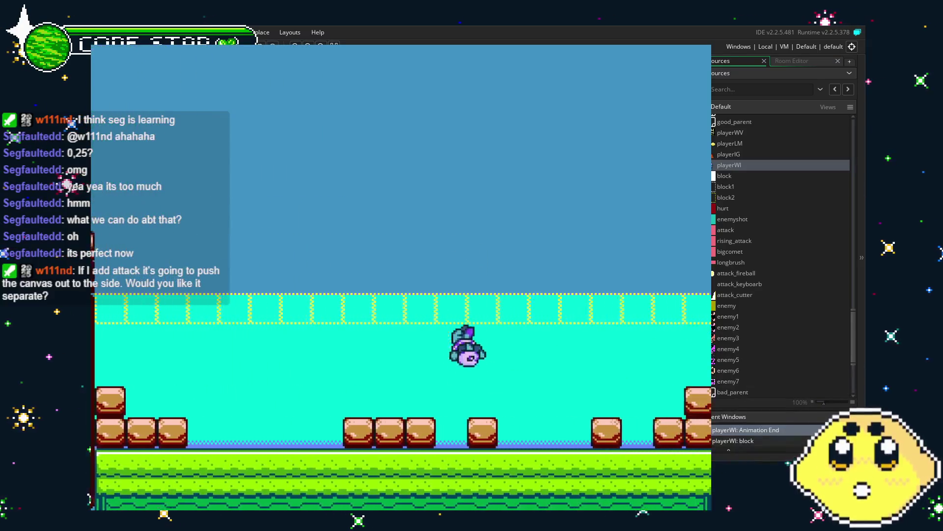
key(Up)
key(Right)
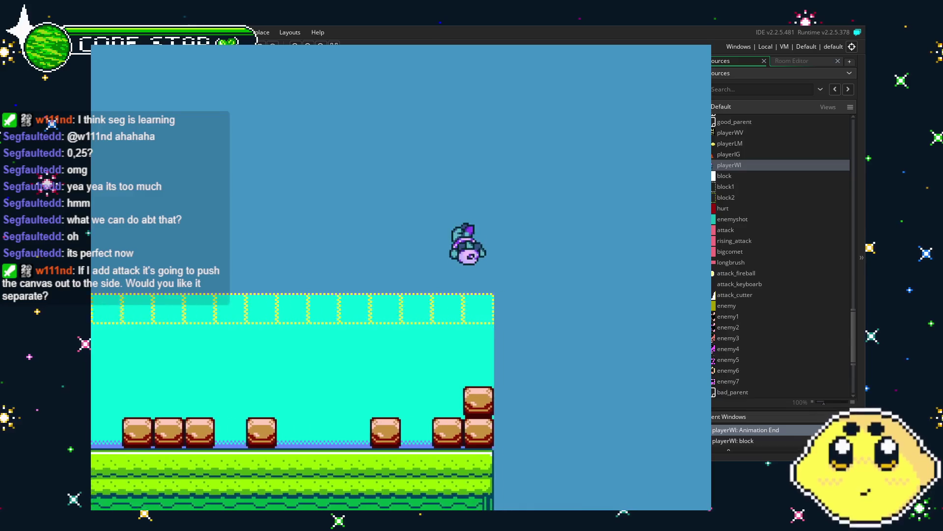
key(Up)
key(Right)
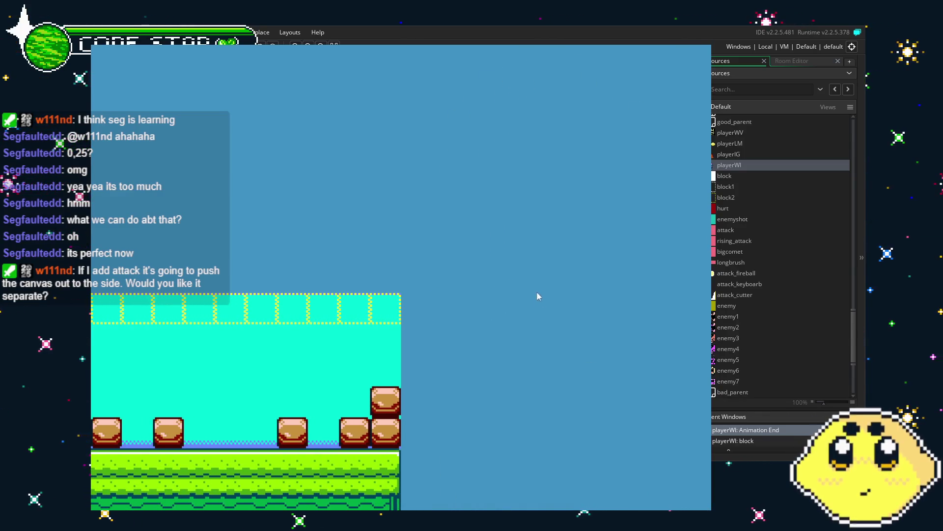
key(Escape)
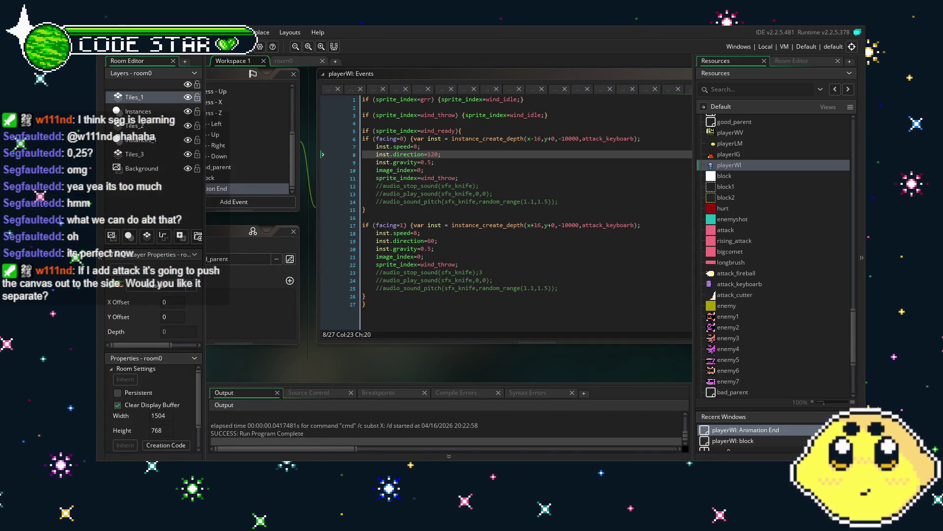
Save the Vault Safes the Day project twice with Ctrl+S and scroll through the Resources tree.
key(ctrl+s)
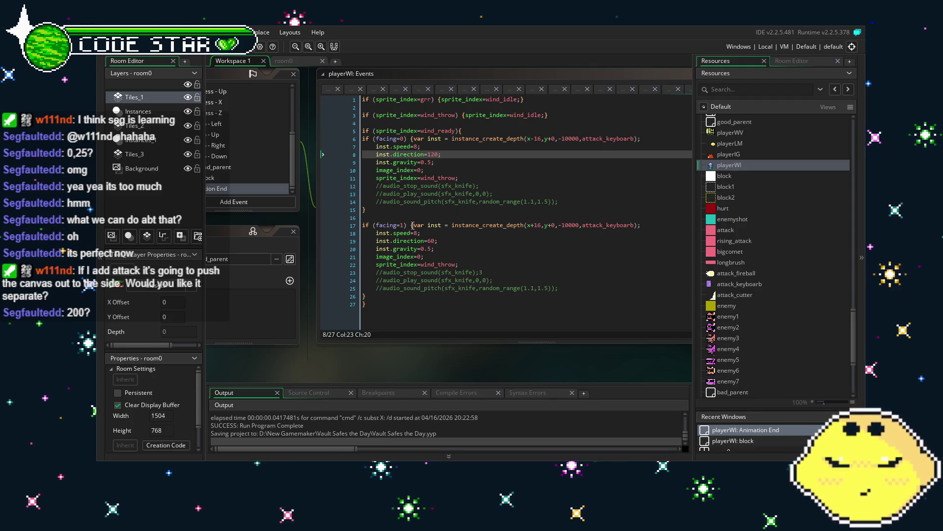
key(ctrl+s)
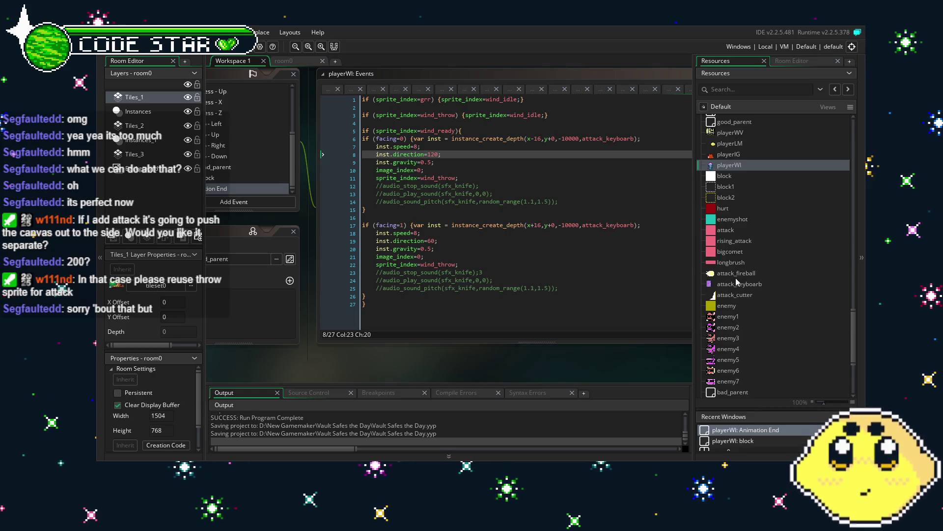
scroll(730, 306, down, 10)
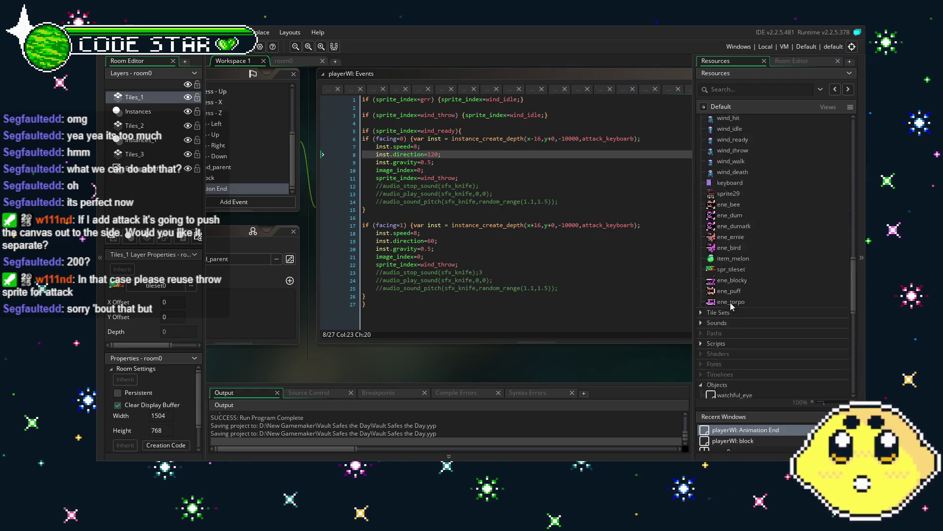
scroll(732, 324, up, 5)
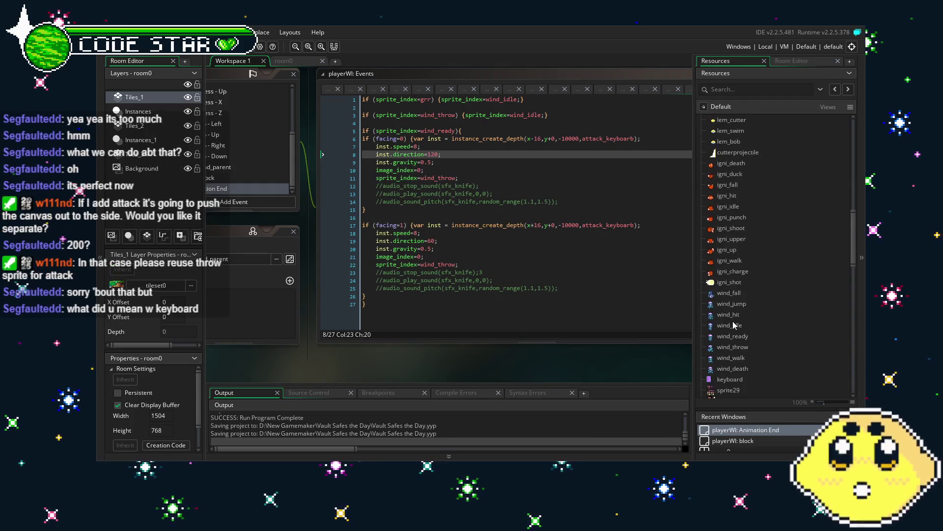